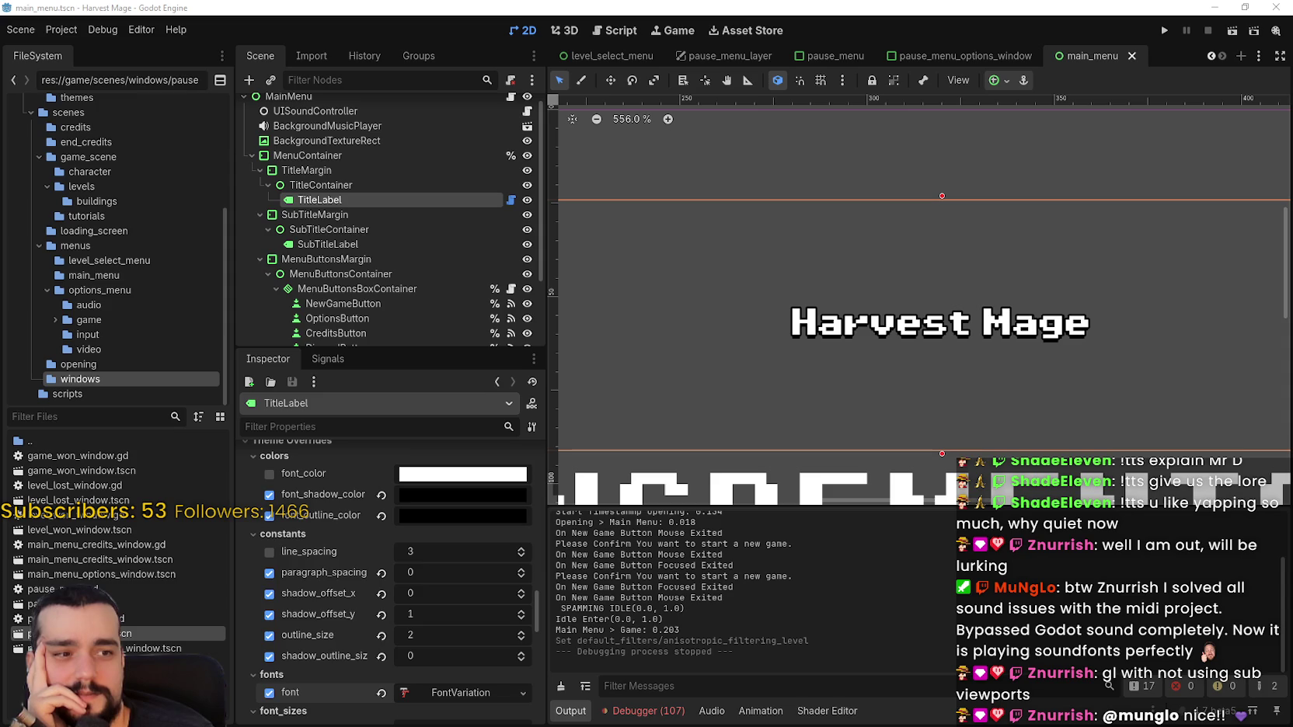
# Scroll the scene tab strip back to reveal earlier scenes and open main_menu_with_animations
pyautogui.scroll(-2, 837, 360)
pyautogui.scroll(3, 847, 313)
pyautogui.scroll(4, 847, 313)
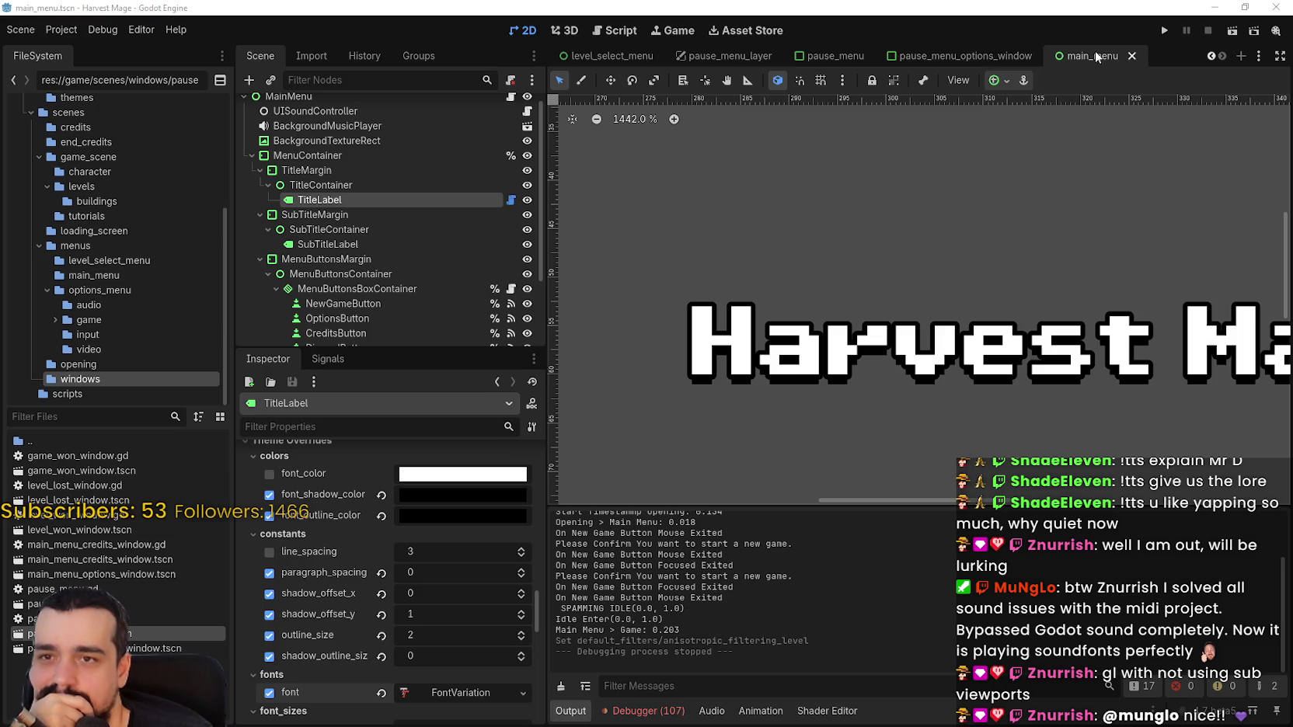
pyautogui.scroll(-1, 980, 223)
pyautogui.scroll(-5, 979, 217)
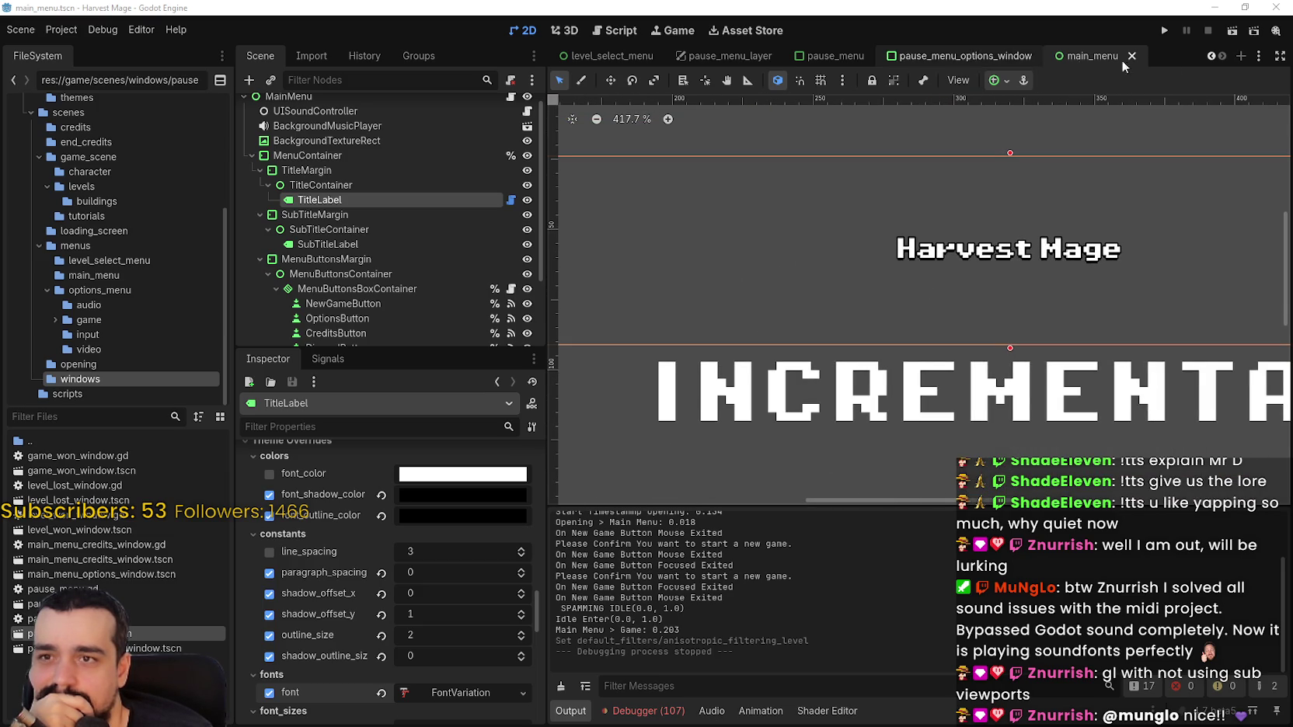
pyautogui.click(1209, 51)
pyautogui.click(1209, 51)
pyautogui.click(1209, 52)
pyautogui.click(1210, 51)
pyautogui.click(1209, 51)
pyautogui.click(1210, 52)
pyautogui.click(1210, 52)
pyautogui.click(1211, 53)
pyautogui.click(1212, 54)
pyautogui.click(757, 56)
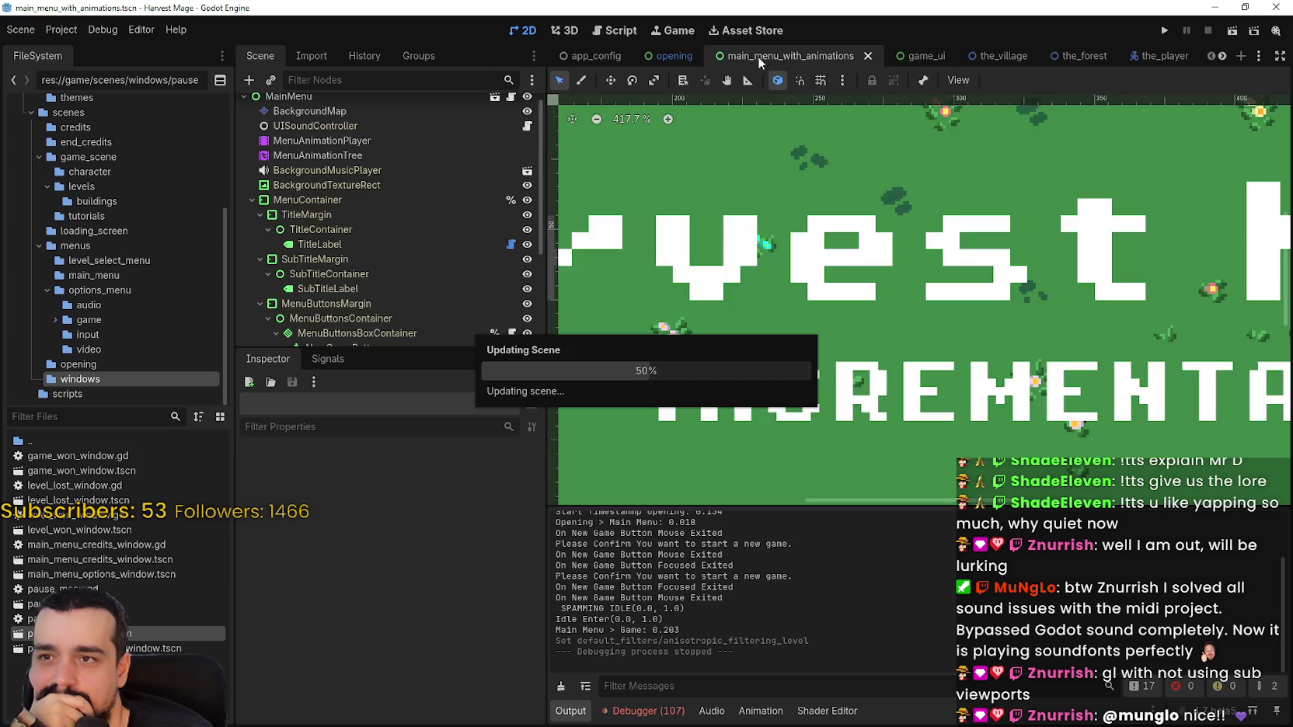
# Expand MenuContainer, inspect BackgroundTextureRect, then return to the main_menu scene
pyautogui.scroll(1, 886, 287)
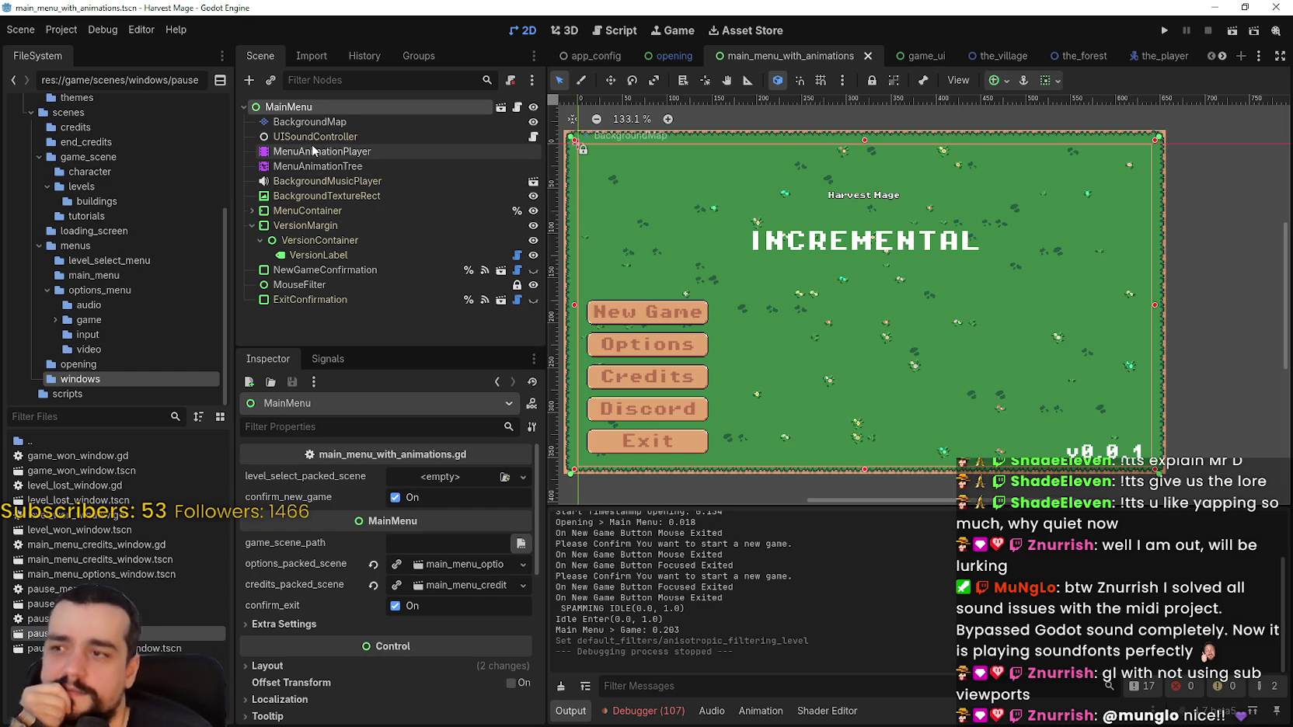
pyautogui.click(251, 211)
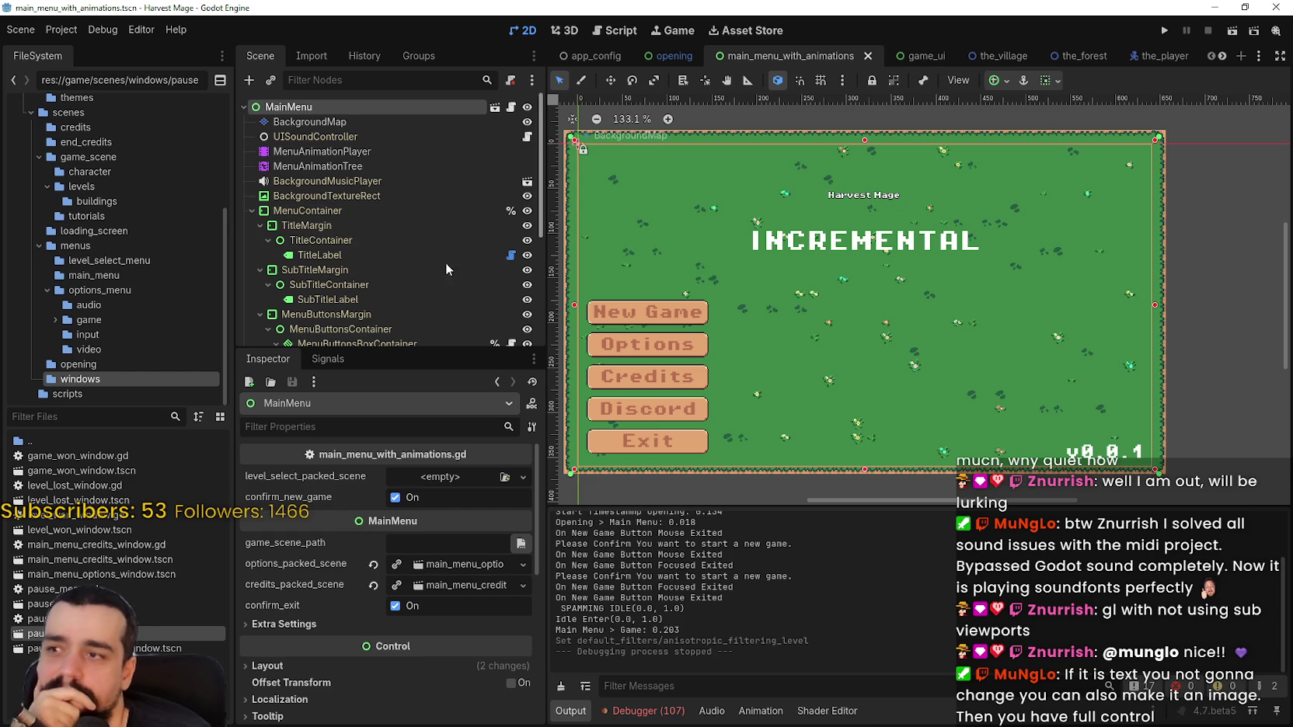
pyautogui.click(334, 196)
pyautogui.scroll(1, 668, 167)
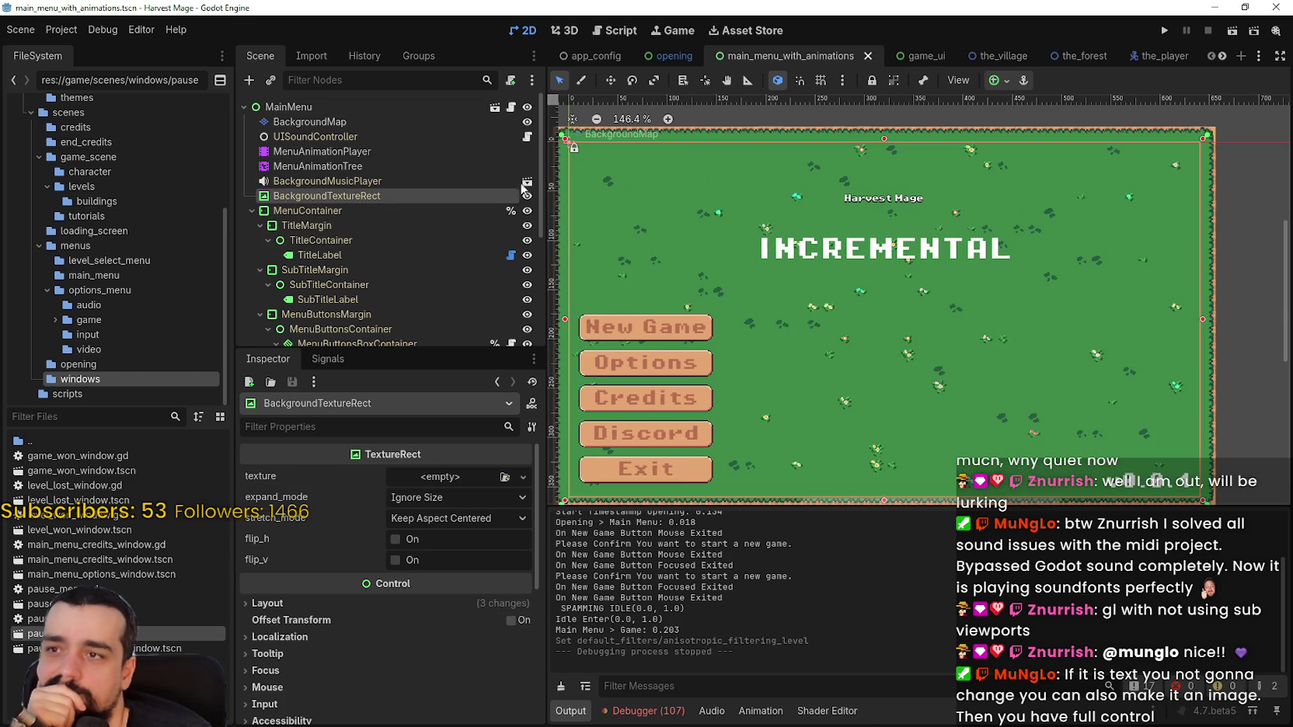
pyautogui.scroll(-2, 388, 331)
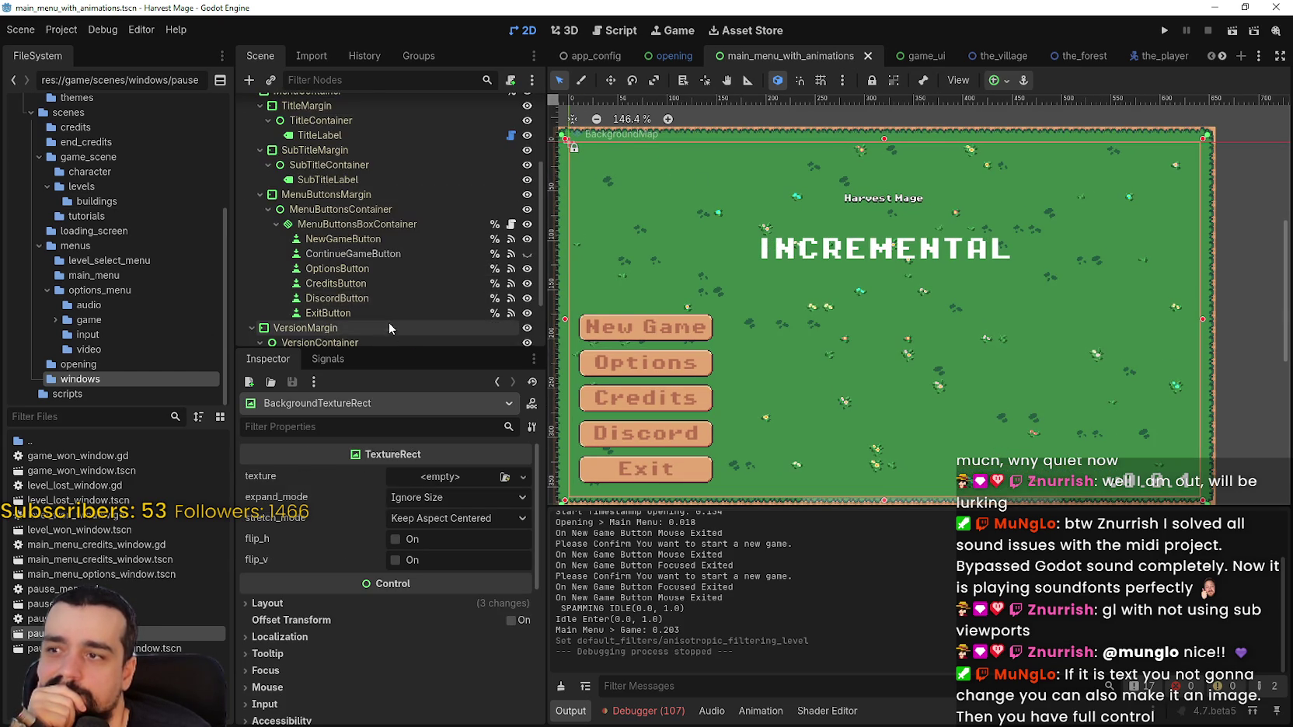
pyautogui.scroll(2, 389, 327)
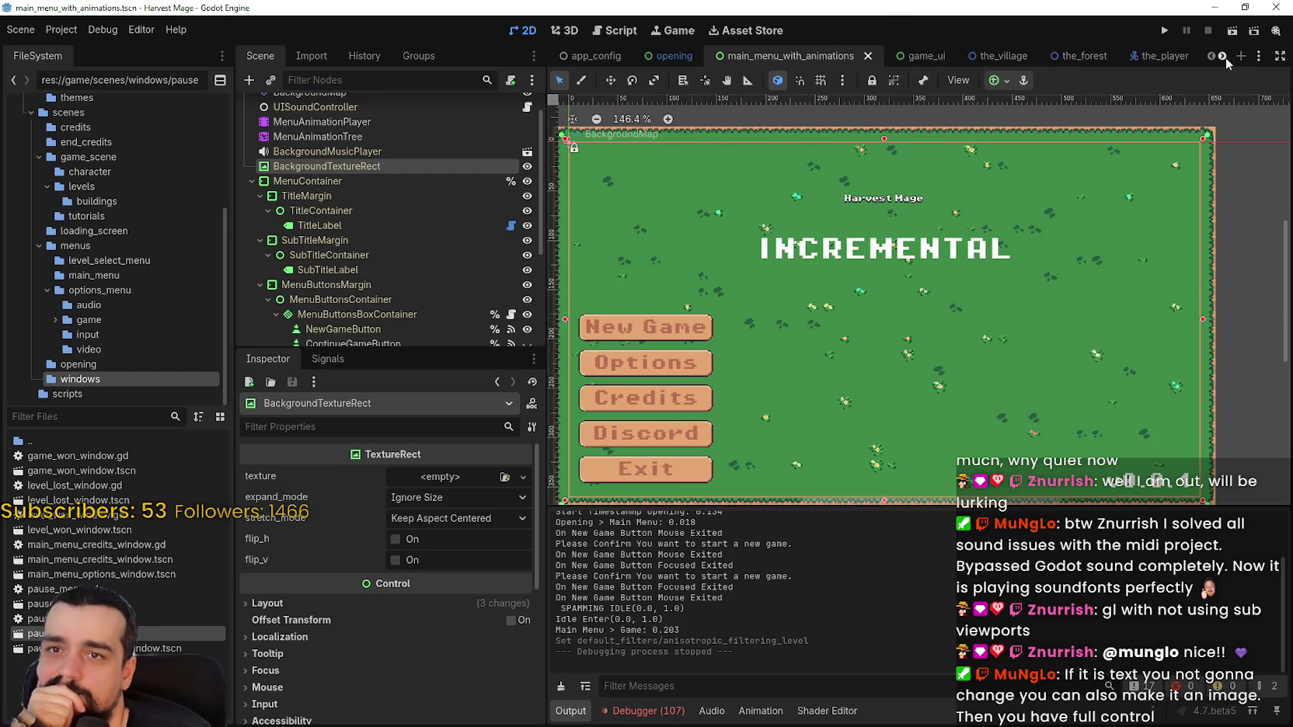
pyautogui.scroll(-8, 1224, 57)
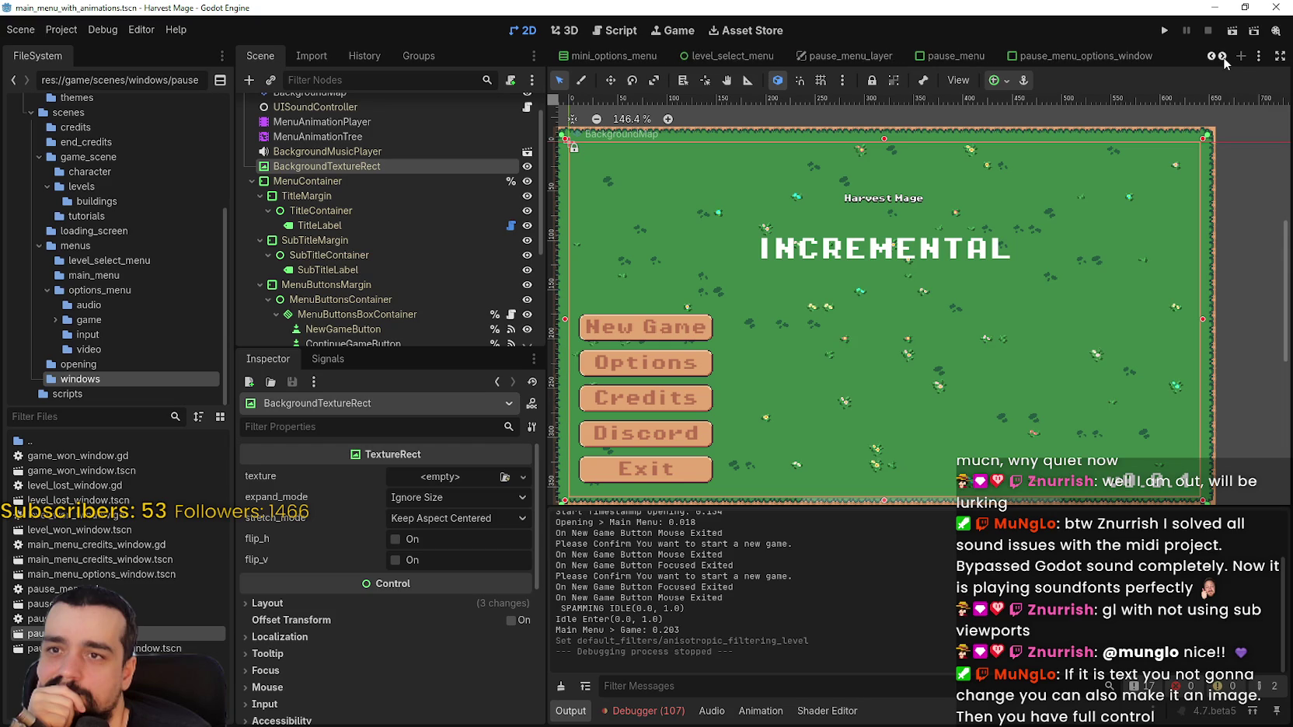
pyautogui.scroll(-1, 962, 56)
pyautogui.click(1087, 56)
# Add a SubViewport child under MainMenu and place it right after BackgroundTextureRect
pyautogui.scroll(-6, 712, 199)
pyautogui.click(295, 97)
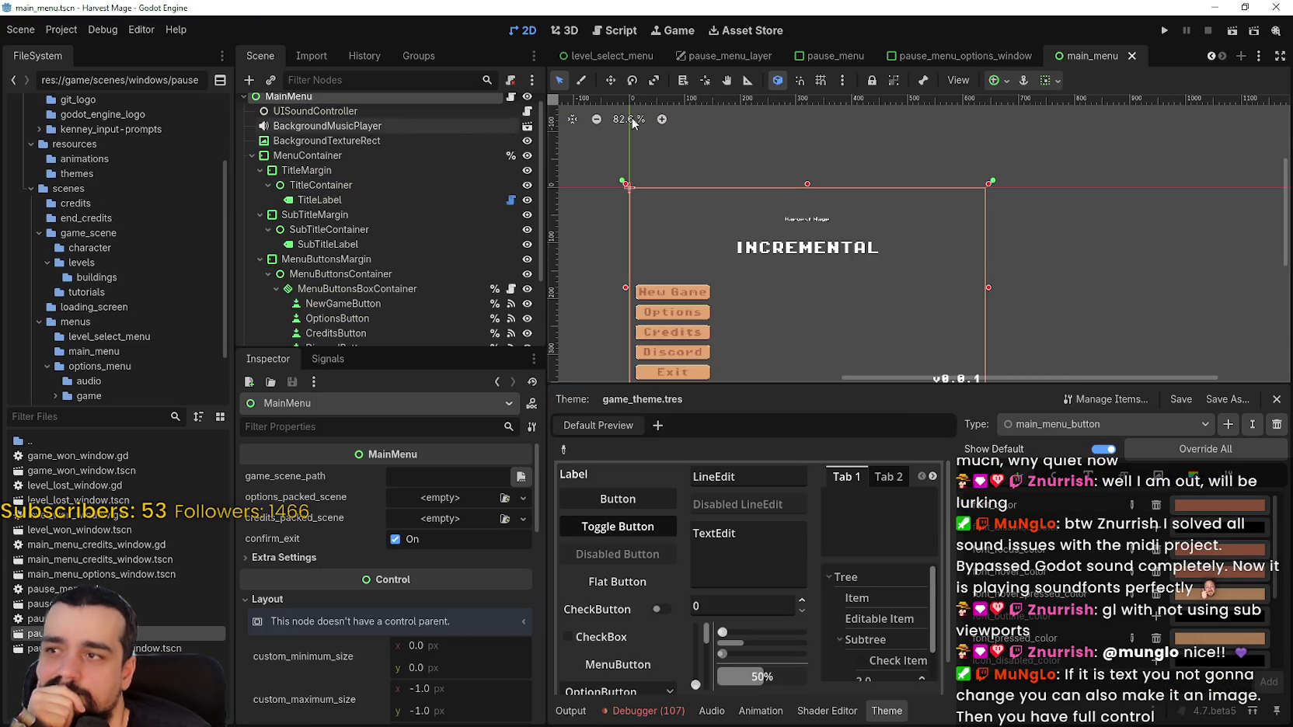
pyautogui.rightClick(320, 98)
pyautogui.click(407, 132)
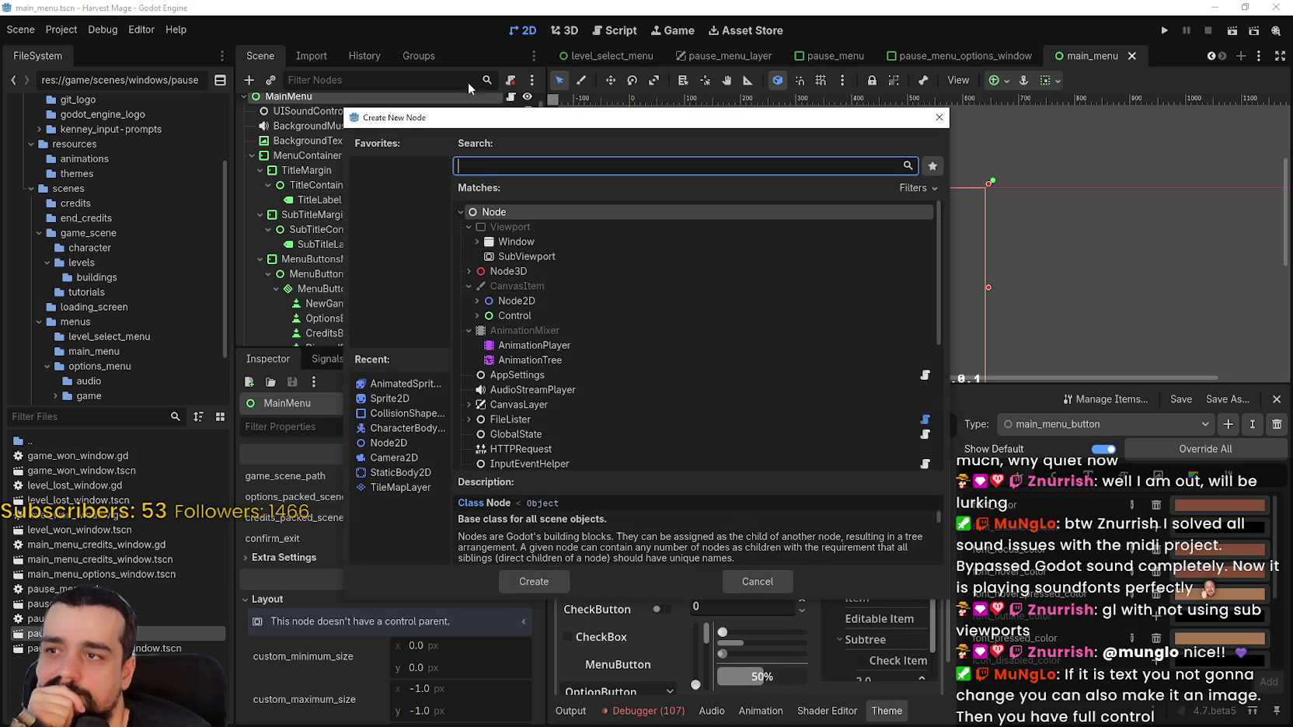
pyautogui.write('sub')
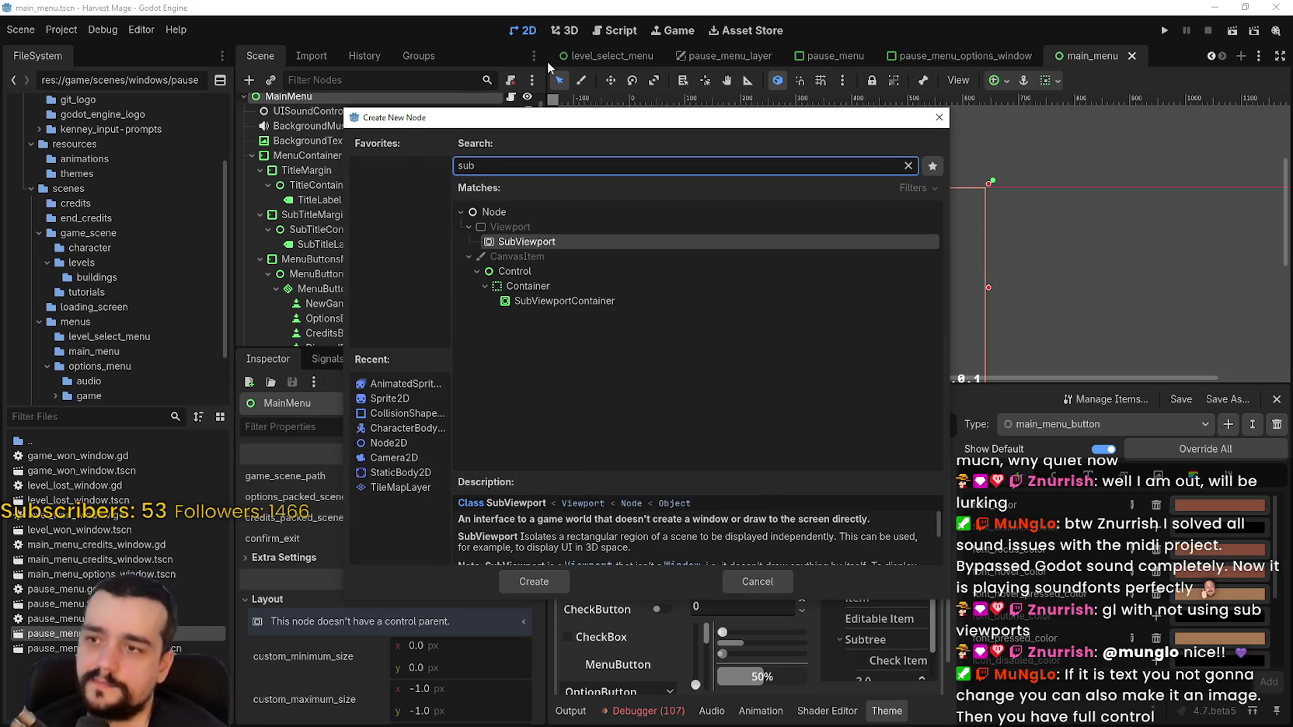
pyautogui.press('Return')
pyautogui.moveTo(320, 301)
pyautogui.mouseDown()
pyautogui.moveTo(334, 97)
pyautogui.moveTo(342, 160)
pyautogui.mouseUp()
pyautogui.scroll(1, 787, 190)
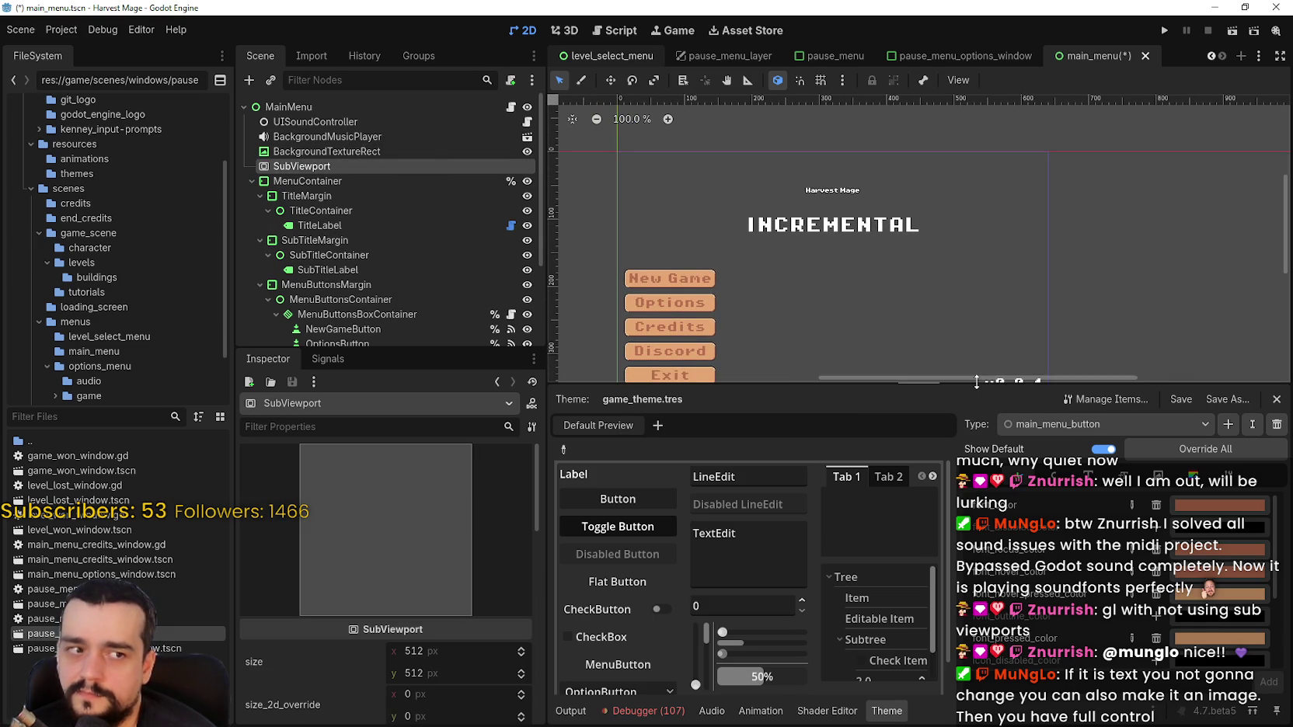
# Reparent MenuContainer, with its TitleMargin and menu buttons, into the SubViewport node
pyautogui.scroll(-1, 972, 268)
pyautogui.scroll(2, 933, 240)
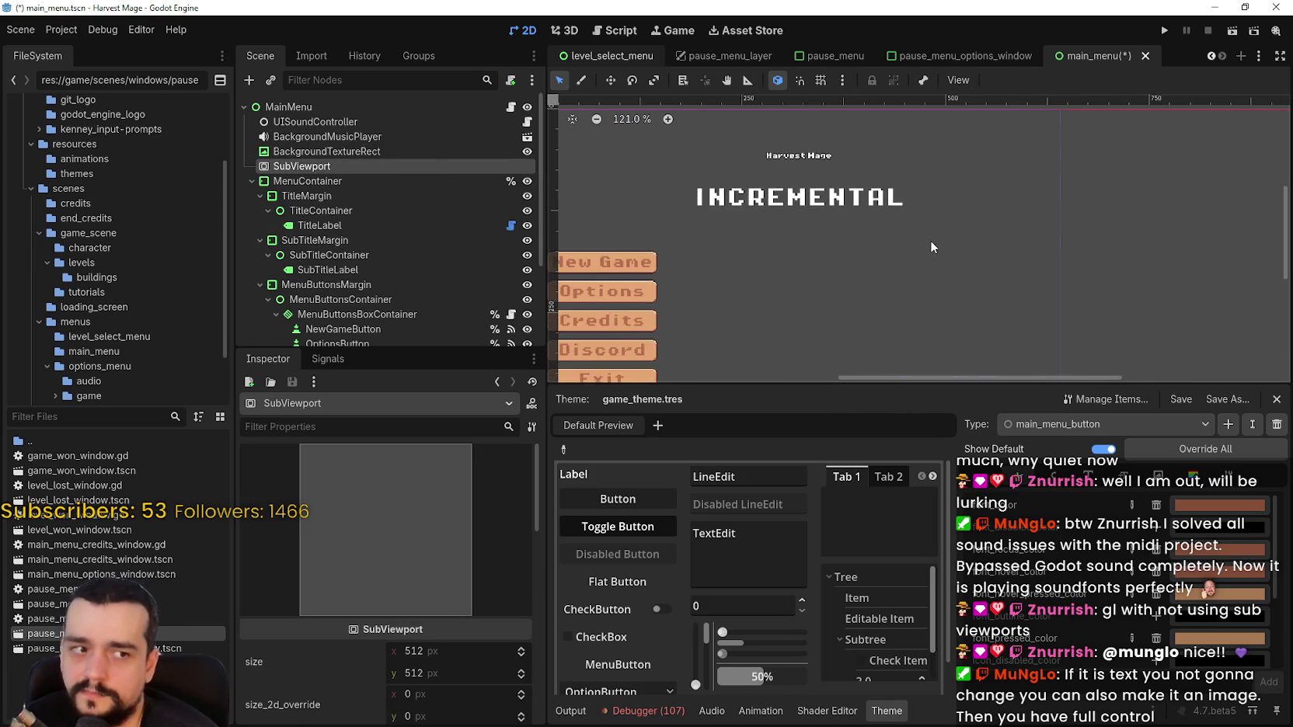
pyautogui.moveTo(930, 240)
pyautogui.mouseDown()
pyautogui.moveTo(976, 251)
pyautogui.moveTo(945, 245)
pyautogui.mouseUp()
pyautogui.scroll(1, 945, 245)
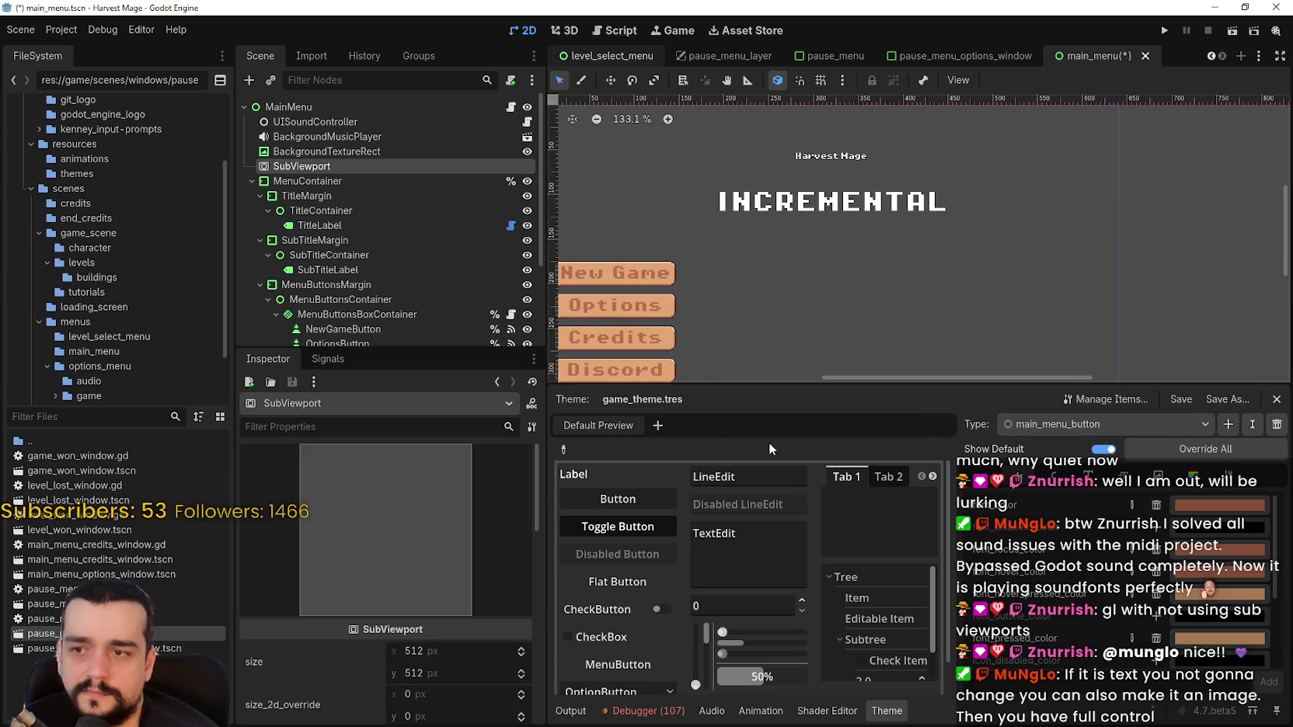
pyautogui.moveTo(869, 384); pyautogui.dragTo(869, 477)
pyautogui.scroll(-2, 1144, 393)
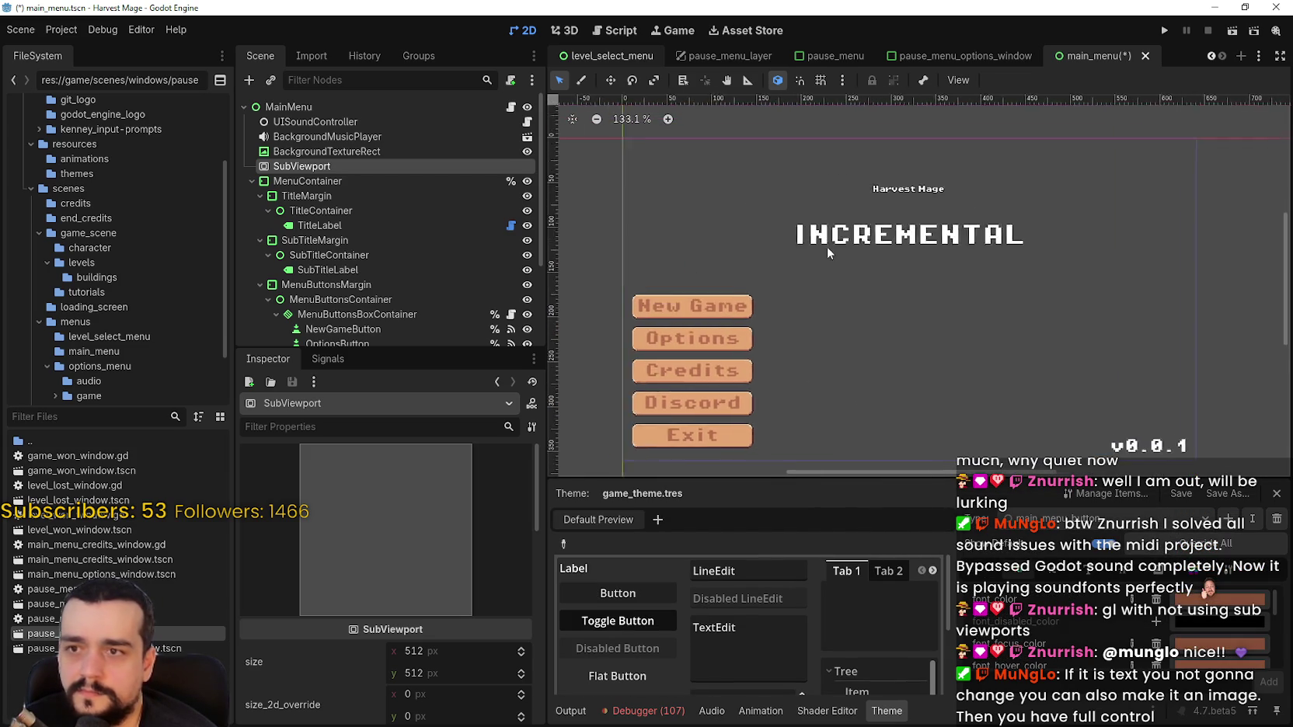
pyautogui.click(268, 180)
pyautogui.click(298, 197)
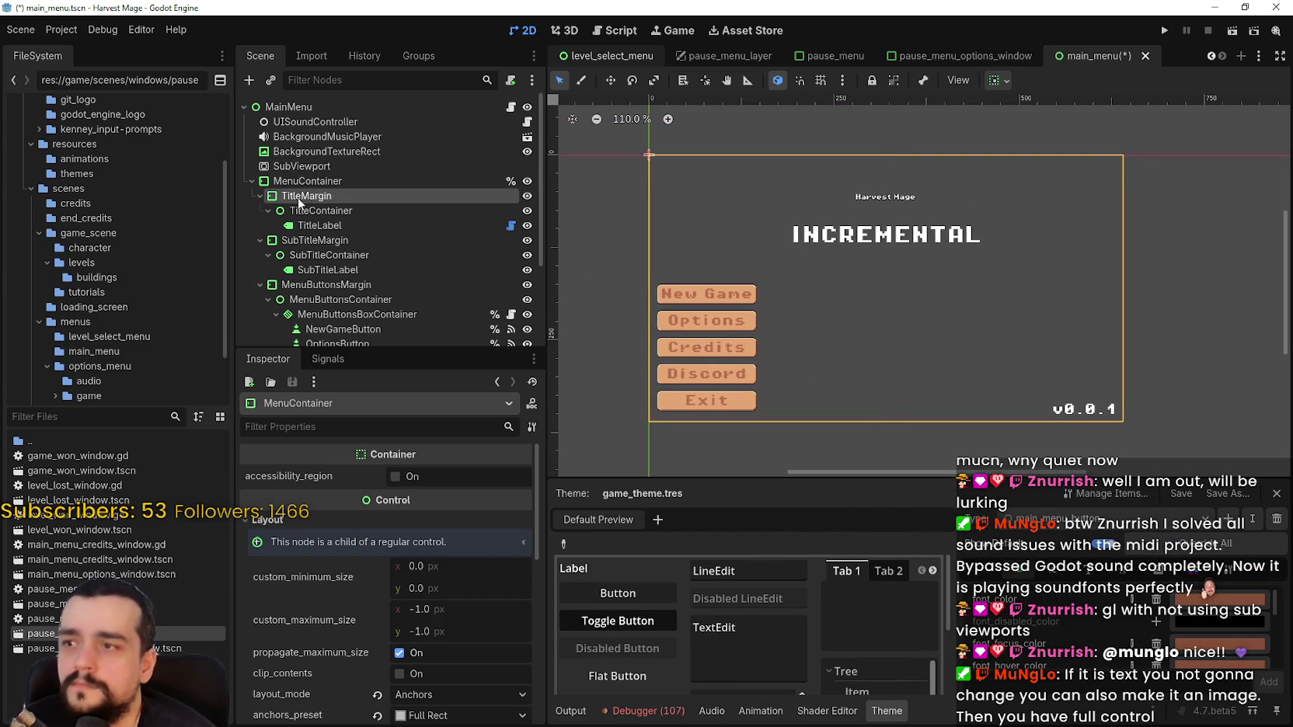
pyautogui.click(291, 181)
pyautogui.moveTo(313, 182); pyautogui.dragTo(333, 168)
pyautogui.scroll(-4, 846, 234)
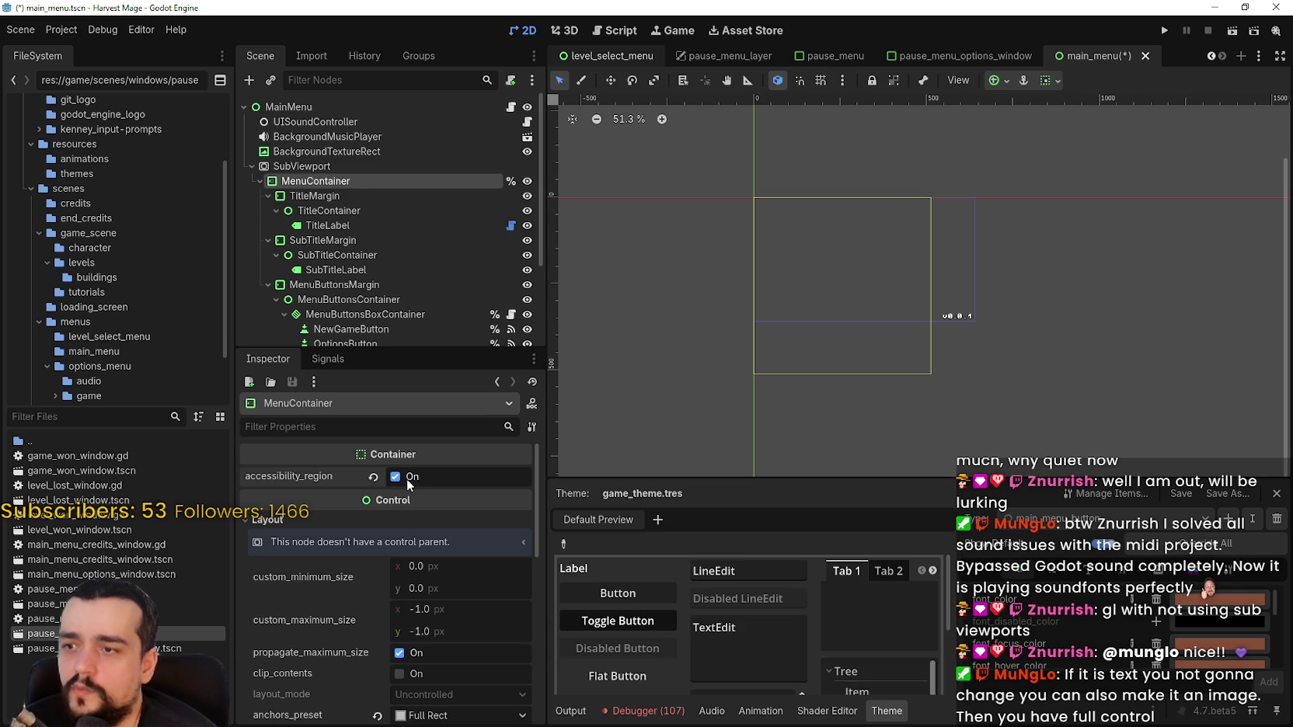
# Select SubViewport to preview its 512 × 512 menu render, widening the Scene and Inspector docks
pyautogui.click(330, 168)
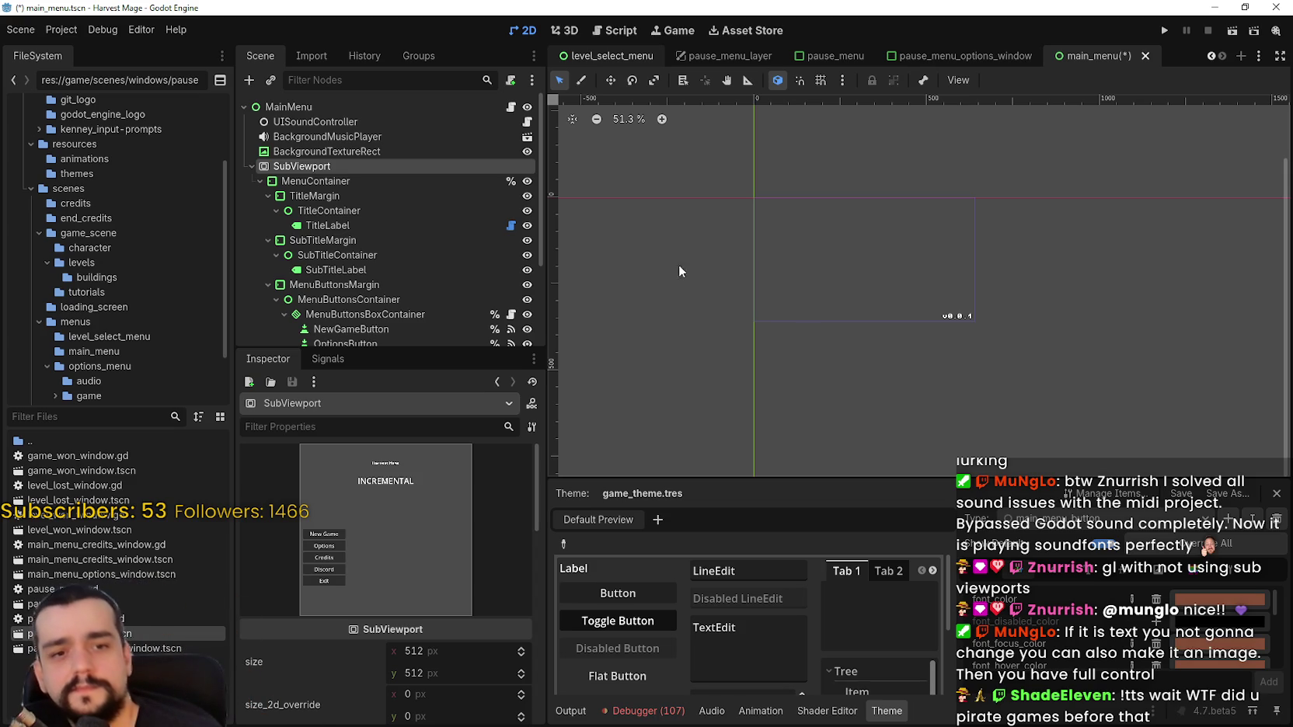
pyautogui.scroll(4, 862, 264)
pyautogui.scroll(-1, 872, 275)
pyautogui.moveTo(857, 302); pyautogui.dragTo(879, 327)
pyautogui.moveTo(820, 276); pyautogui.dragTo(813, 281)
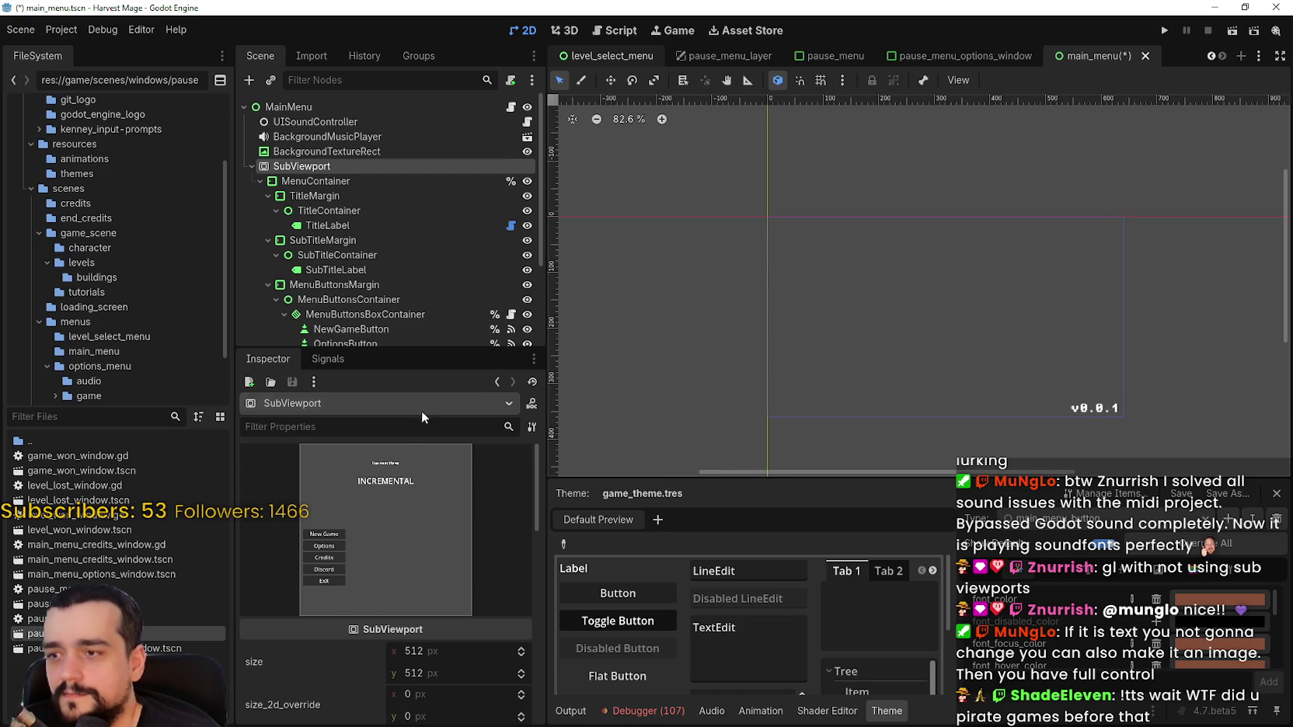
pyautogui.moveTo(545, 334); pyautogui.dragTo(850, 362)
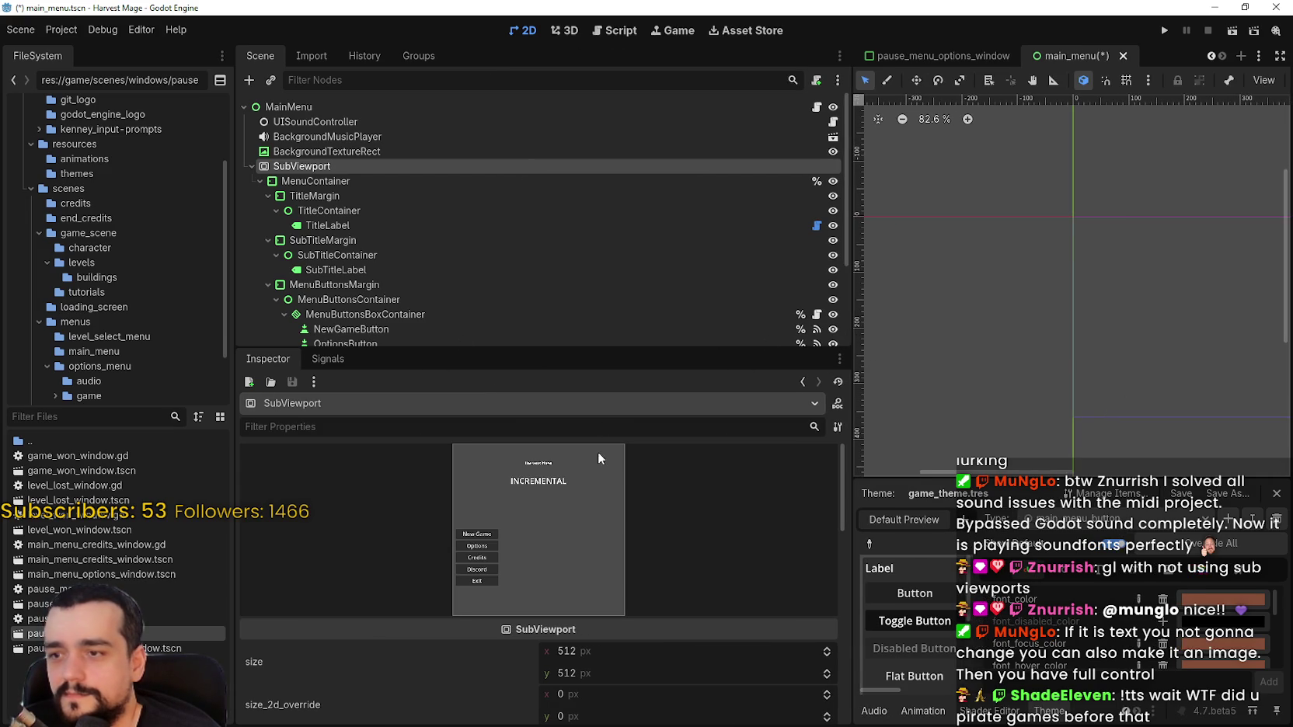
pyautogui.moveTo(626, 351); pyautogui.dragTo(658, 204)
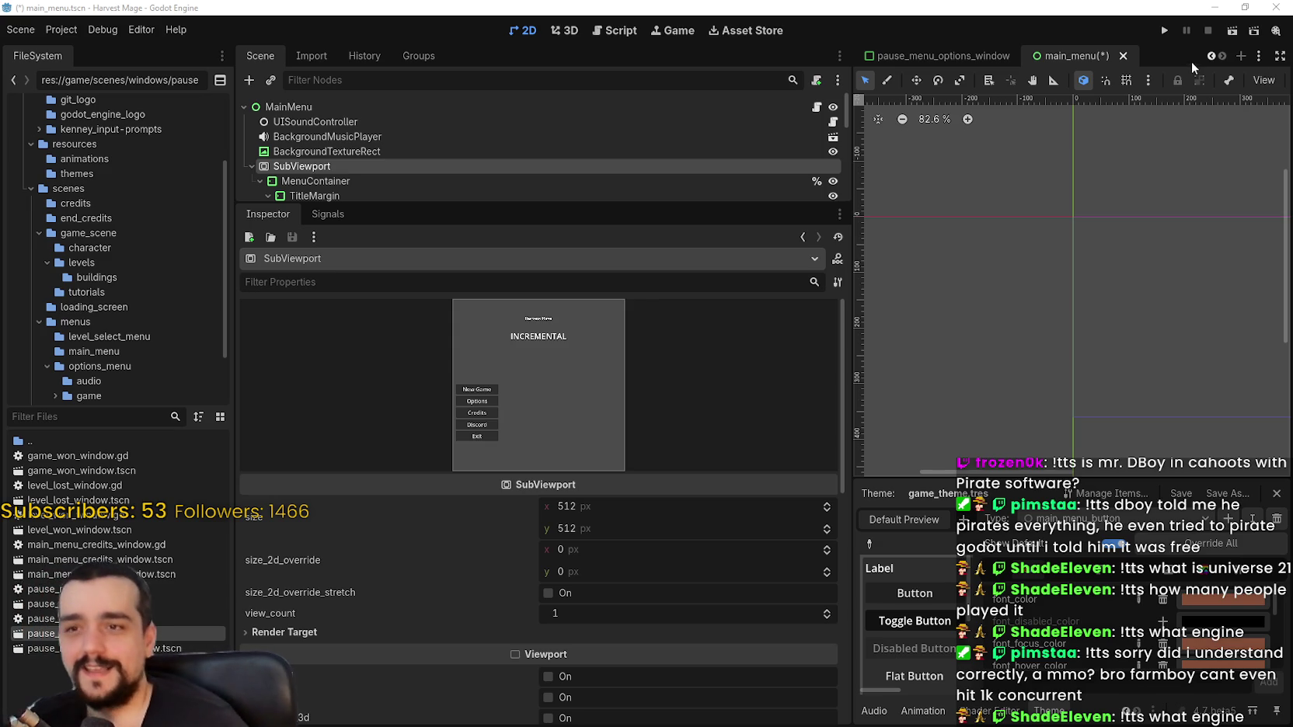
# Narrow the side docks to give the main_menu 2D canvas more room
pyautogui.scroll(-3, 1044, 305)
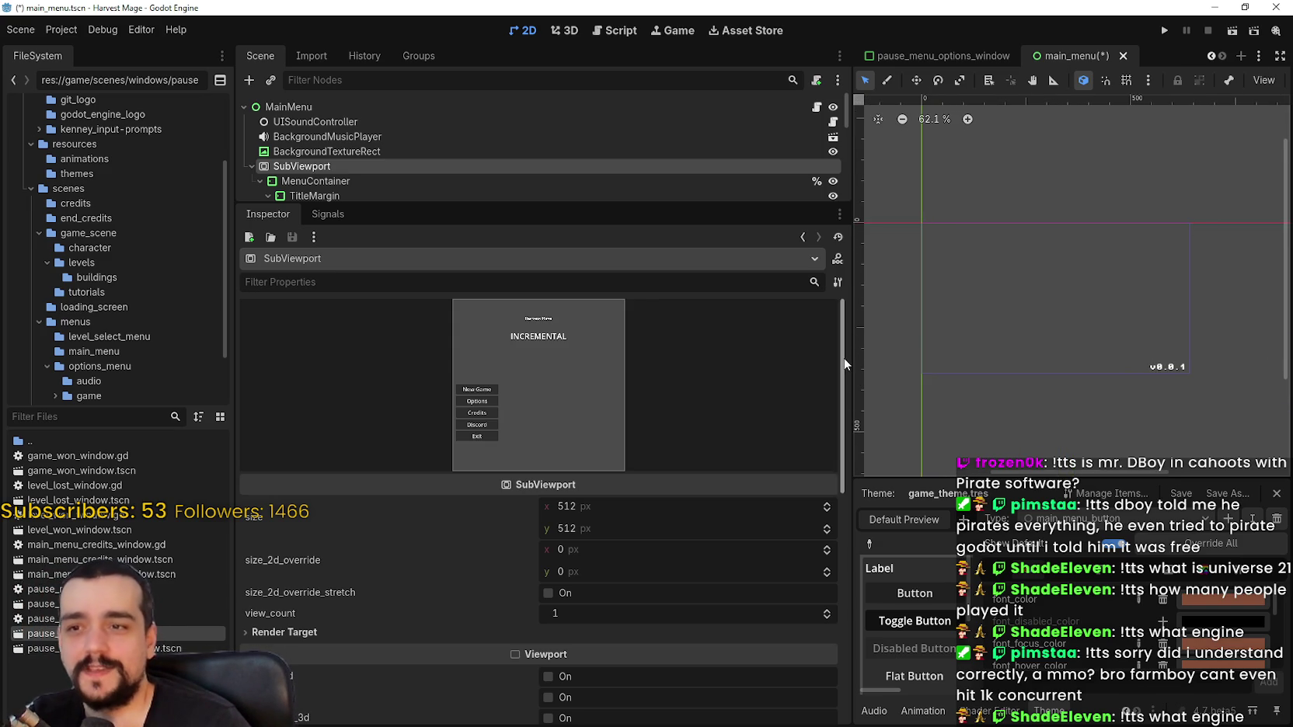
pyautogui.moveTo(845, 363)
pyautogui.mouseDown()
pyautogui.moveTo(724, 369)
pyautogui.moveTo(594, 330)
pyautogui.mouseUp()
pyautogui.hscroll(3, 986, 334)
pyautogui.scroll(-2, 1009, 295)
pyautogui.scroll(2, 963, 261)
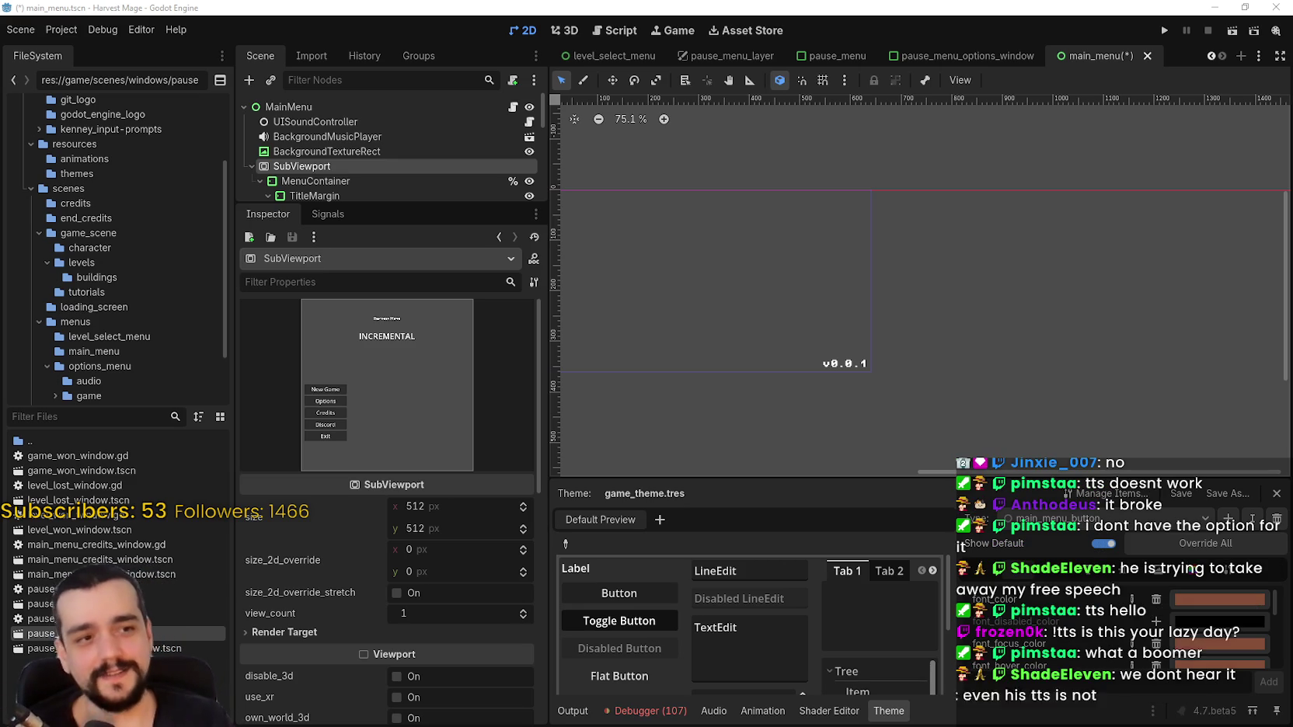
pyautogui.scroll(-2, 987, 442)
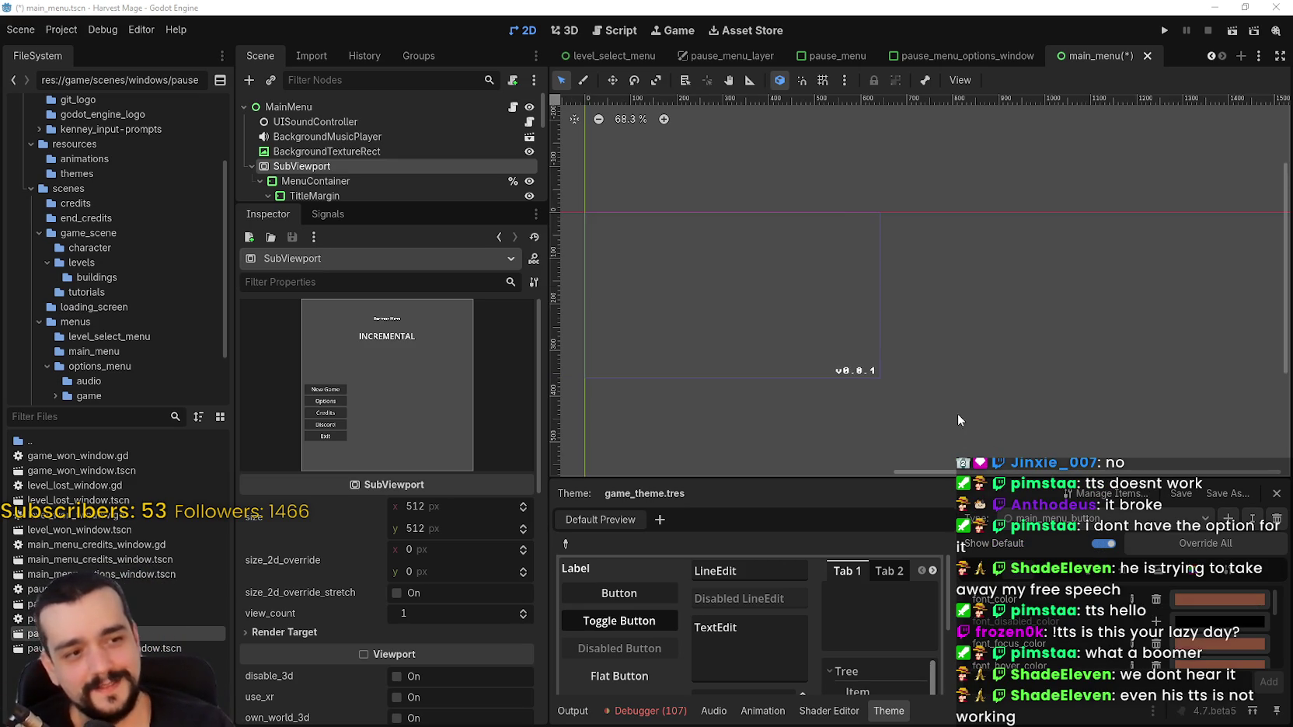
pyautogui.scroll(4, 905, 350)
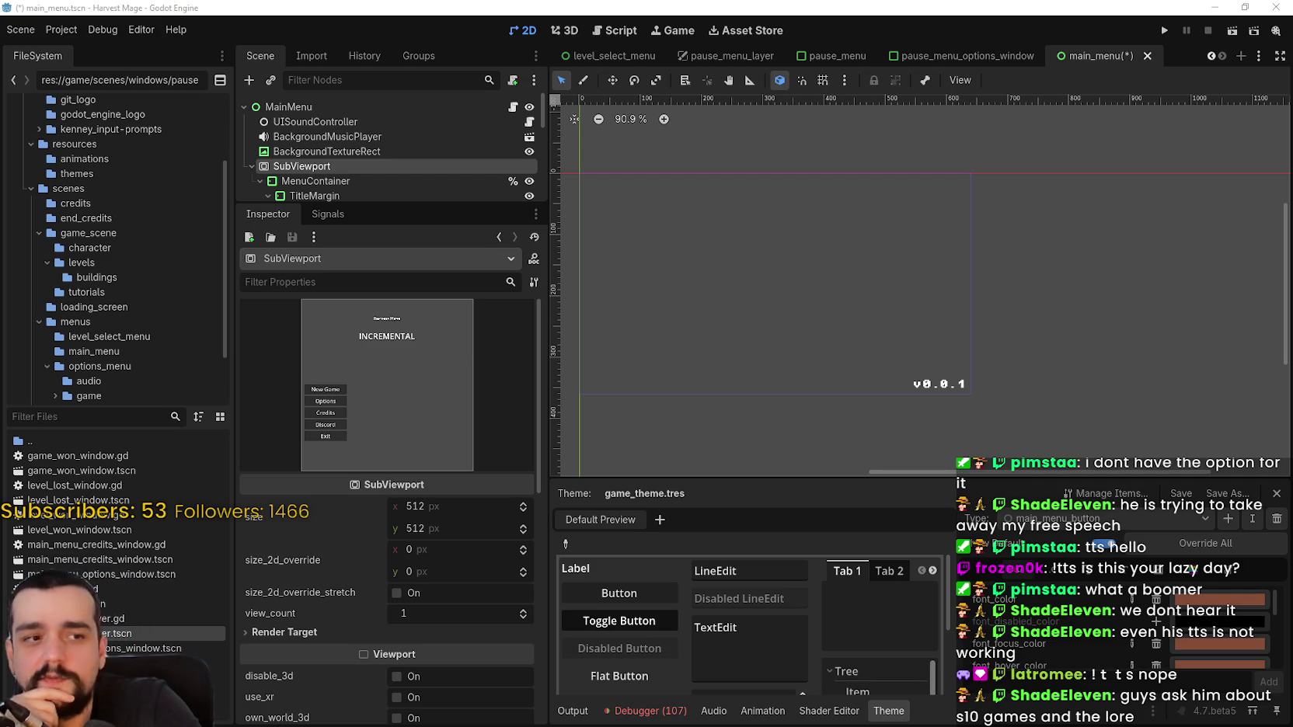
pyautogui.scroll(1, 777, 352)
pyautogui.scroll(2, 985, 360)
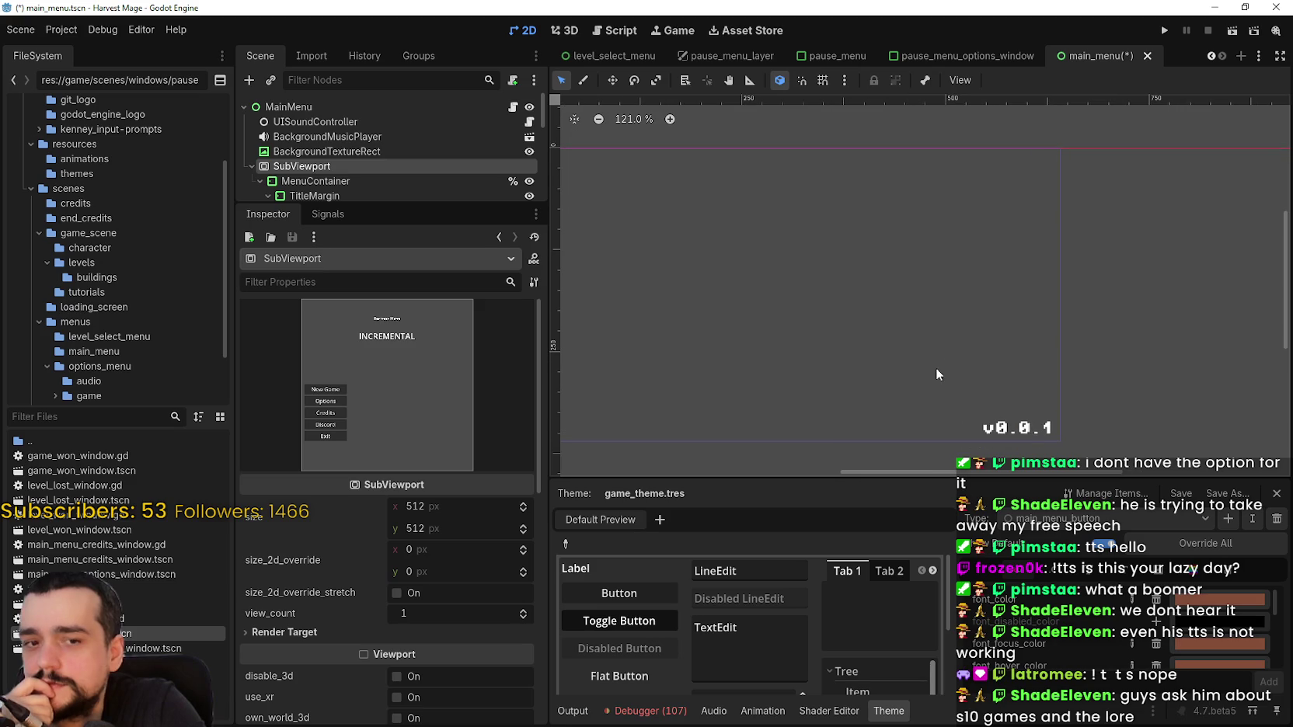
pyautogui.hscroll(-1, 948, 359)
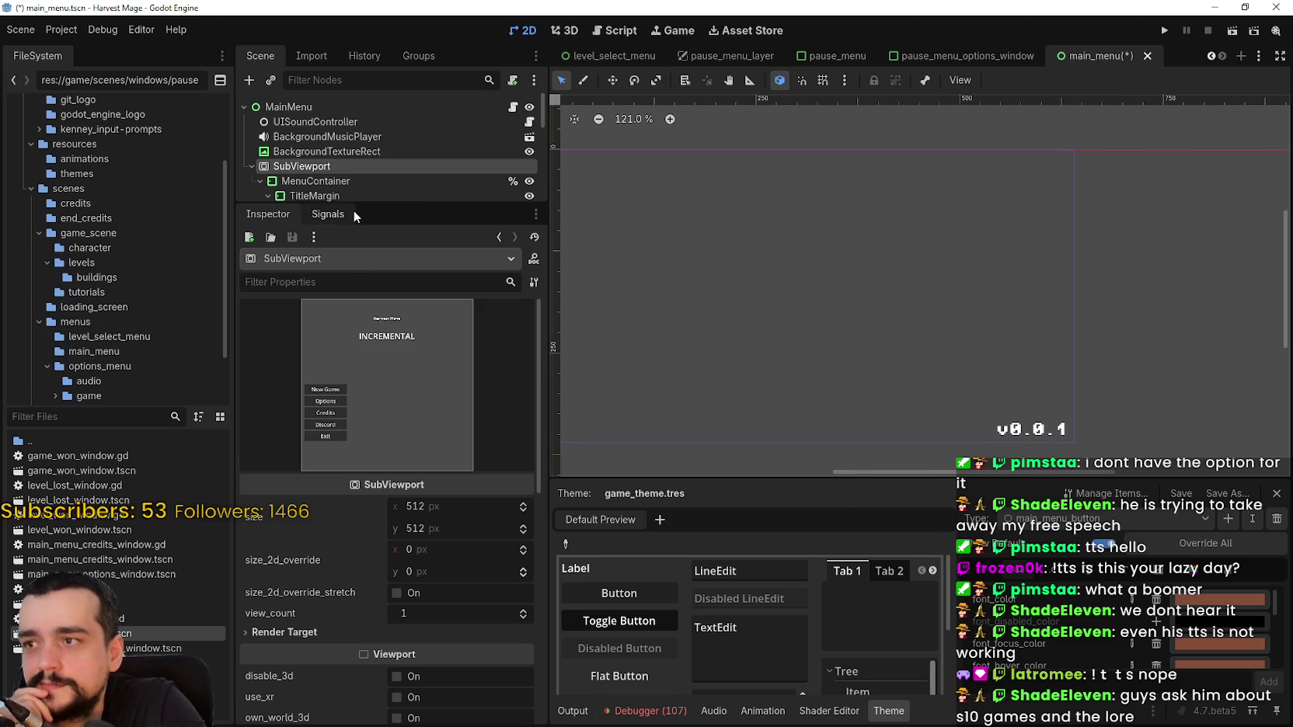
pyautogui.scroll(-5, 364, 660)
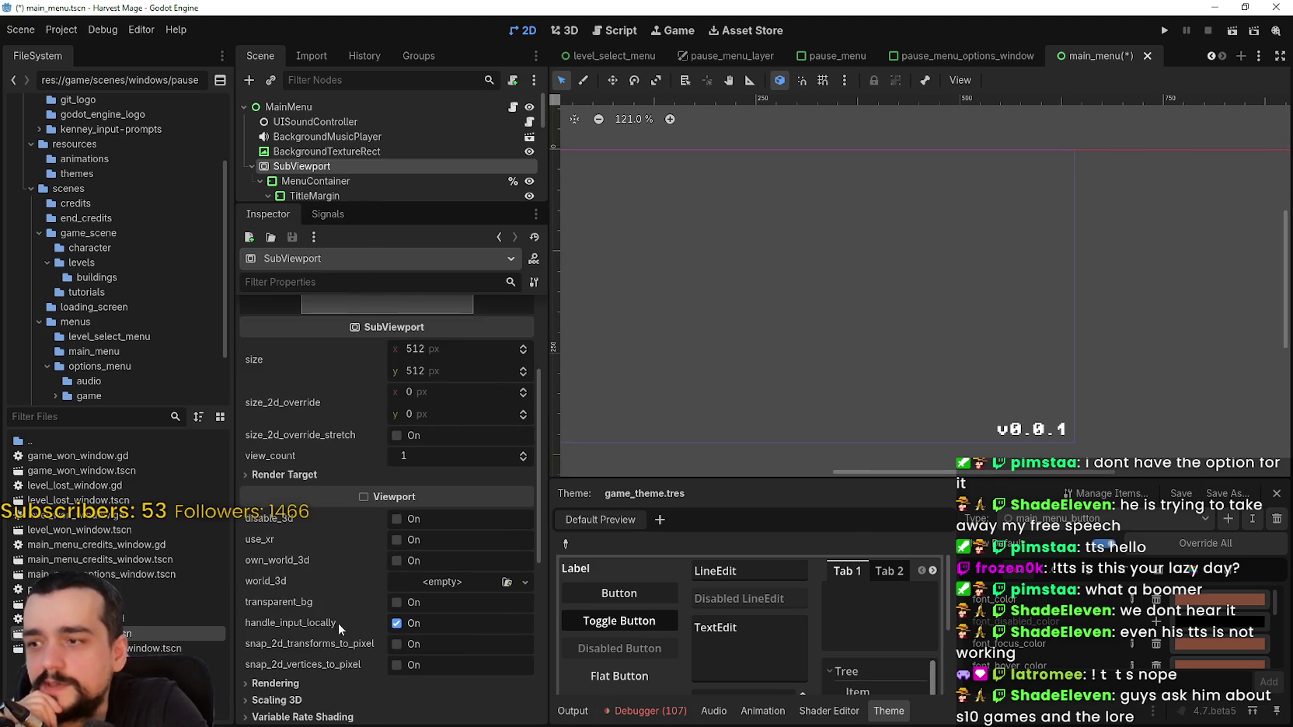
pyautogui.scroll(-1, 859, 321)
pyautogui.hscroll(-5, 858, 320)
pyautogui.scroll(-1, 357, 148)
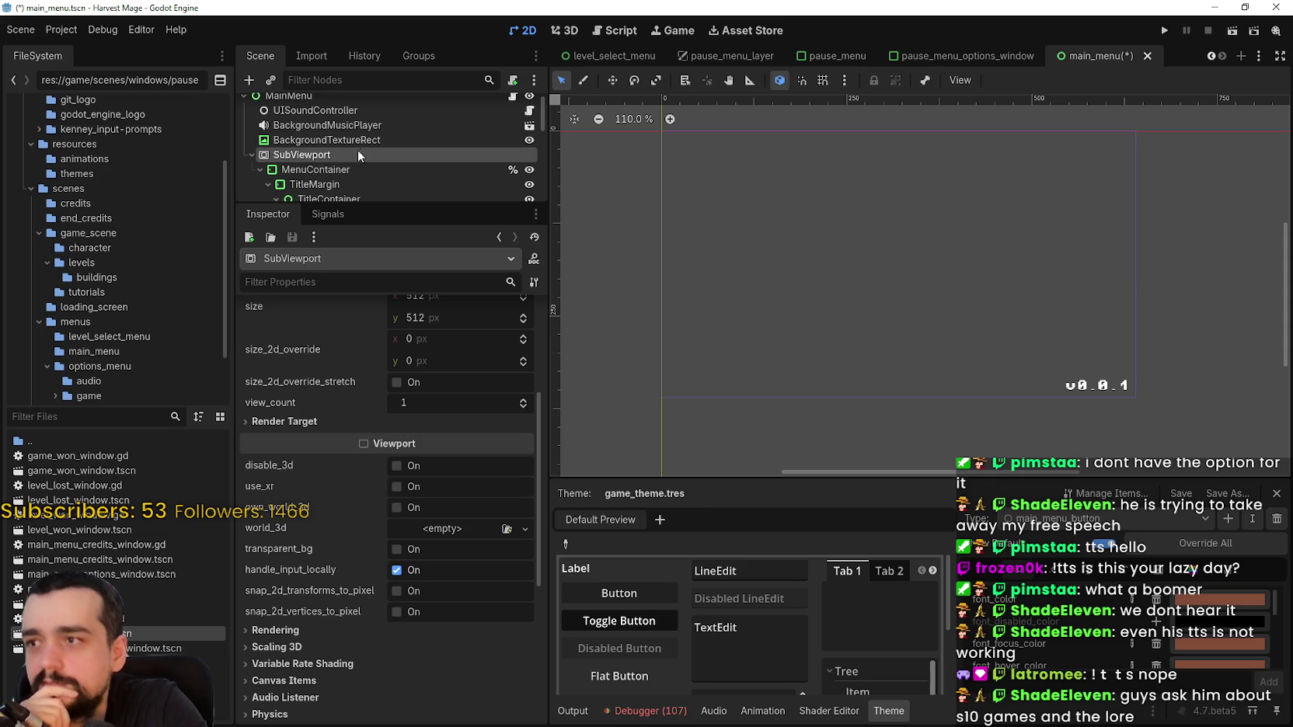
pyautogui.scroll(-2, 418, 596)
pyautogui.scroll(5, 424, 588)
pyautogui.scroll(2, 429, 576)
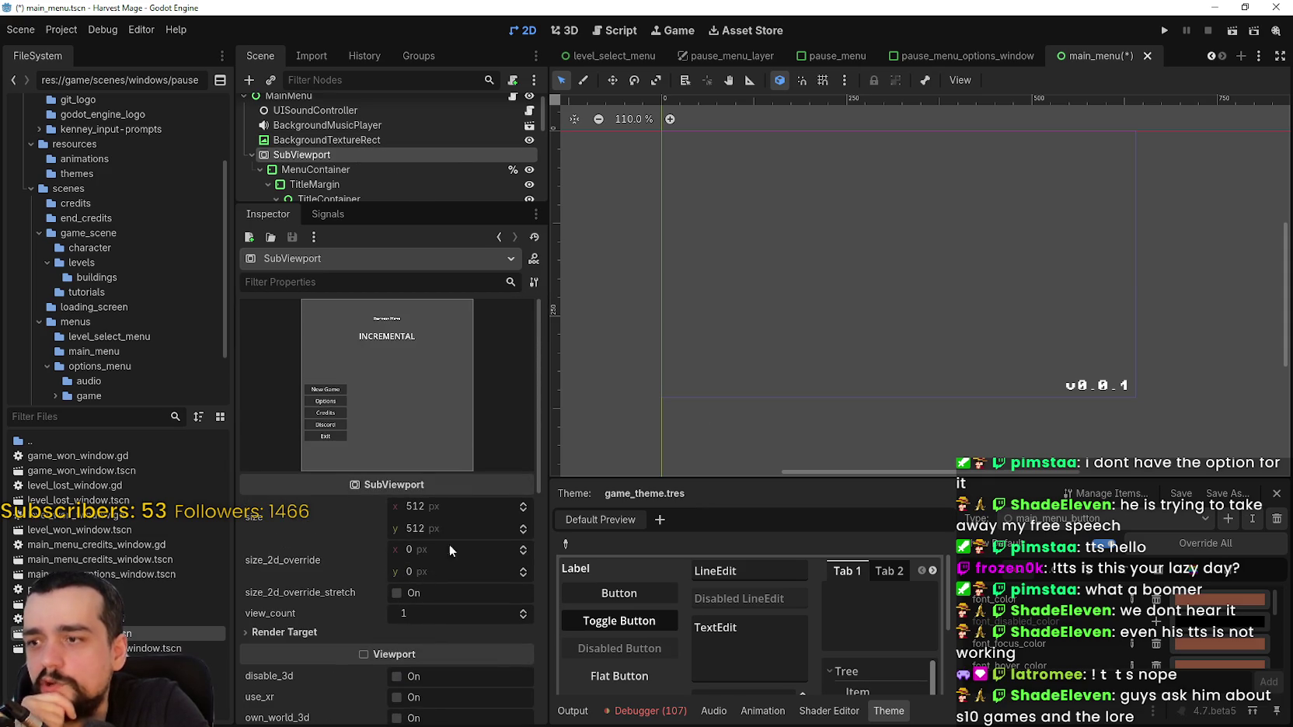
pyautogui.moveTo(1031, 310); pyautogui.dragTo(1014, 323)
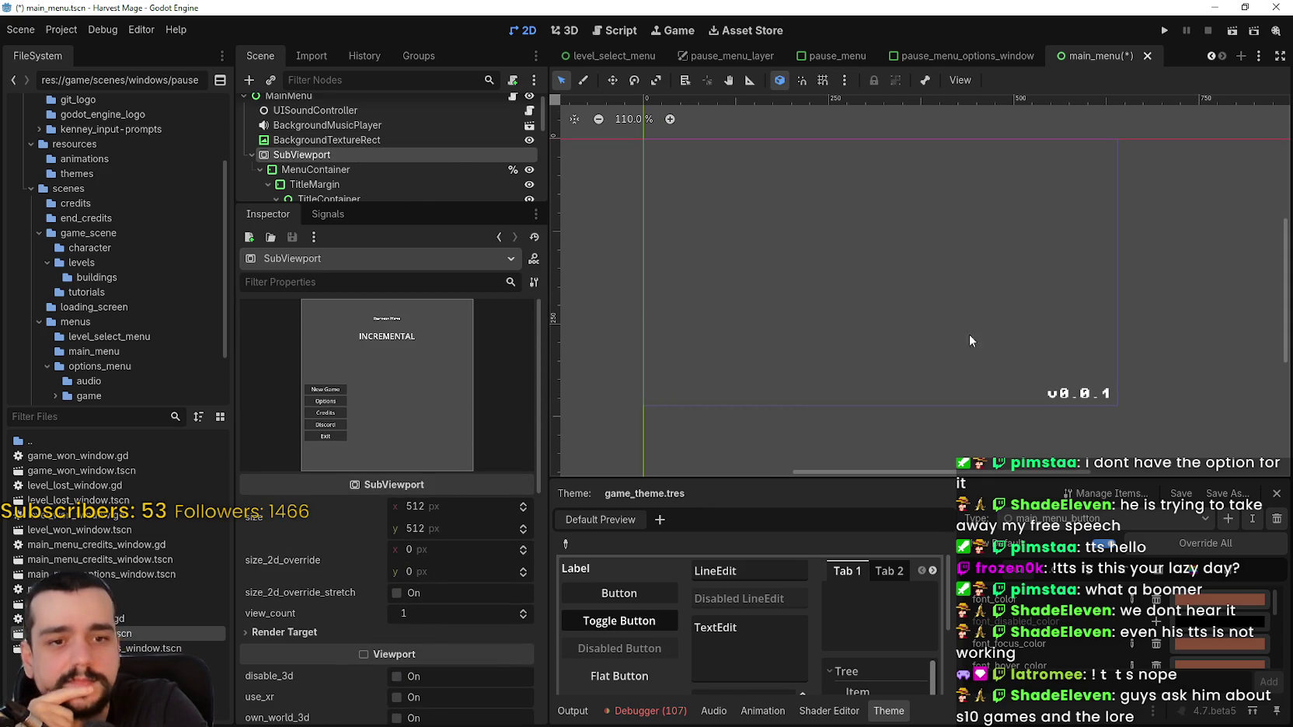
pyautogui.scroll(-2, 458, 674)
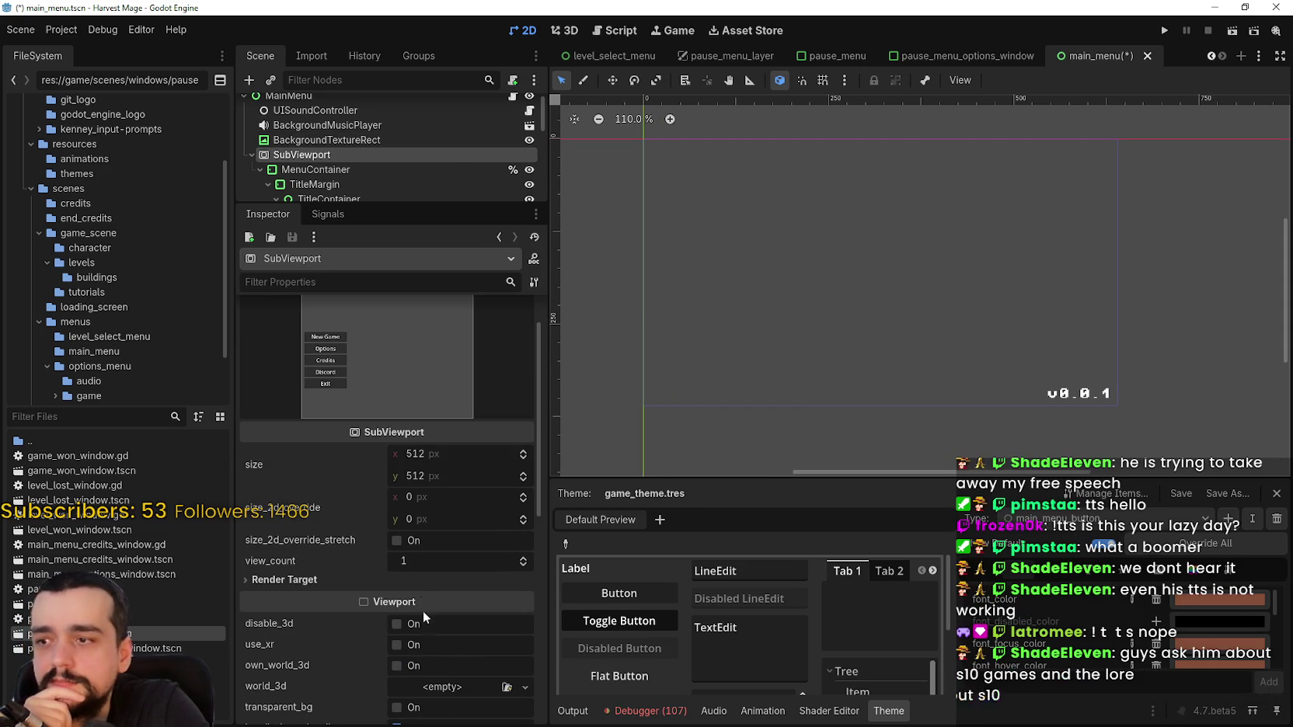
pyautogui.click(366, 581)
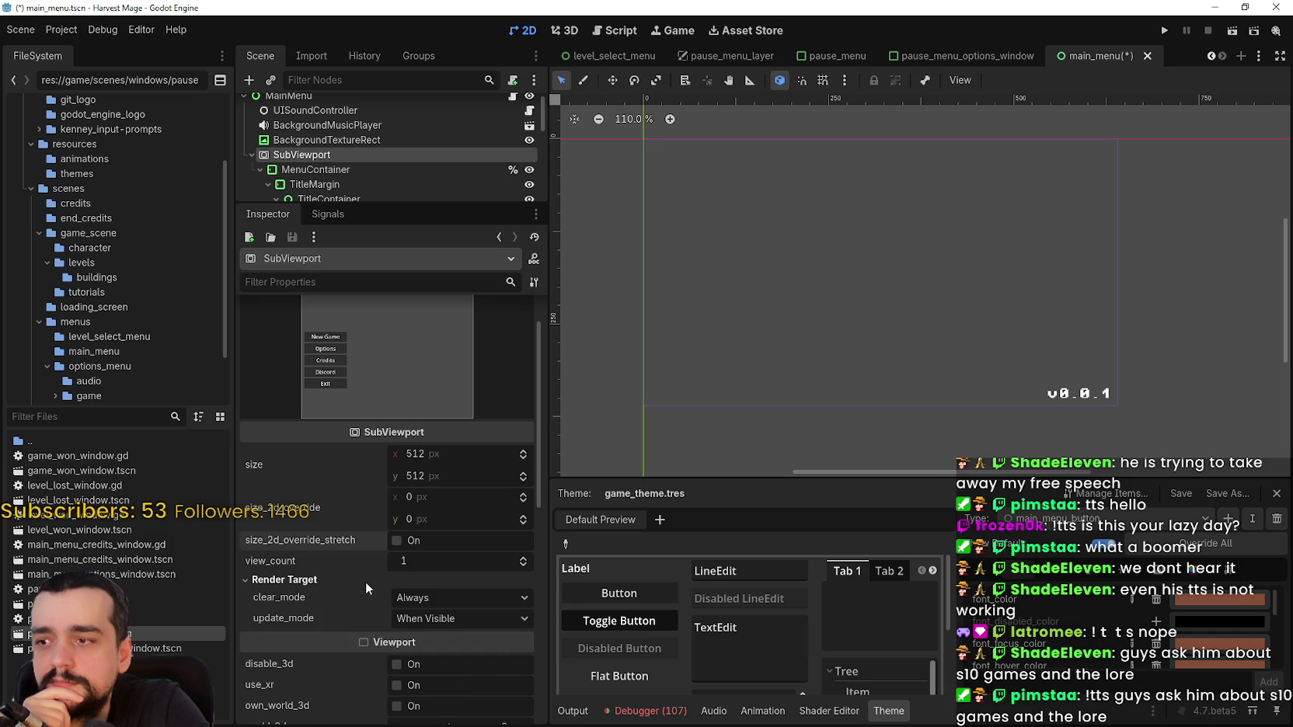
pyautogui.click(469, 597)
pyautogui.click(468, 590)
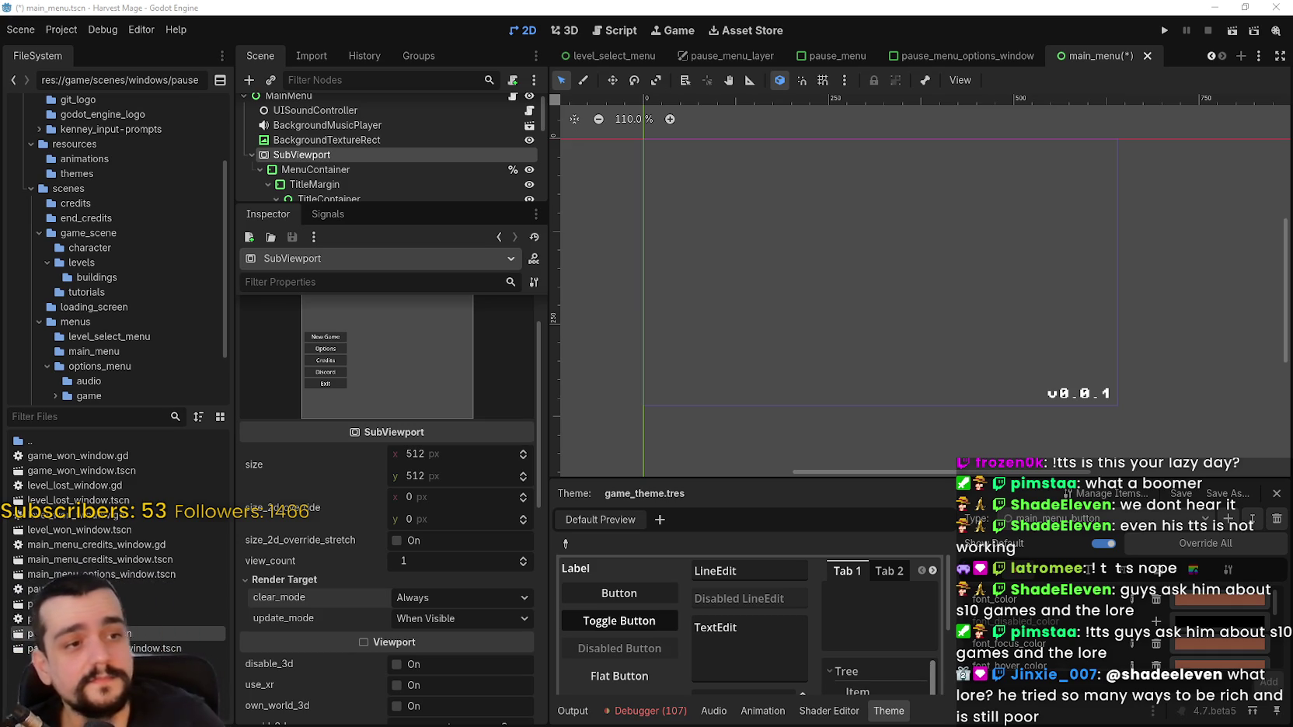
pyautogui.scroll(-2, 856, 223)
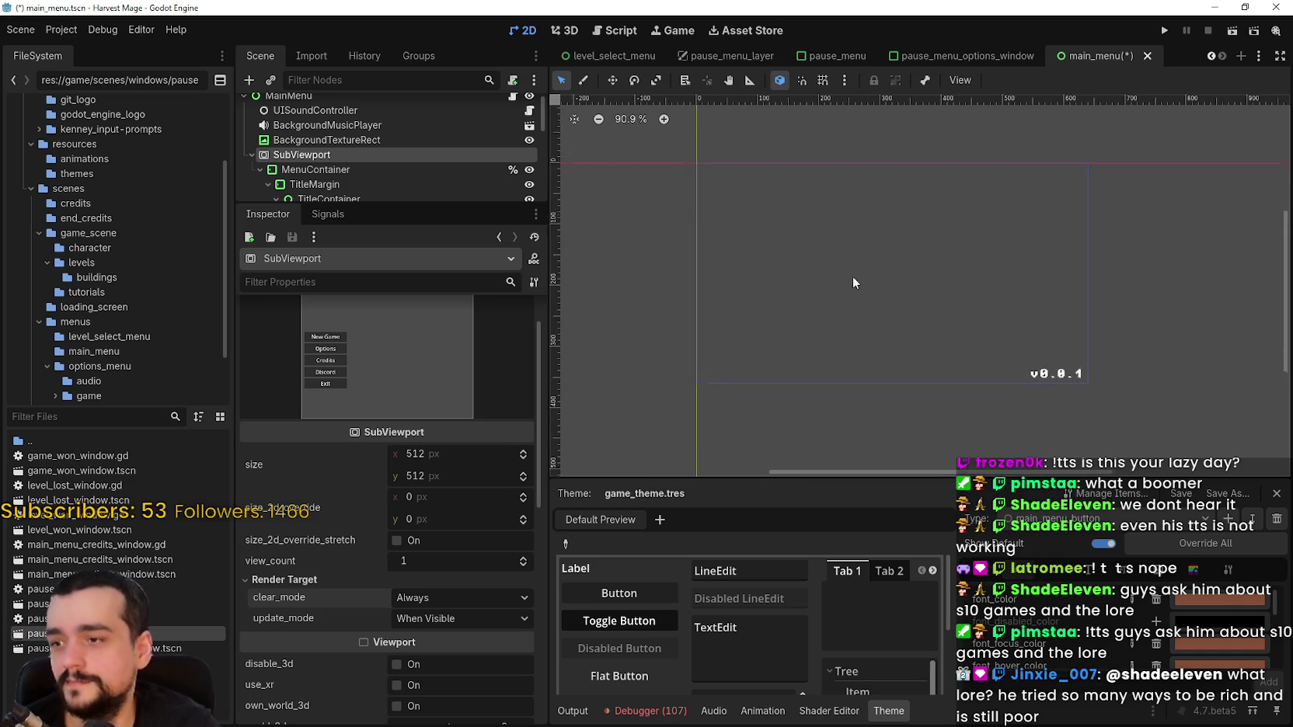
pyautogui.scroll(-2, 404, 591)
pyautogui.scroll(-2, 334, 621)
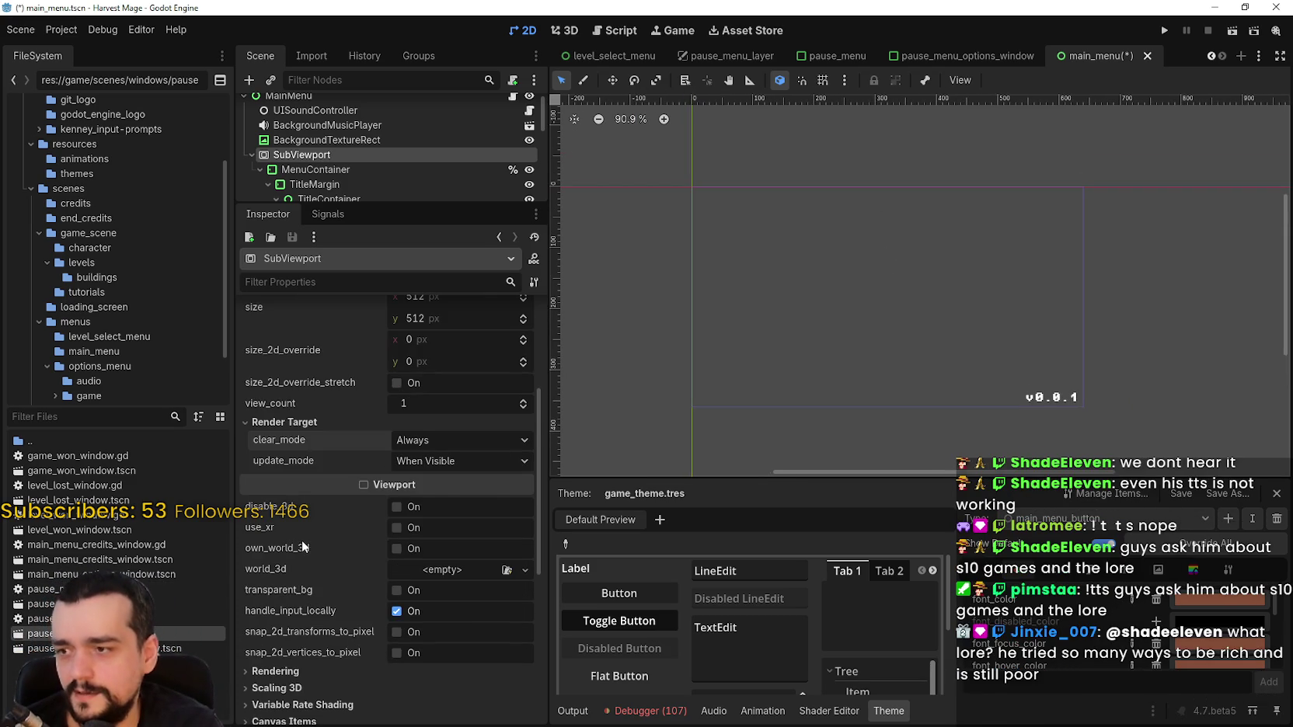
pyautogui.scroll(-3, 303, 546)
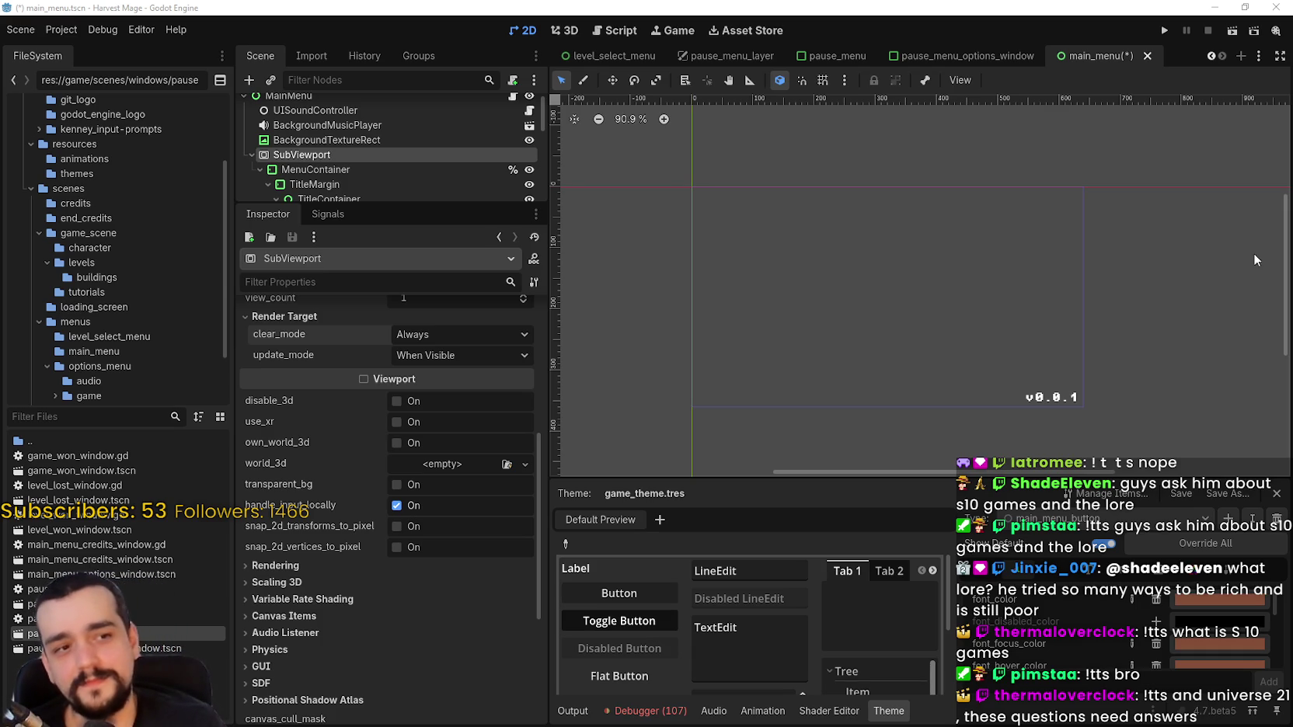
pyautogui.scroll(-2, 863, 351)
pyautogui.scroll(2, 843, 350)
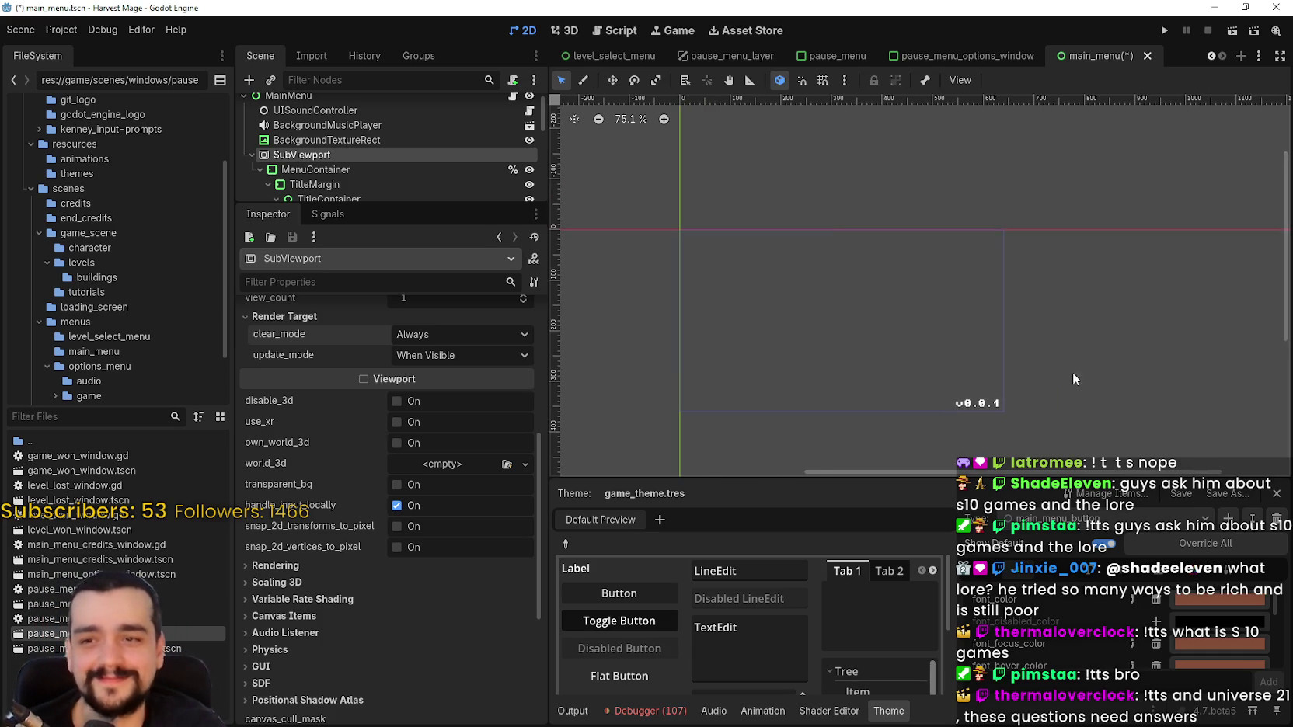
pyautogui.click(337, 166)
pyautogui.click(334, 157)
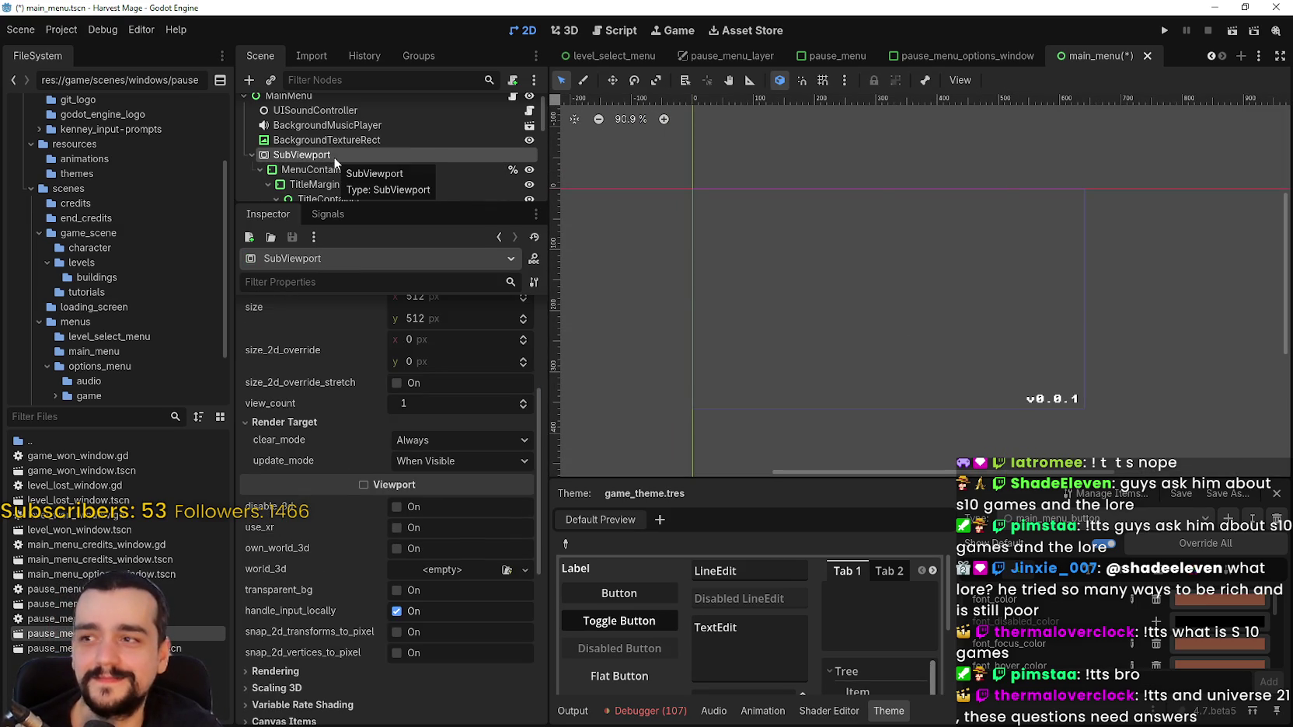
# Undo the SubViewport wrapper with Ctrl+Z and enlarge the scene tree panel
pyautogui.hotkey('ctrl', 'z')
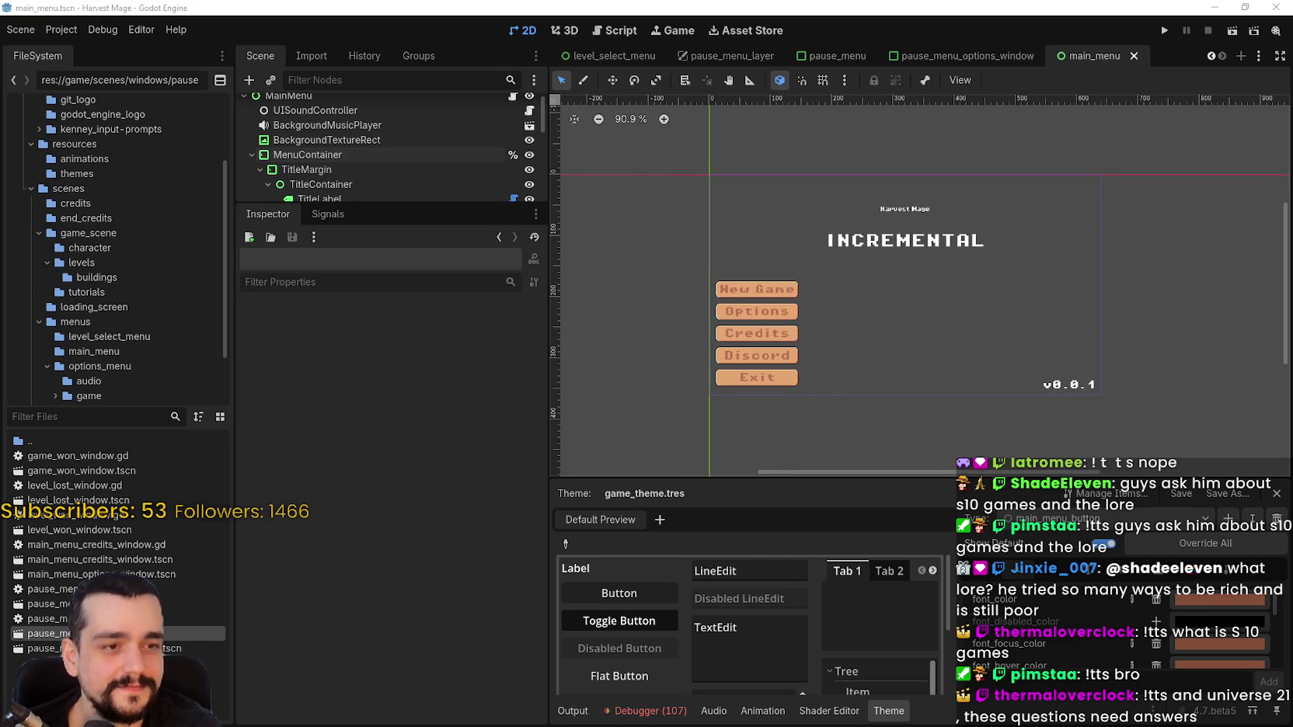
pyautogui.scroll(3, 816, 243)
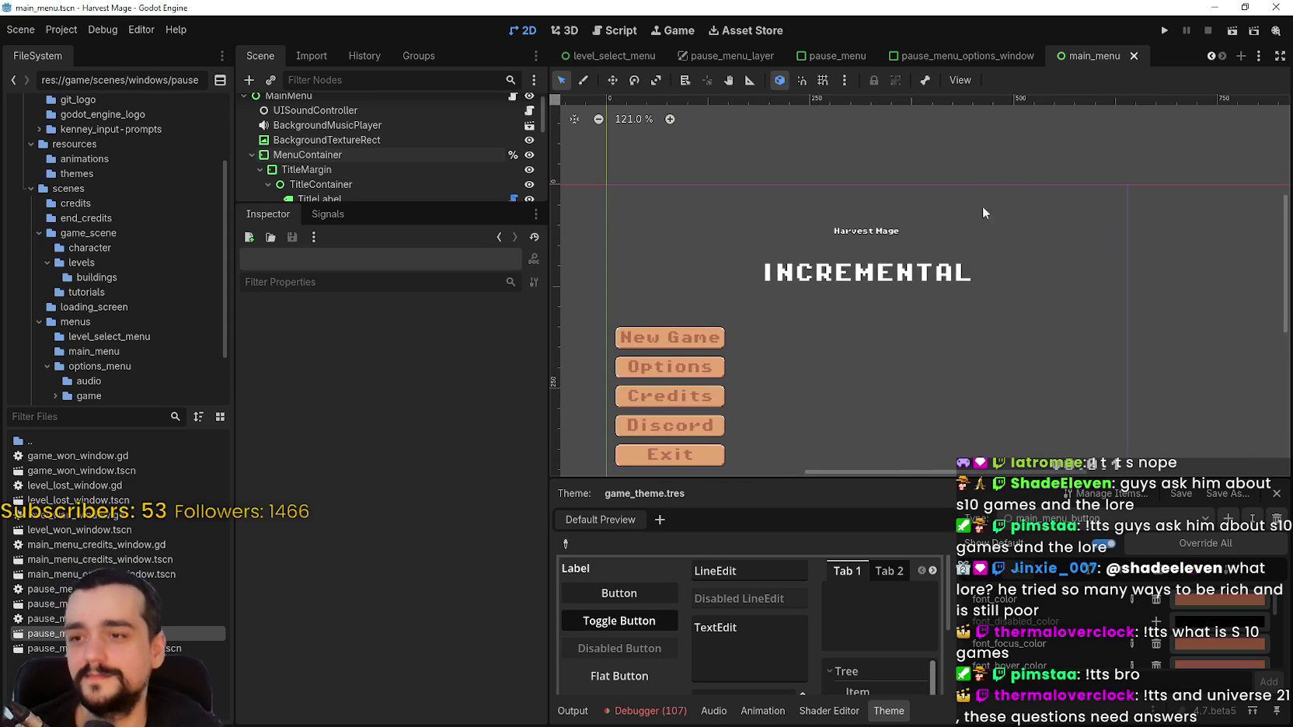
pyautogui.scroll(-1, 979, 203)
pyautogui.scroll(1, 828, 266)
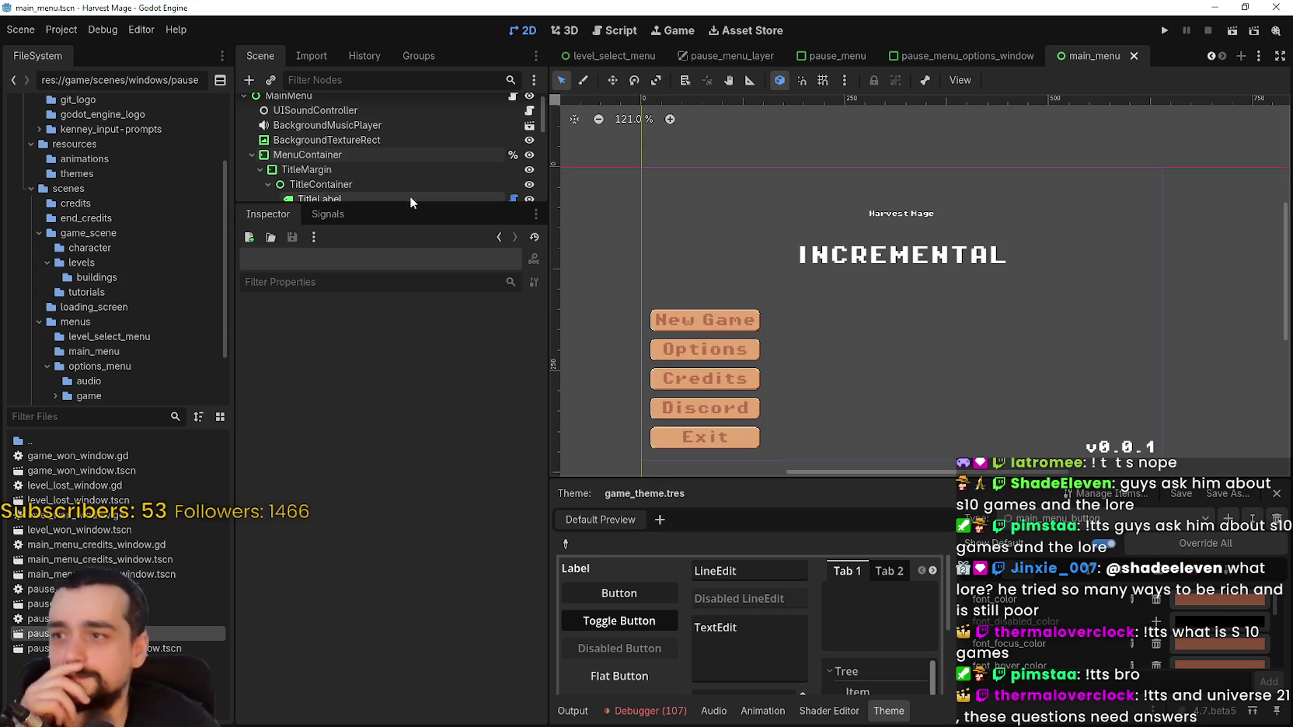
pyautogui.moveTo(412, 203); pyautogui.dragTo(412, 452)
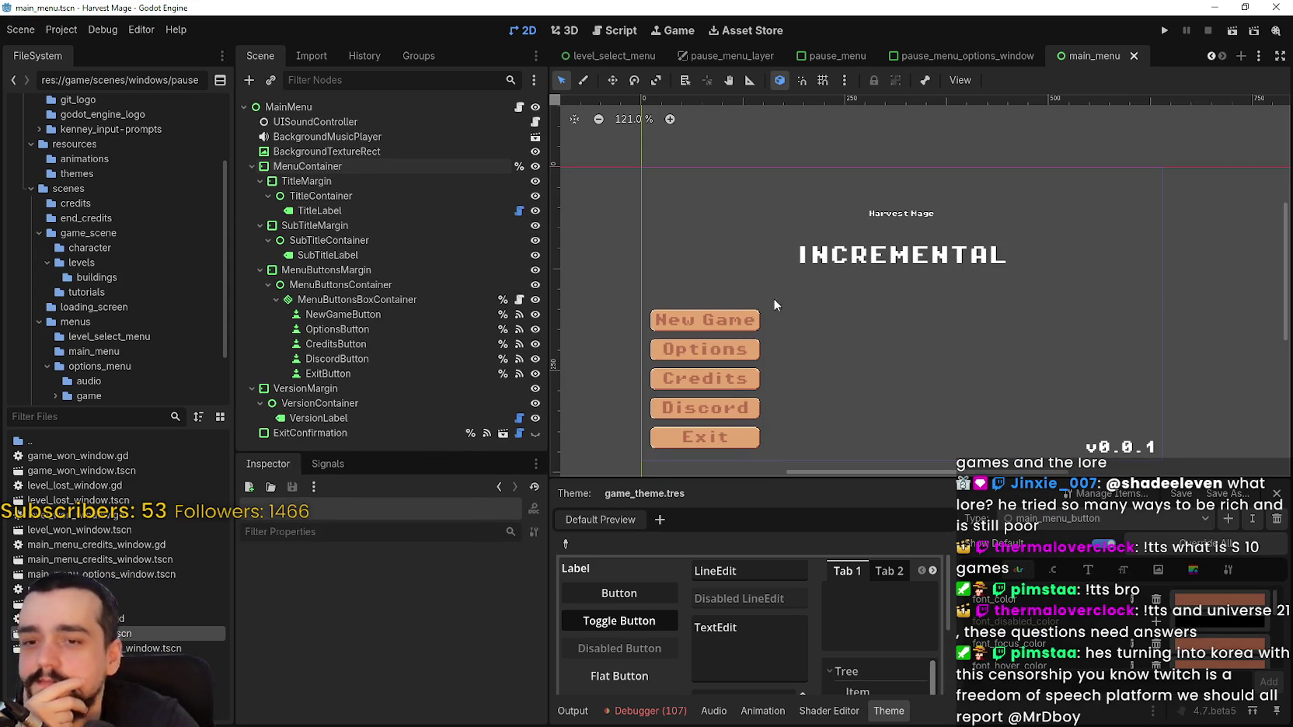
pyautogui.scroll(1, 848, 249)
pyautogui.scroll(-1, 851, 252)
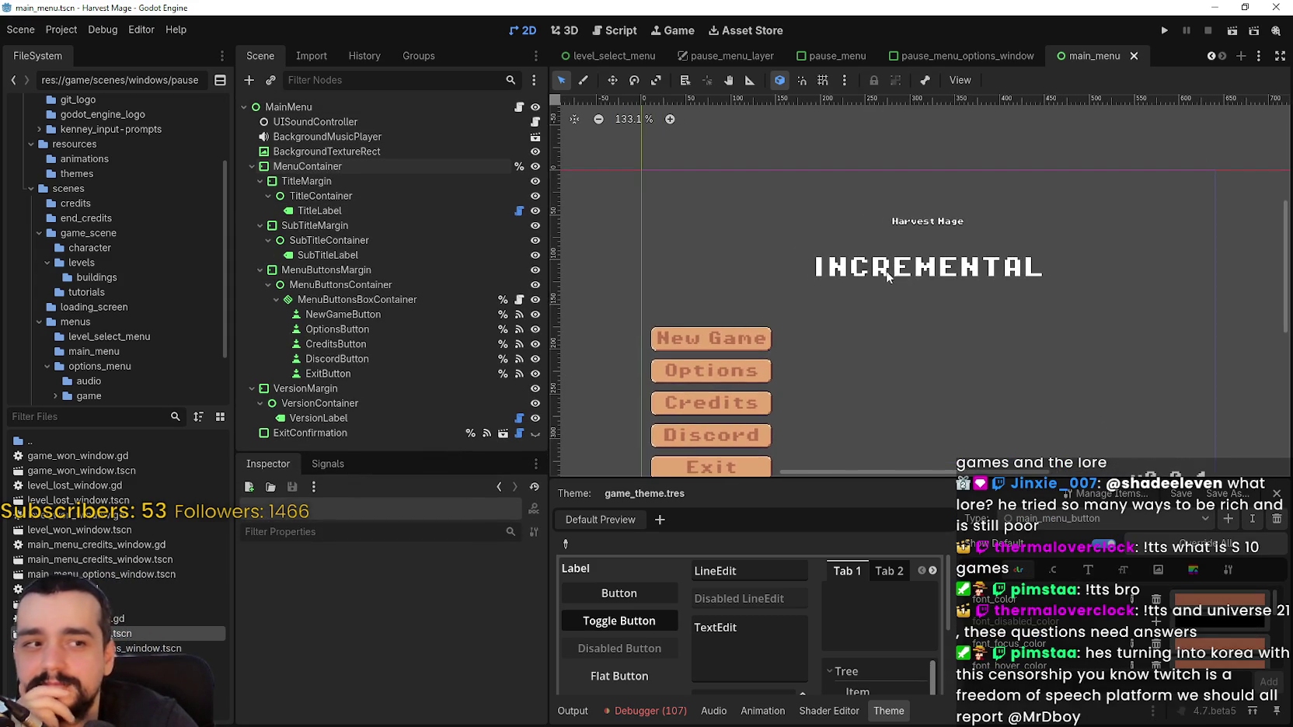
pyautogui.scroll(-1, 882, 269)
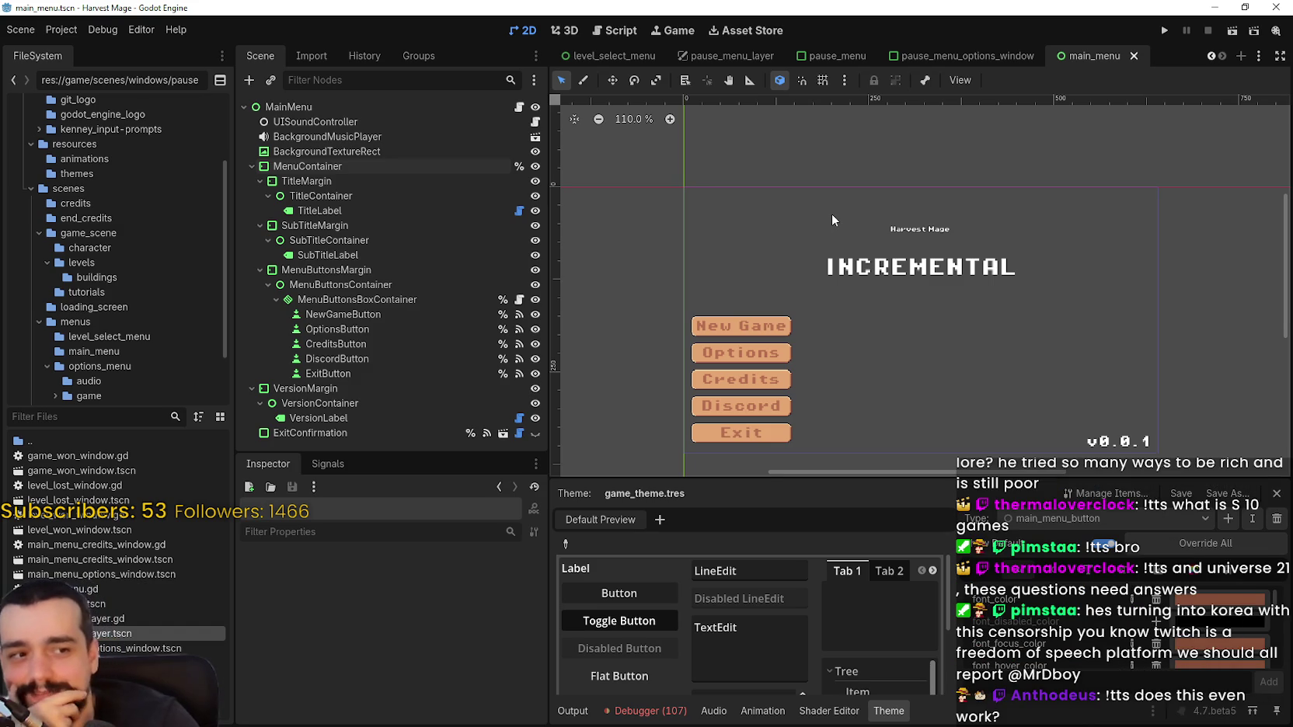
pyautogui.scroll(-1, 833, 215)
pyautogui.scroll(4, 834, 220)
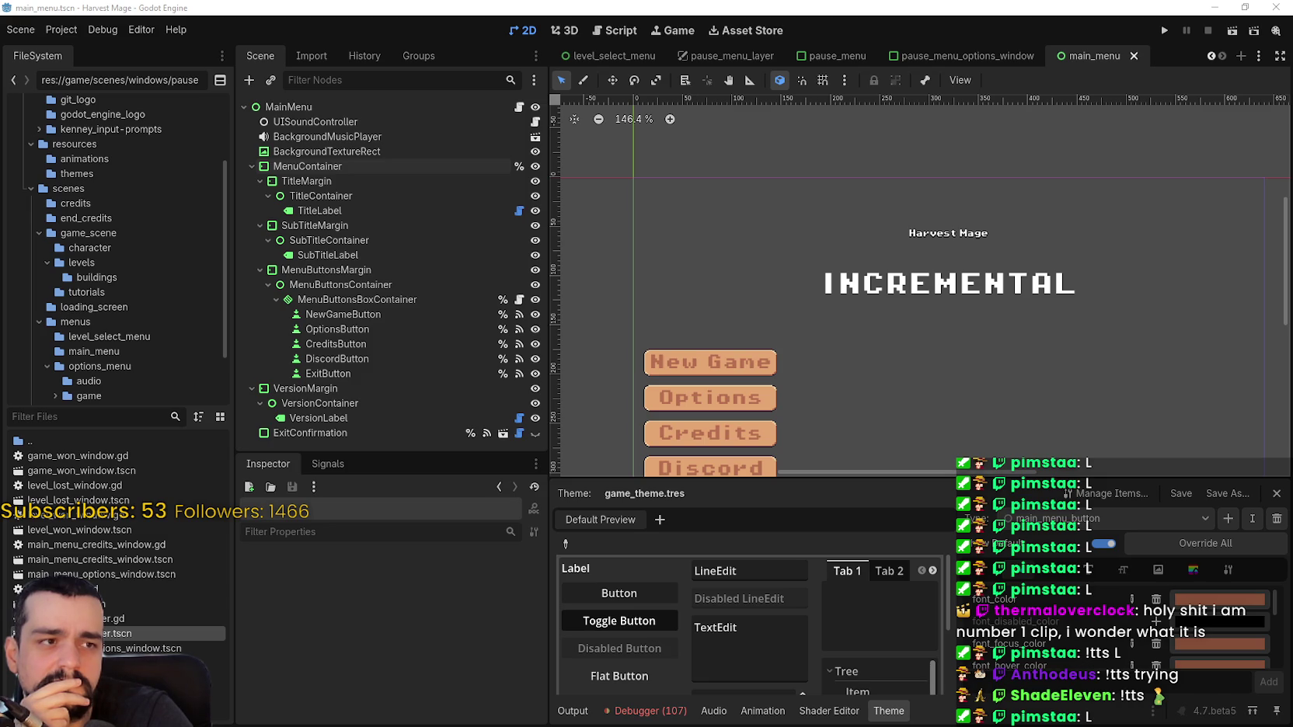
# Move the TTS Edit Command window into view and check its user permissions
pyautogui.moveTo(689, 94)
pyautogui.mouseDown()
pyautogui.moveTo(628, 70)
pyautogui.moveTo(797, 62)
pyautogui.mouseUp()
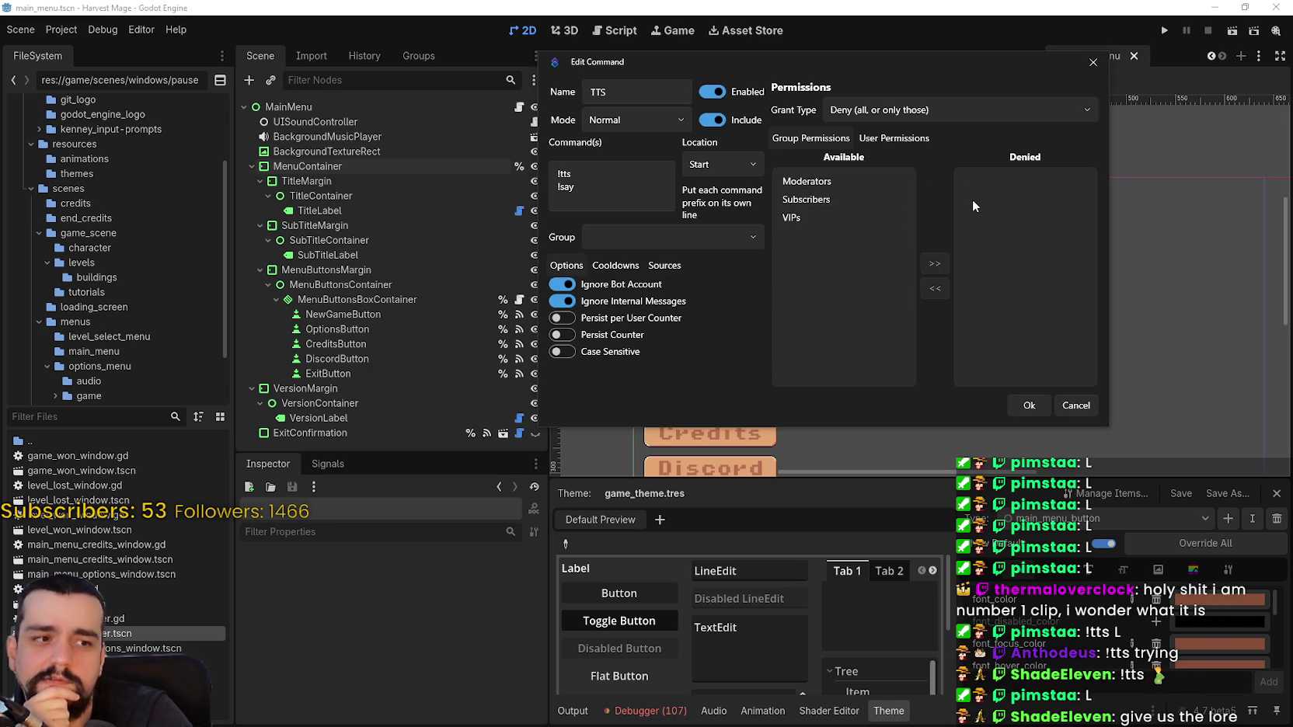
pyautogui.click(893, 138)
# Set the TTS group grant type to Allow (all, or only those) and review the allowed users
pyautogui.click(800, 140)
pyautogui.click(879, 140)
pyautogui.click(825, 137)
pyautogui.click(861, 137)
pyautogui.click(858, 110)
pyautogui.click(862, 130)
pyautogui.click(851, 137)
pyautogui.click(884, 138)
pyautogui.click(836, 138)
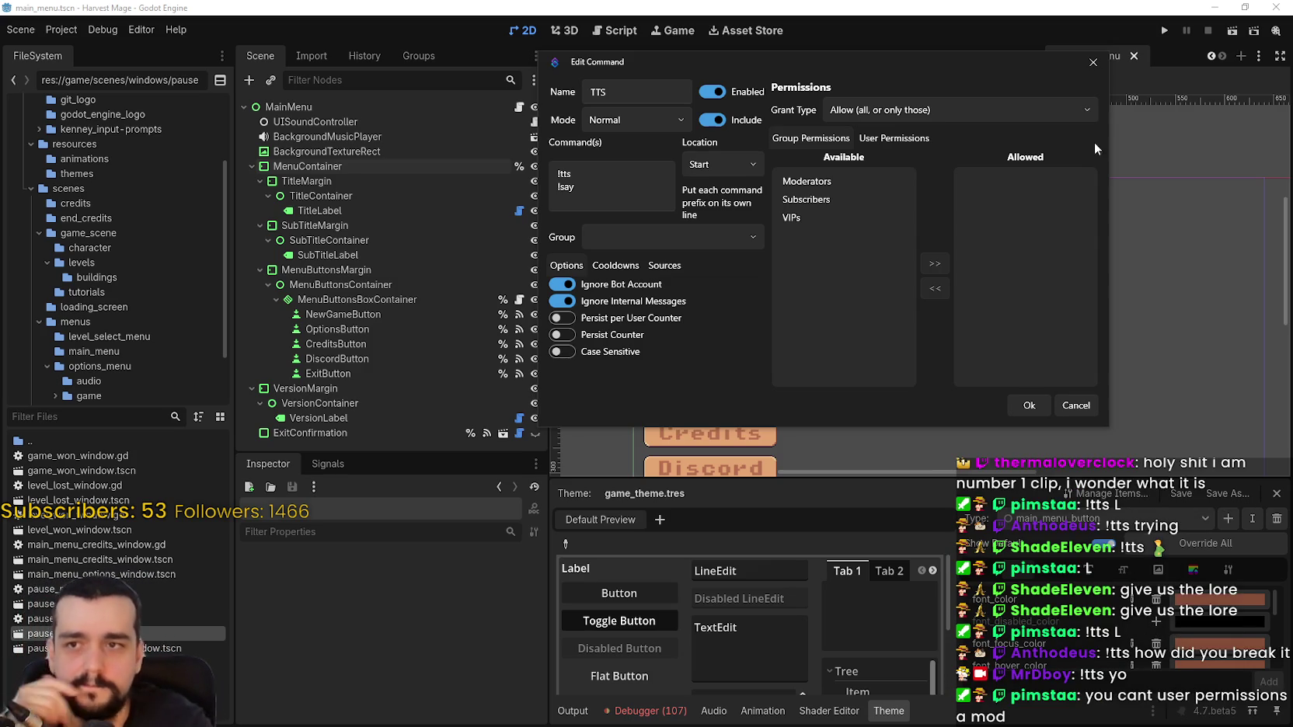
pyautogui.click(901, 139)
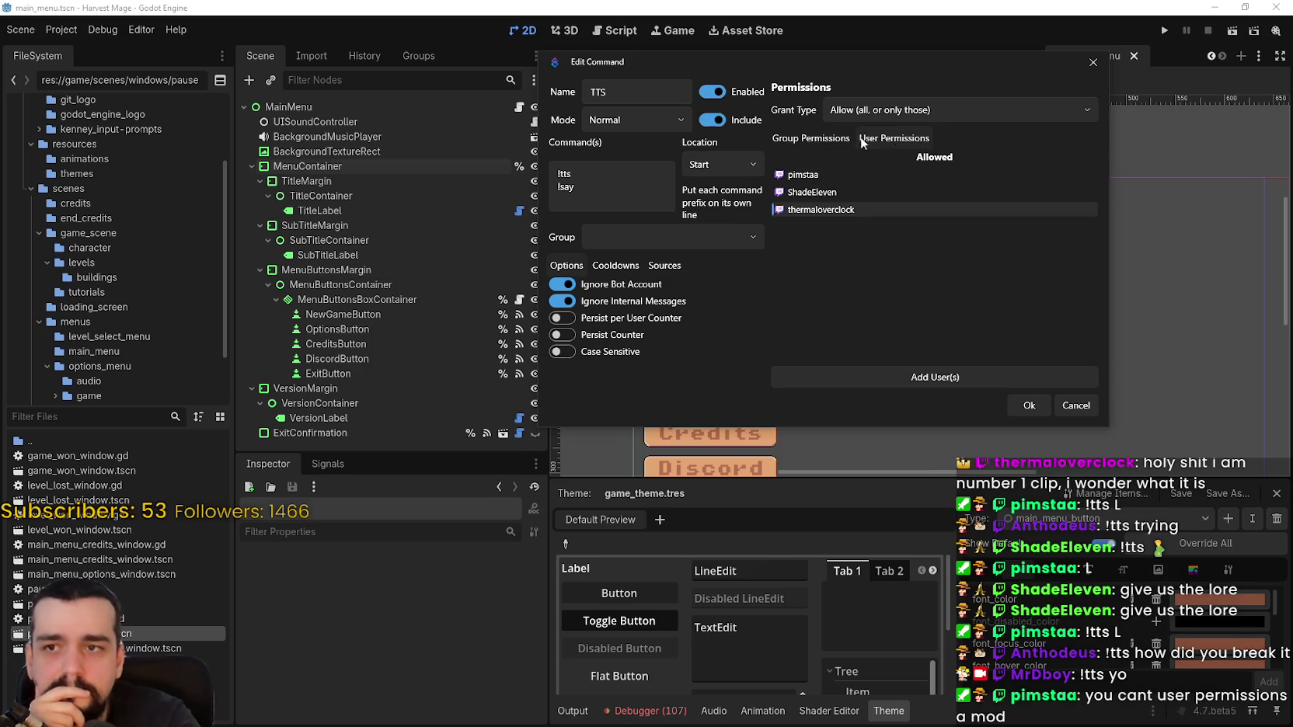
# Toggle the TTS command's grant type between Allow and Deny, leaving it on Allow
pyautogui.click(810, 140)
pyautogui.click(925, 108)
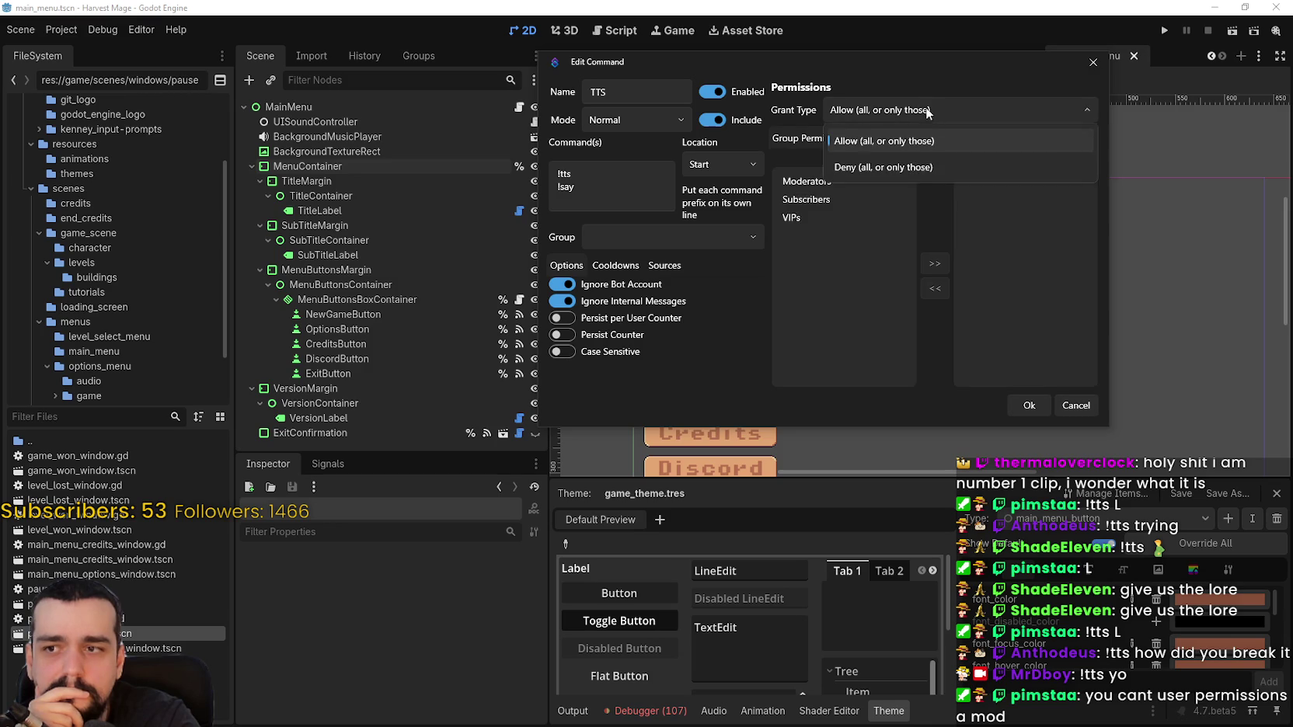
pyautogui.click(900, 144)
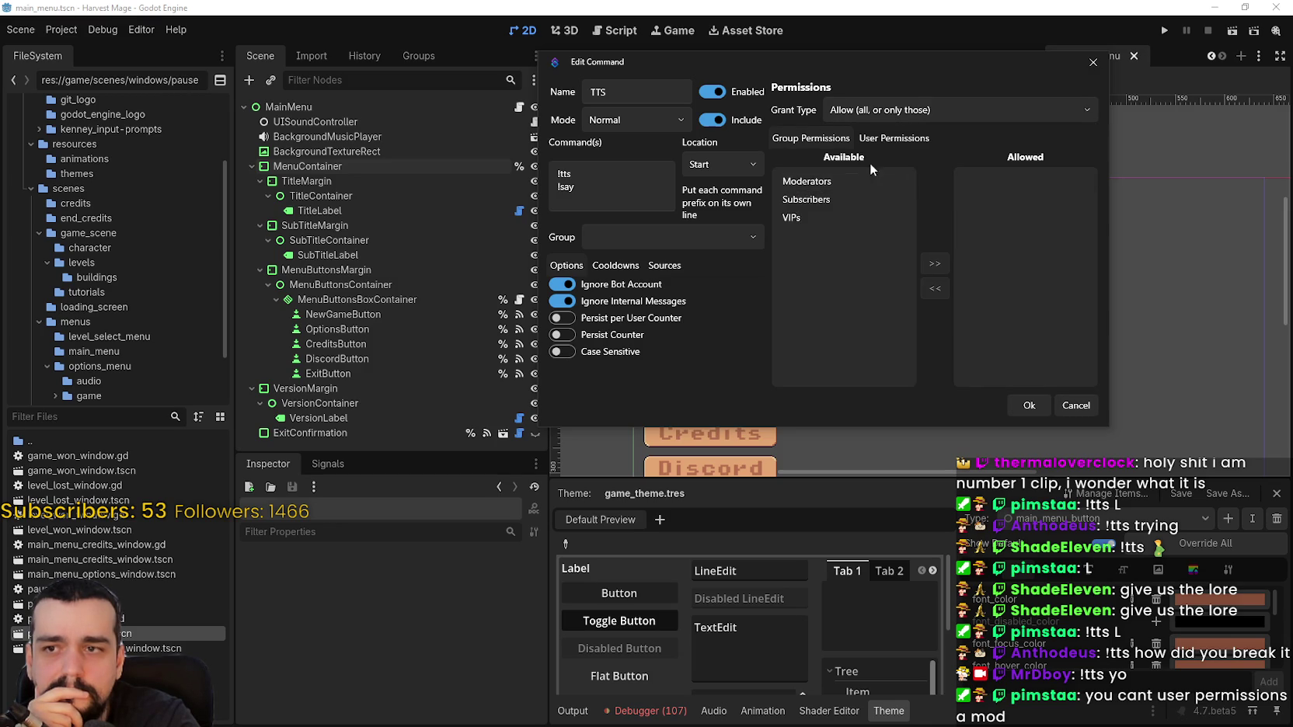
pyautogui.click(888, 118)
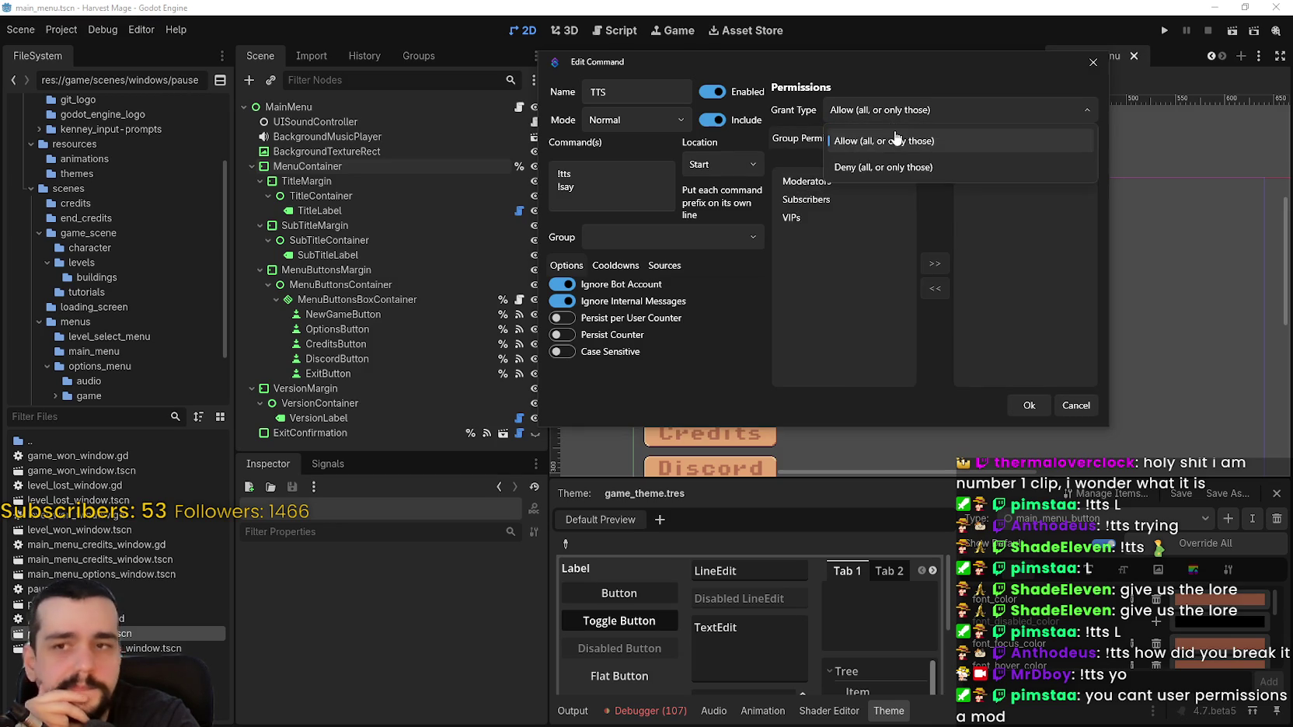
pyautogui.click(909, 168)
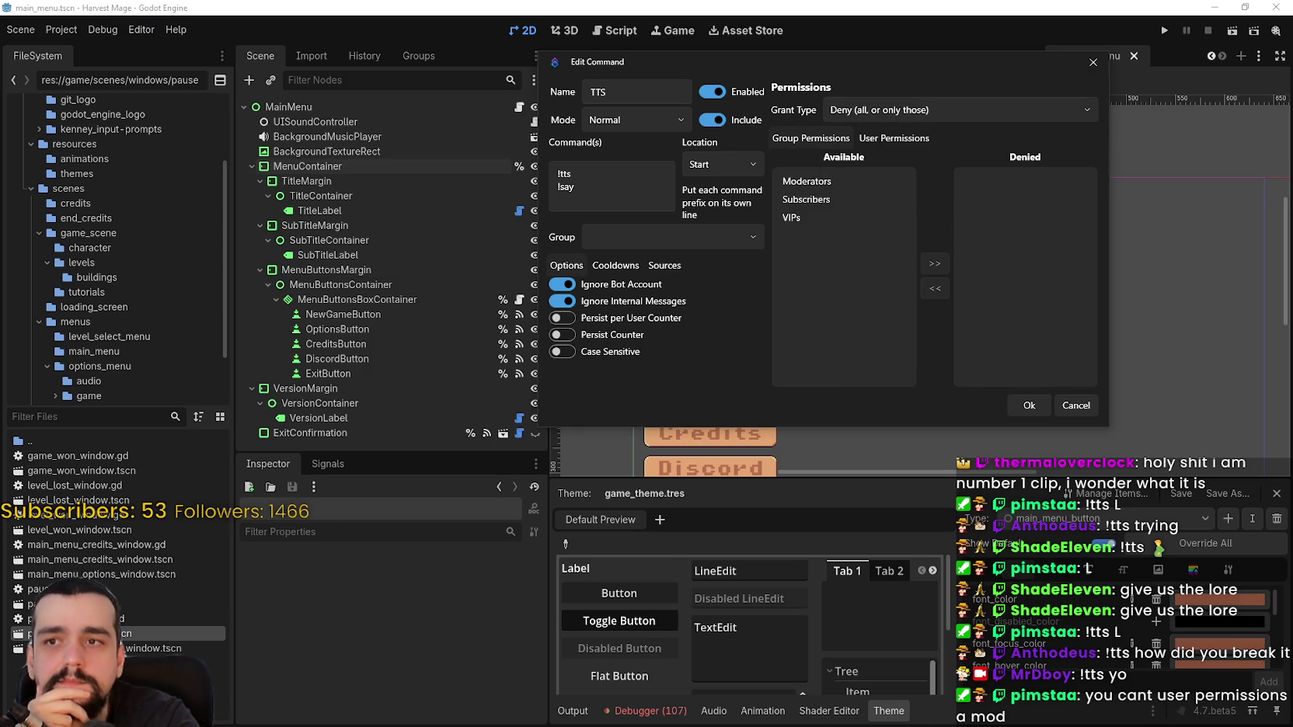
pyautogui.click(913, 113)
pyautogui.click(877, 145)
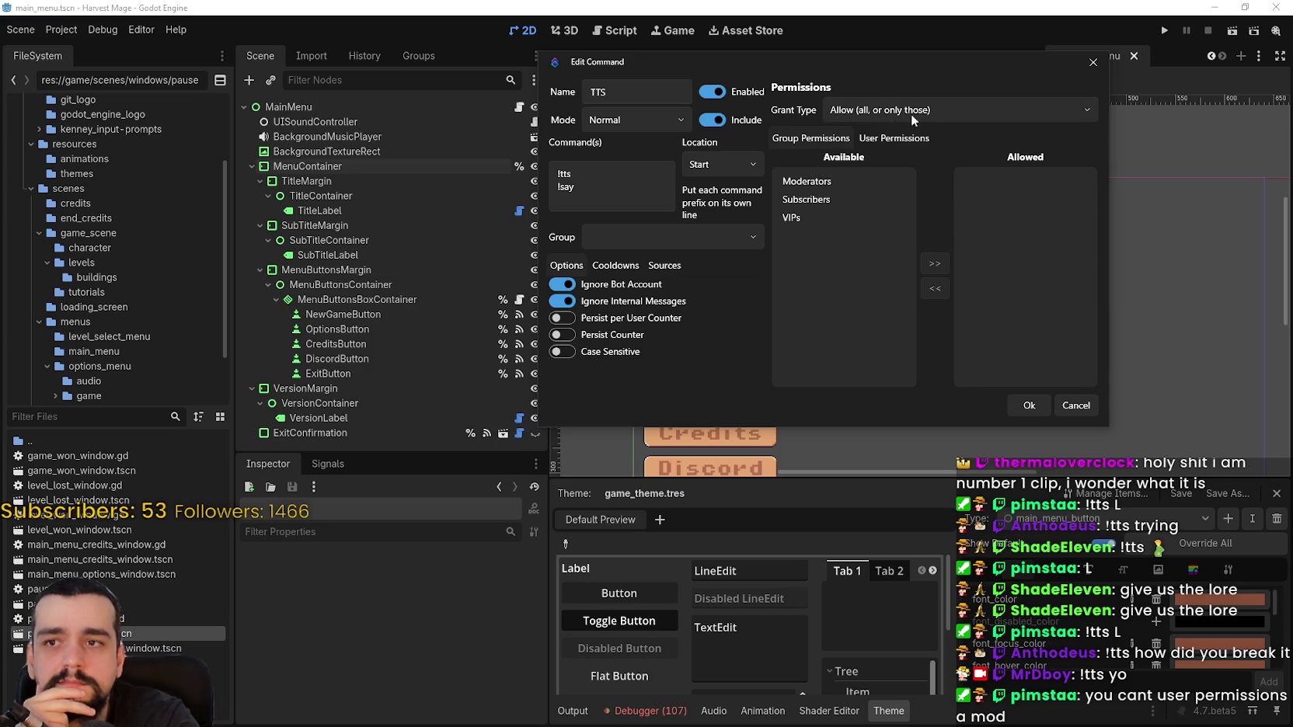
# Set the grant type back to Deny (all, or only those) and recheck the user and group lists
pyautogui.click(884, 143)
pyautogui.click(835, 138)
pyautogui.click(888, 118)
pyautogui.click(865, 167)
pyautogui.click(893, 138)
pyautogui.click(822, 140)
pyautogui.click(893, 138)
pyautogui.click(822, 140)
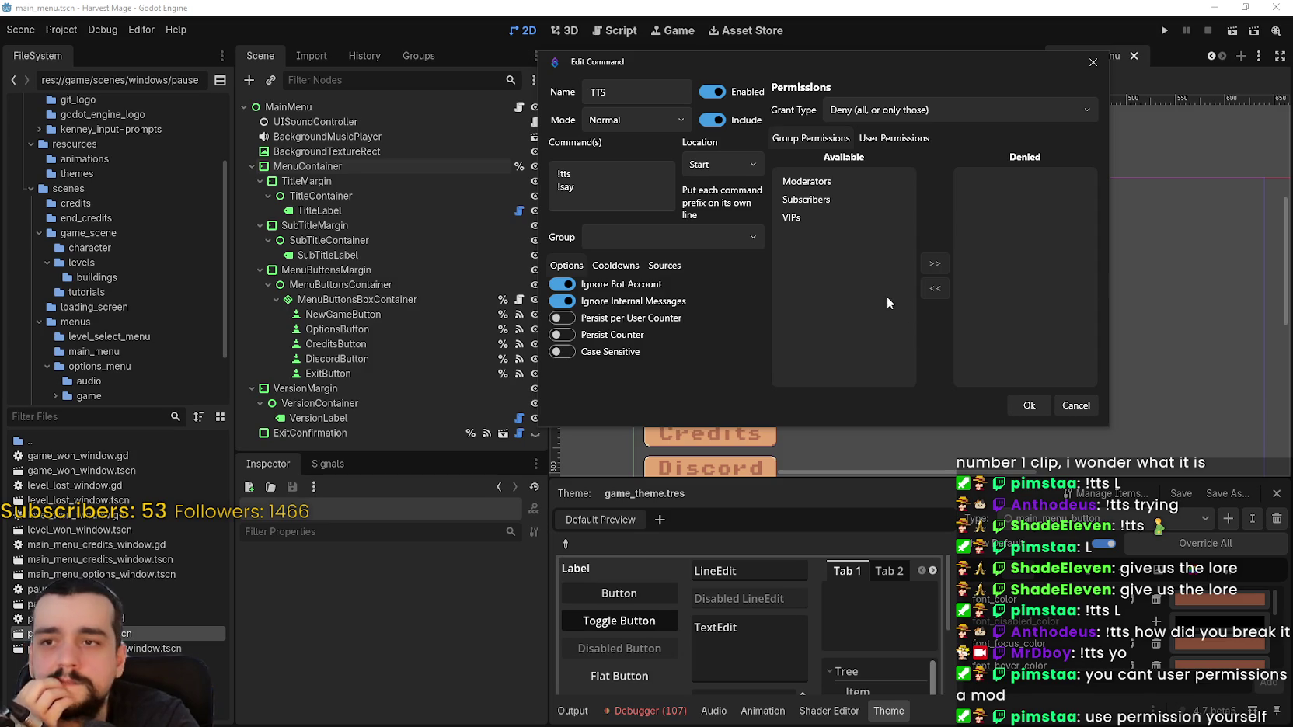
pyautogui.click(877, 140)
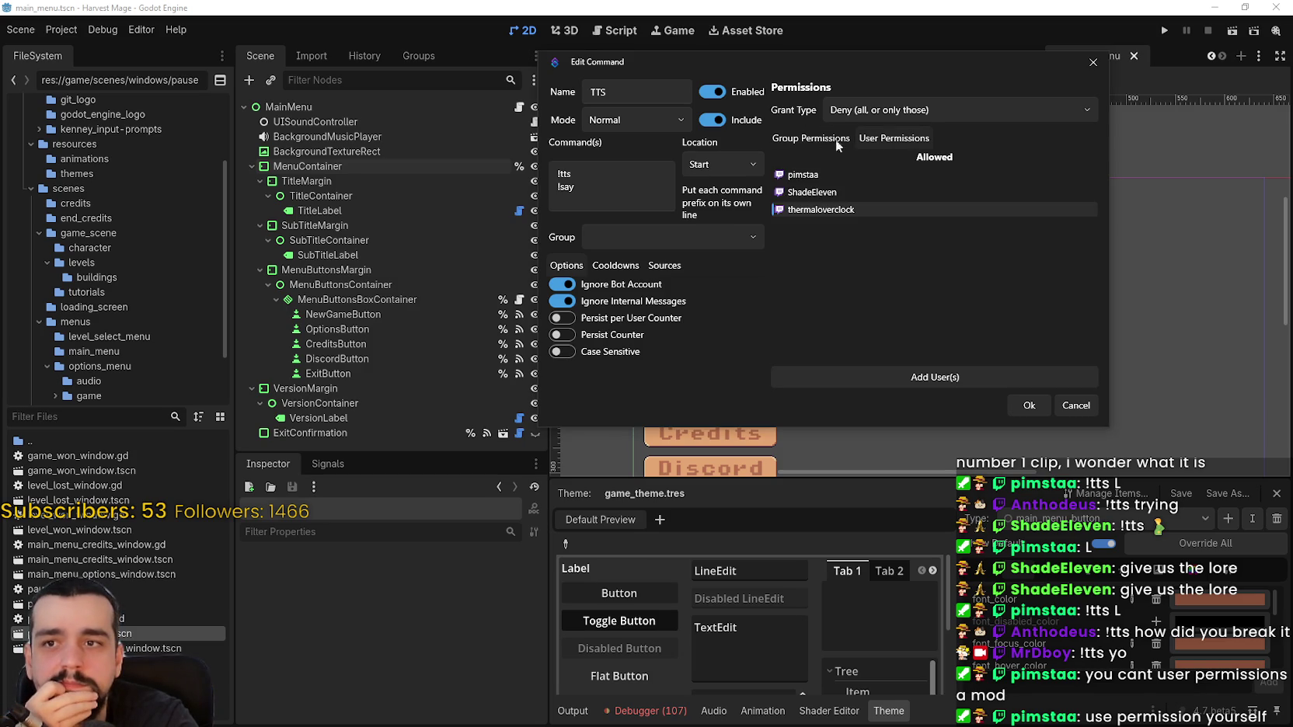
pyautogui.click(800, 138)
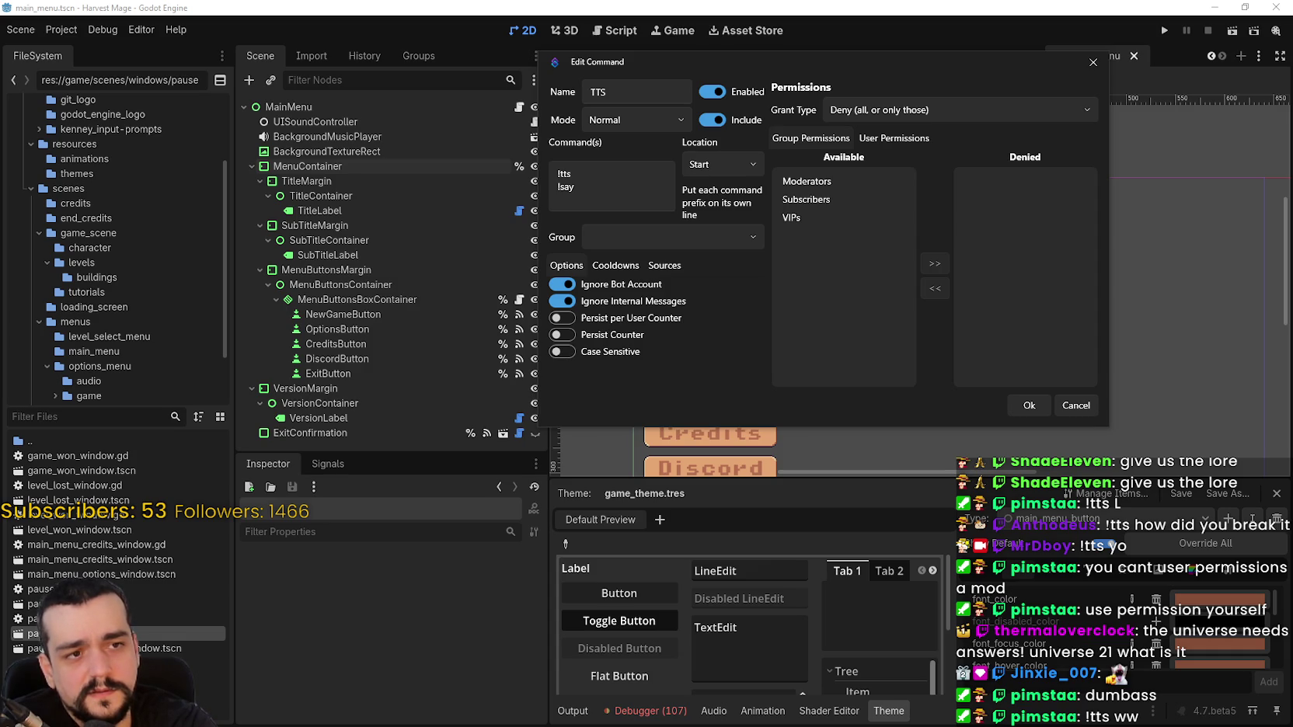
pyautogui.click(947, 116)
pyautogui.click(876, 108)
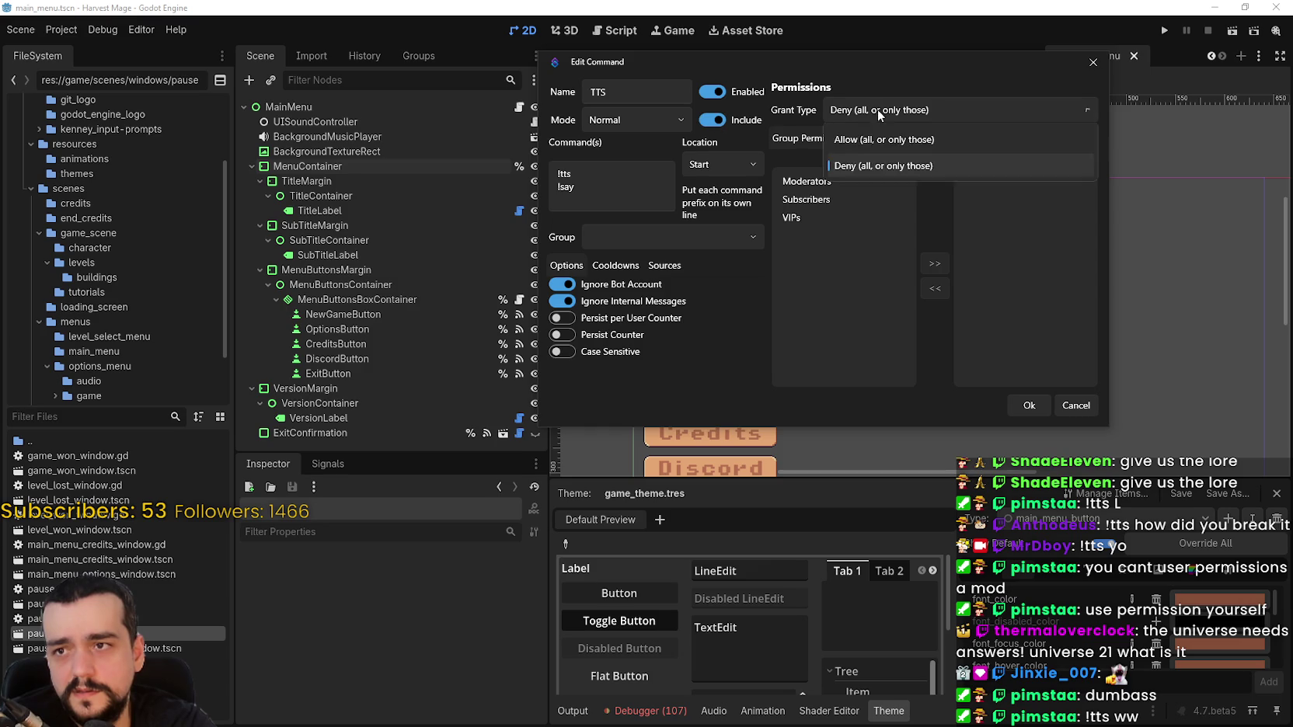
pyautogui.click(879, 110)
pyautogui.click(886, 167)
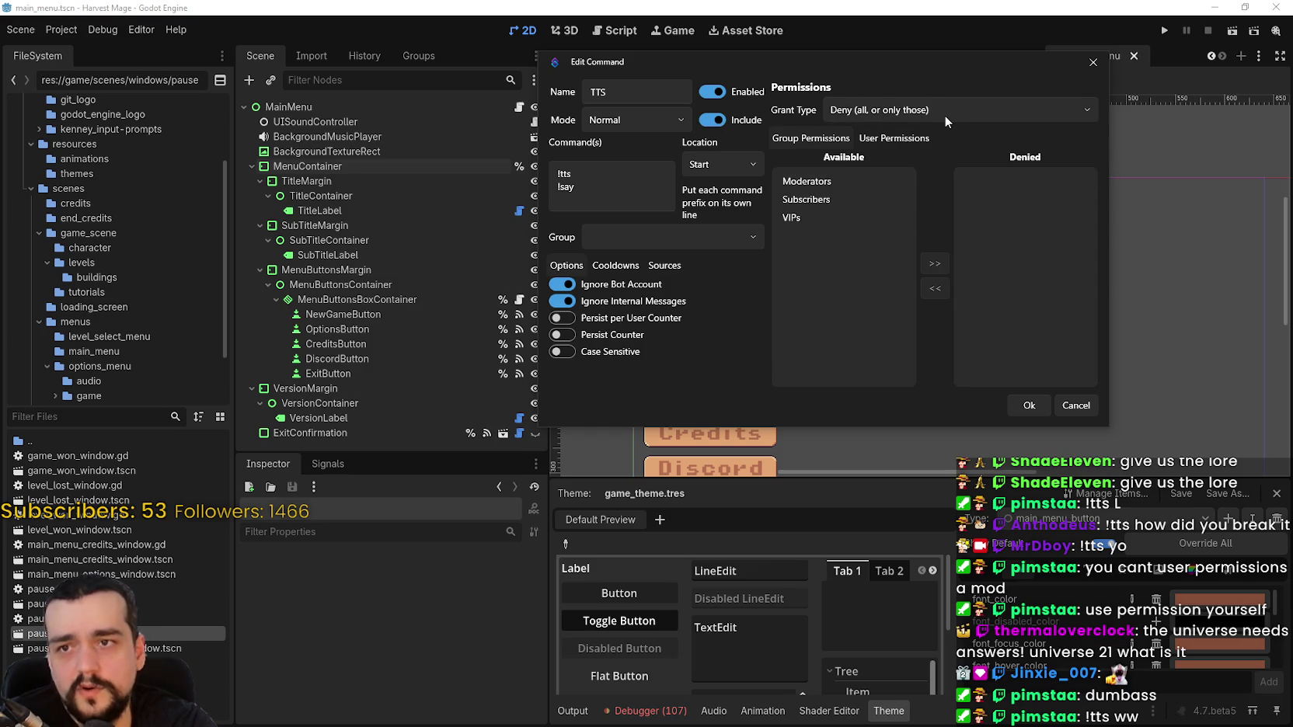
pyautogui.click(901, 140)
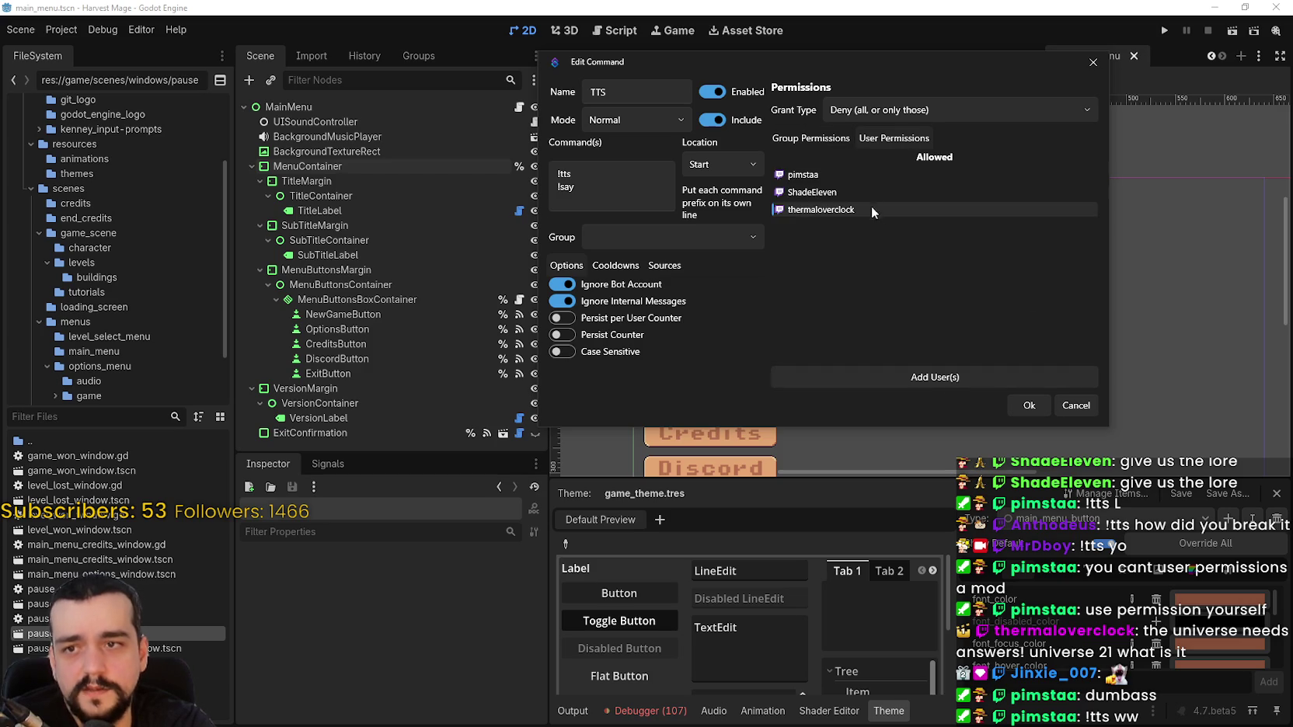
pyautogui.click(845, 210)
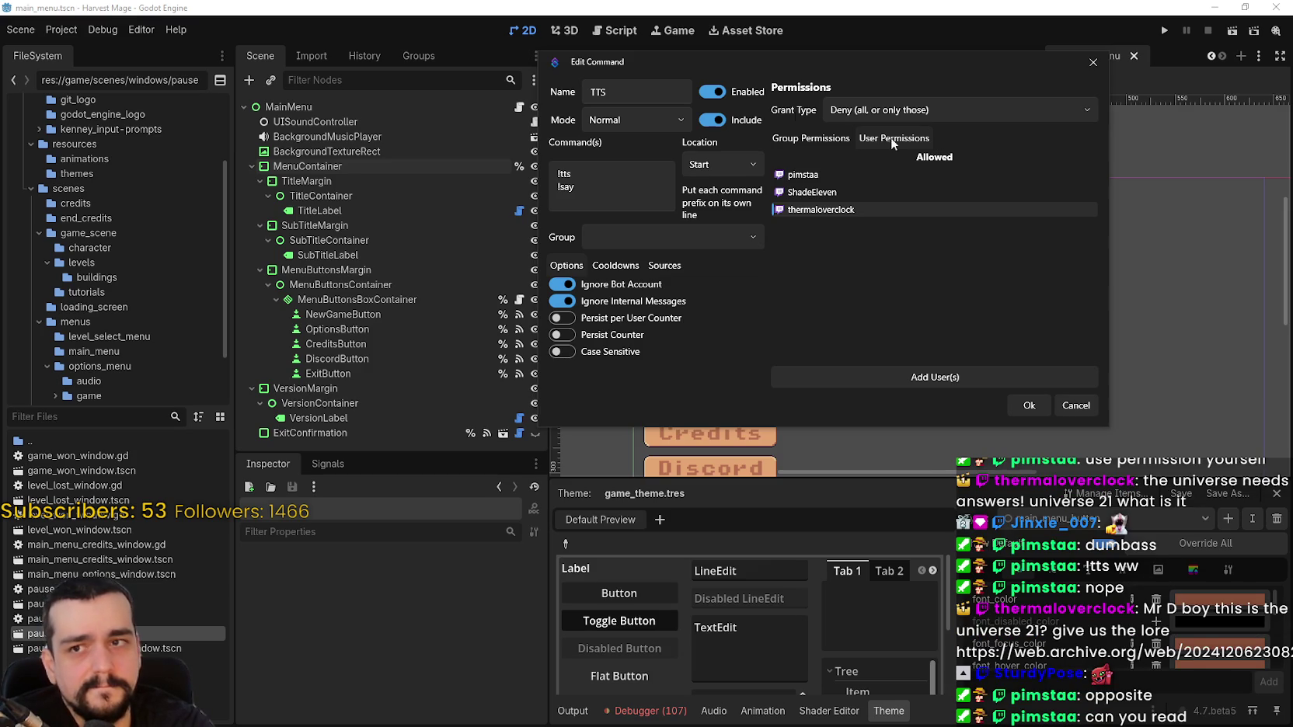
pyautogui.click(815, 138)
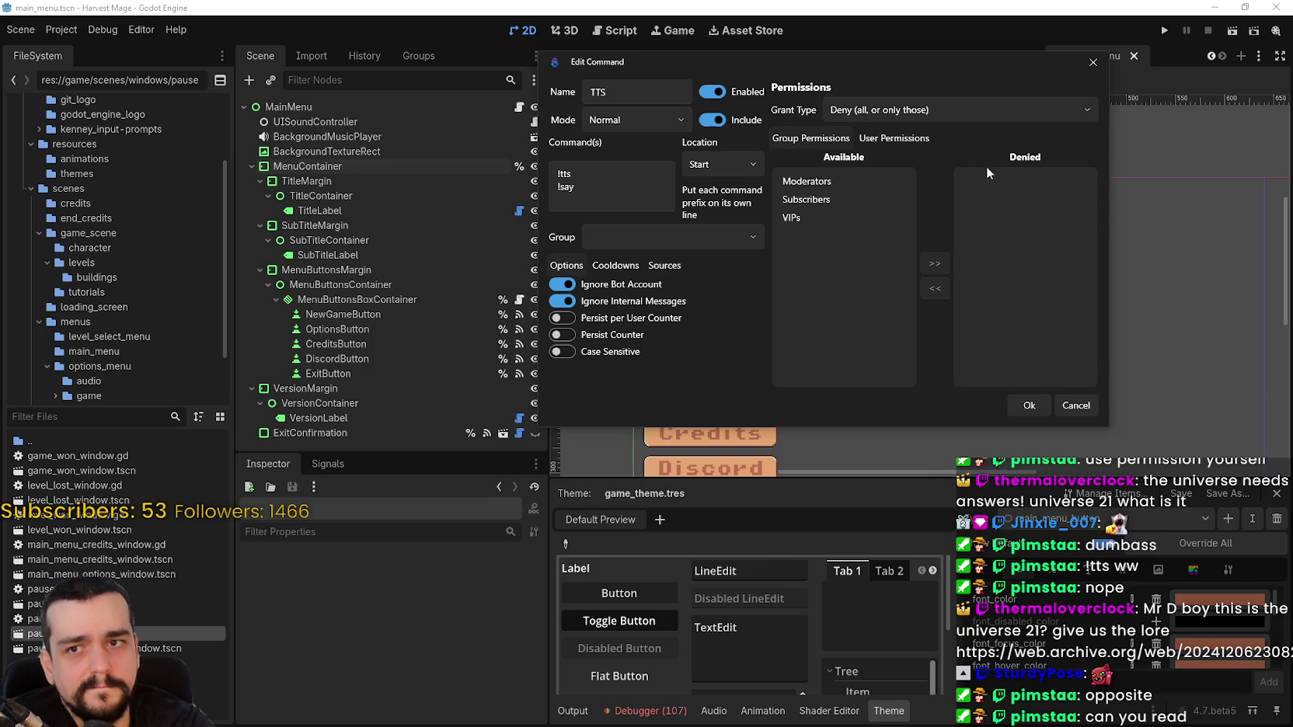
pyautogui.click(878, 138)
pyautogui.click(810, 137)
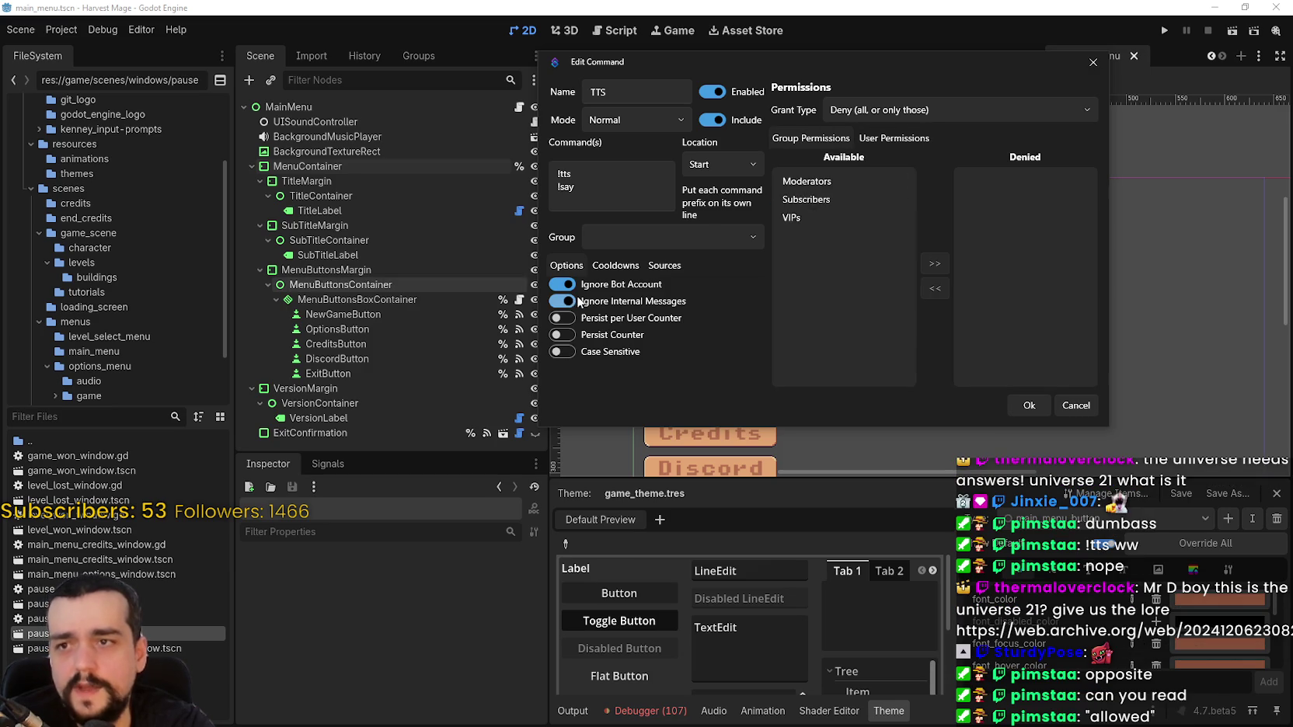
pyautogui.moveTo(735, 62); pyautogui.dragTo(748, 140)
# Switch the TTS grant type to Allow (all, or only those), review allowed users, and save with Ok
pyautogui.click(796, 288)
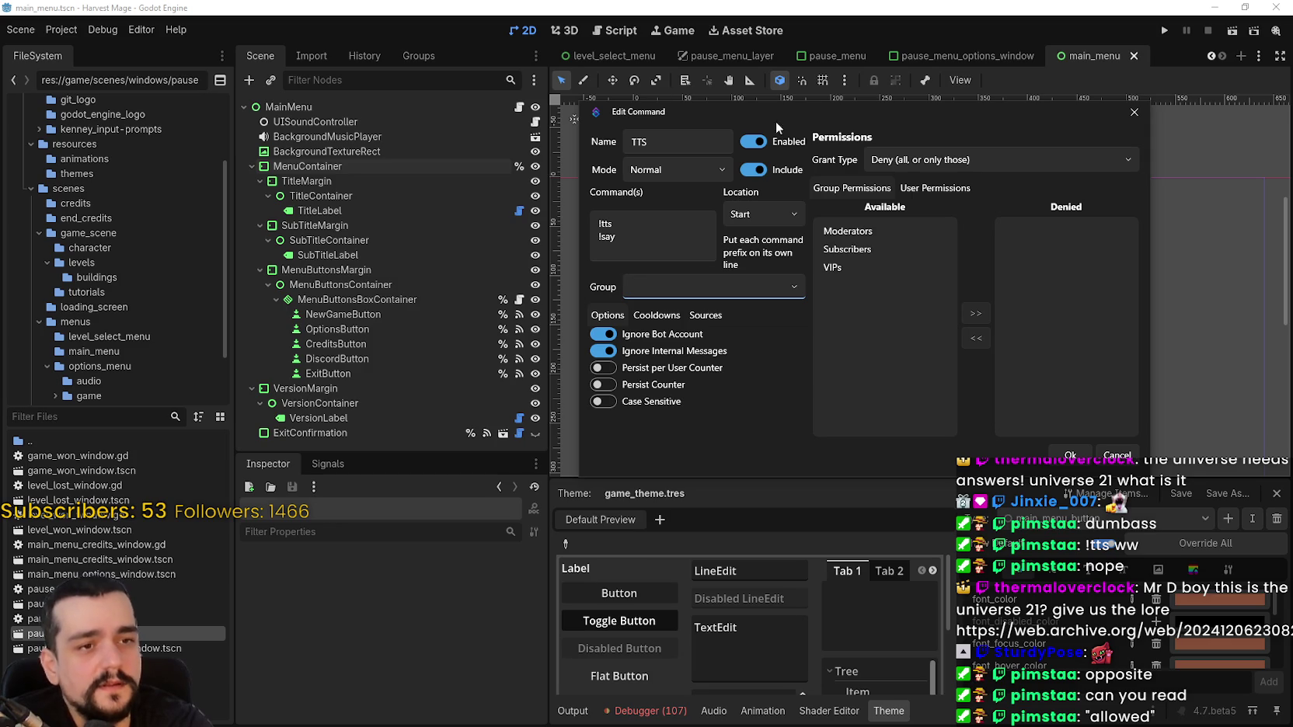
pyautogui.click(1039, 157)
pyautogui.click(924, 191)
pyautogui.click(934, 188)
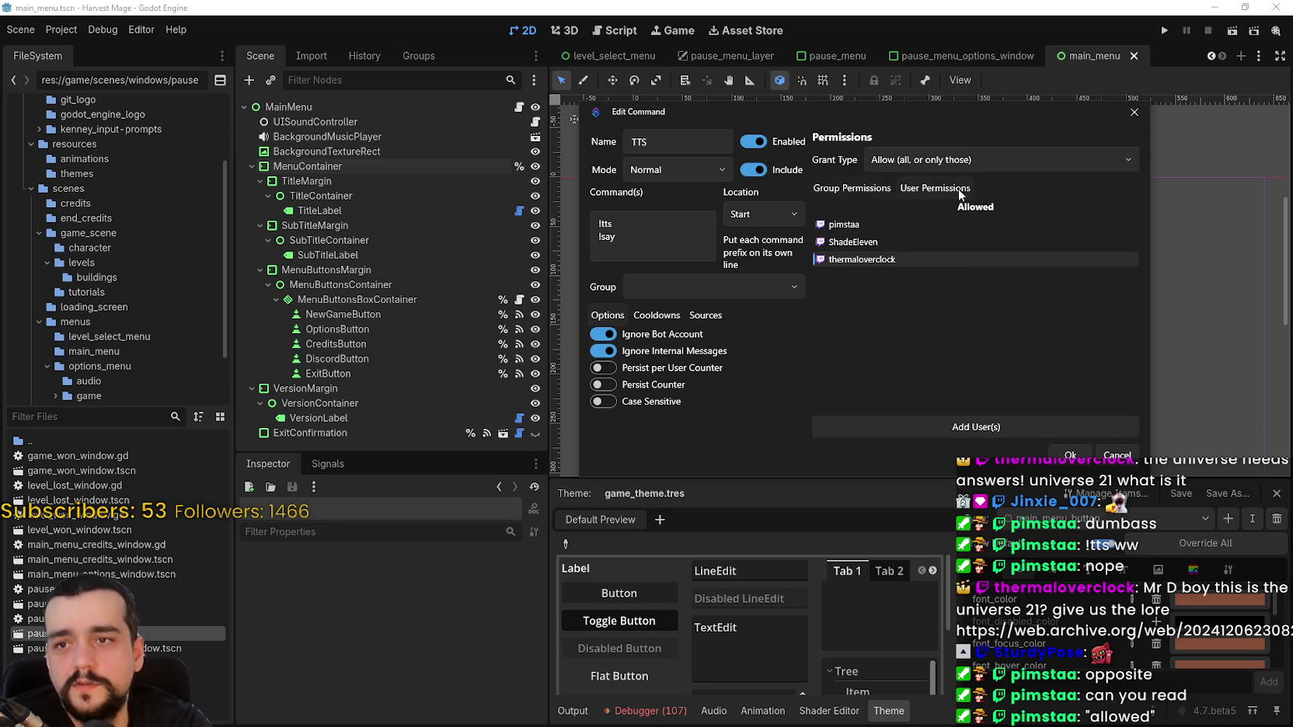
pyautogui.rightClick(875, 262)
pyautogui.click(851, 315)
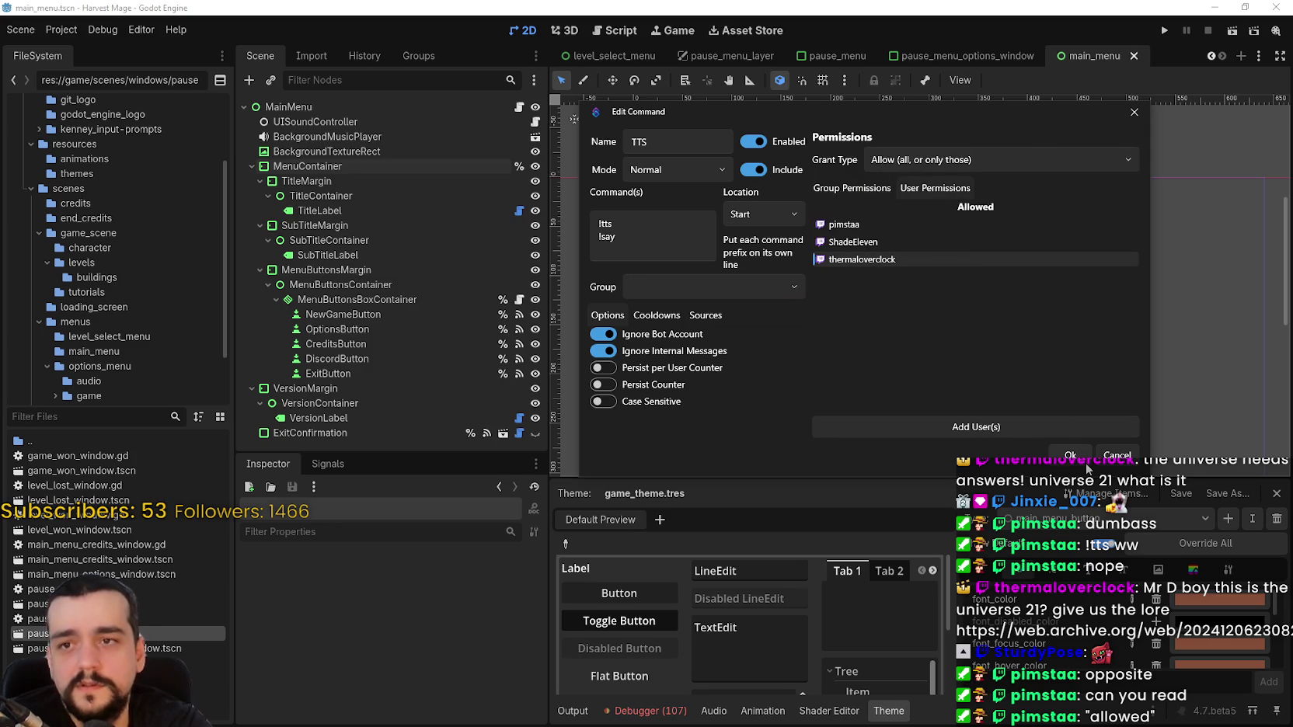
pyautogui.click(1070, 457)
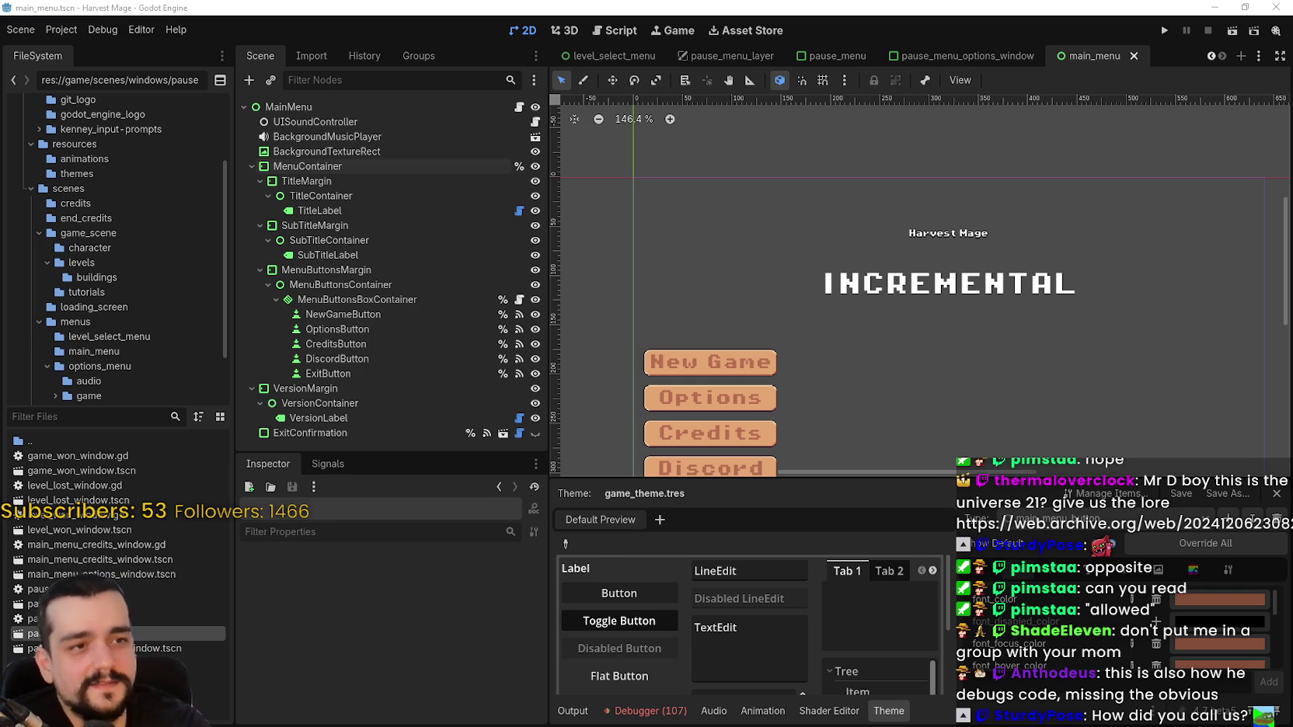
# Move the Streamer.bot window, open on its Settings page, over the Godot editor
pyautogui.moveTo(1292, 70)
pyautogui.mouseDown()
pyautogui.moveTo(702, 66)
pyautogui.moveTo(404, 35)
pyautogui.mouseUp()
pyautogui.scroll(5, 299, 318)
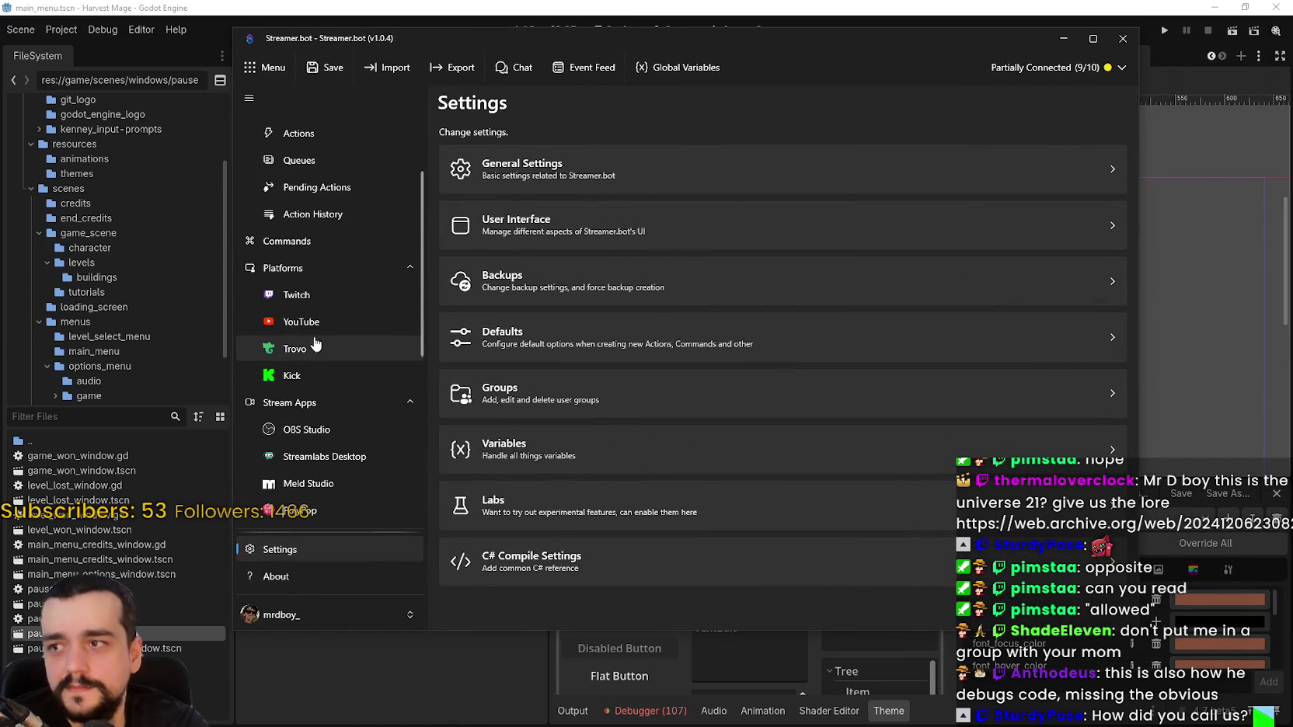
# Switch Streamer.bot to its Commands page and nudge the window slightly right
pyautogui.click(286, 241)
pyautogui.rightClick(706, 402)
pyautogui.press('Escape')
pyautogui.moveTo(419, 42); pyautogui.dragTo(500, 46)
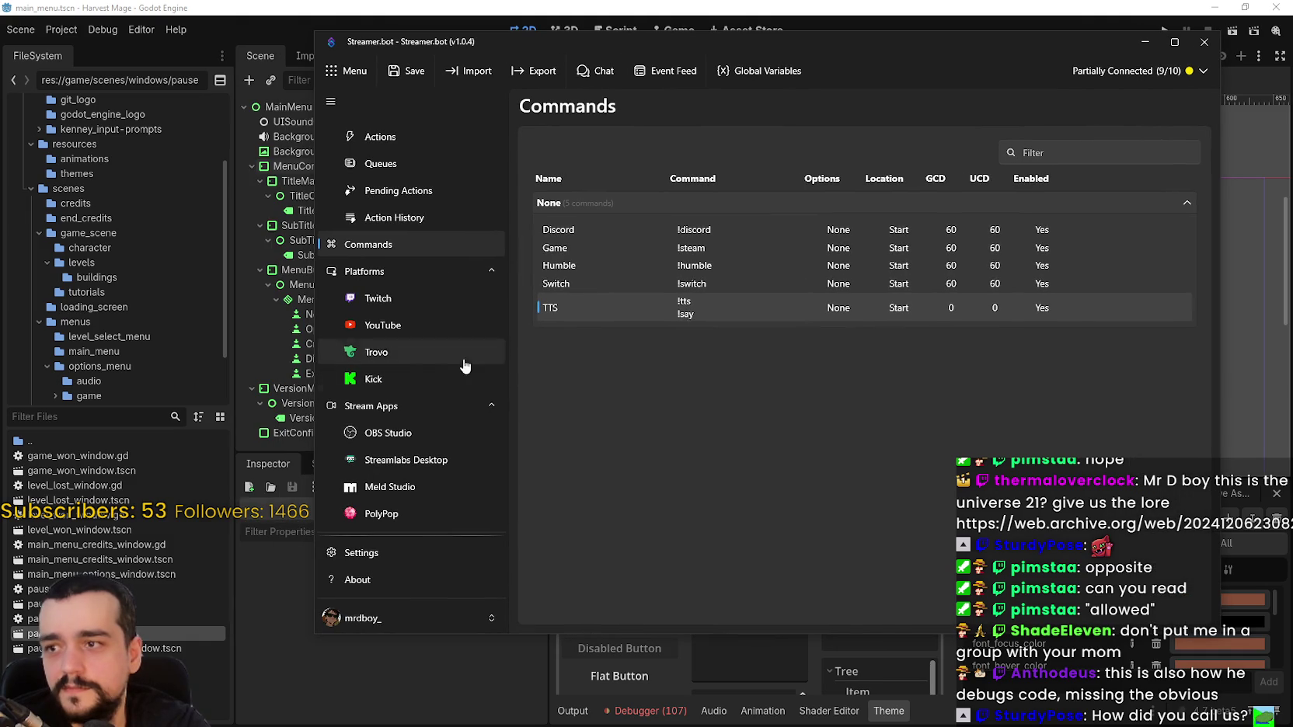
pyautogui.rightClick(703, 379)
pyautogui.press('Escape')
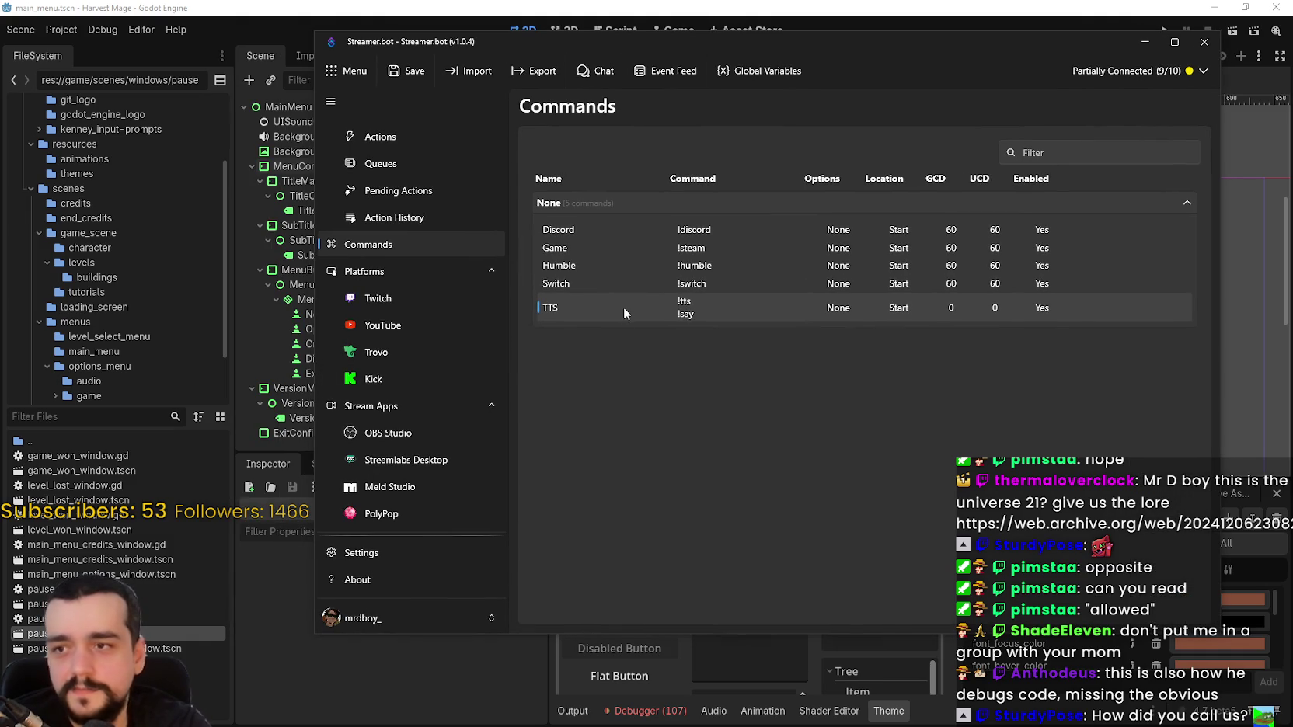
# Open the TTS command's settings and close them without changes
pyautogui.doubleClick(623, 307)
pyautogui.click(668, 332)
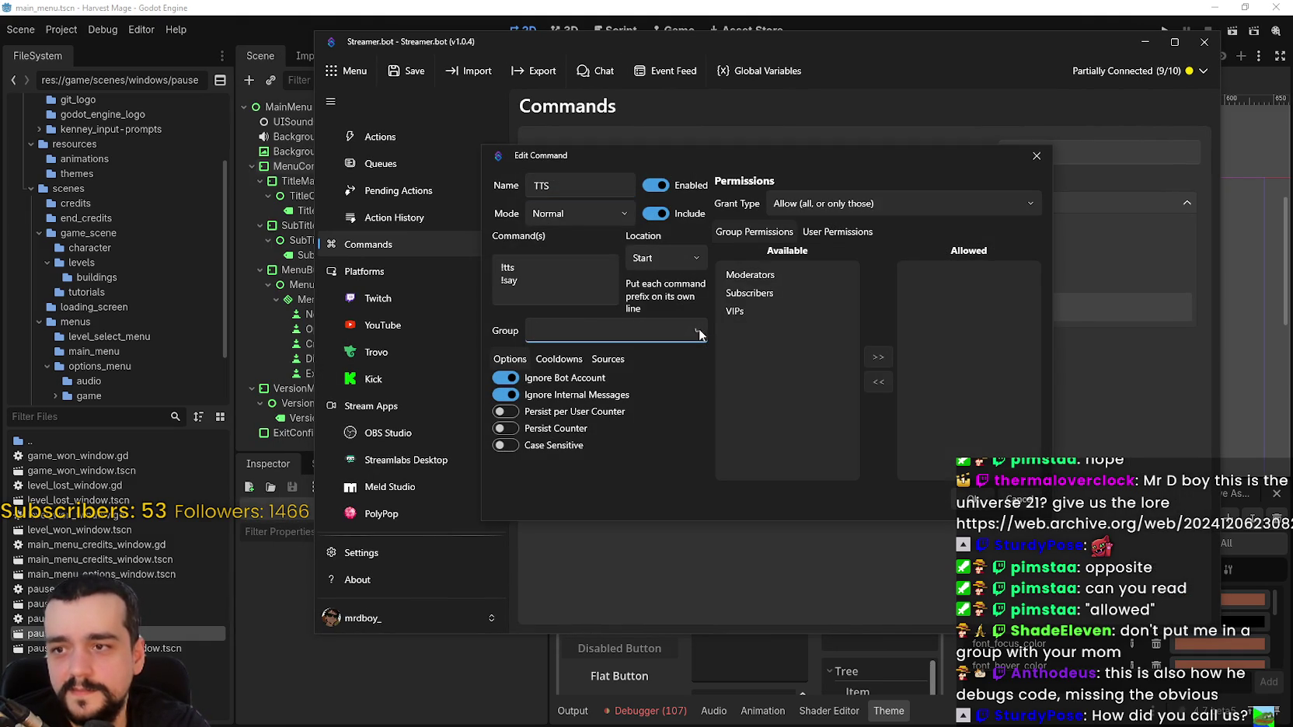
pyautogui.press('Escape')
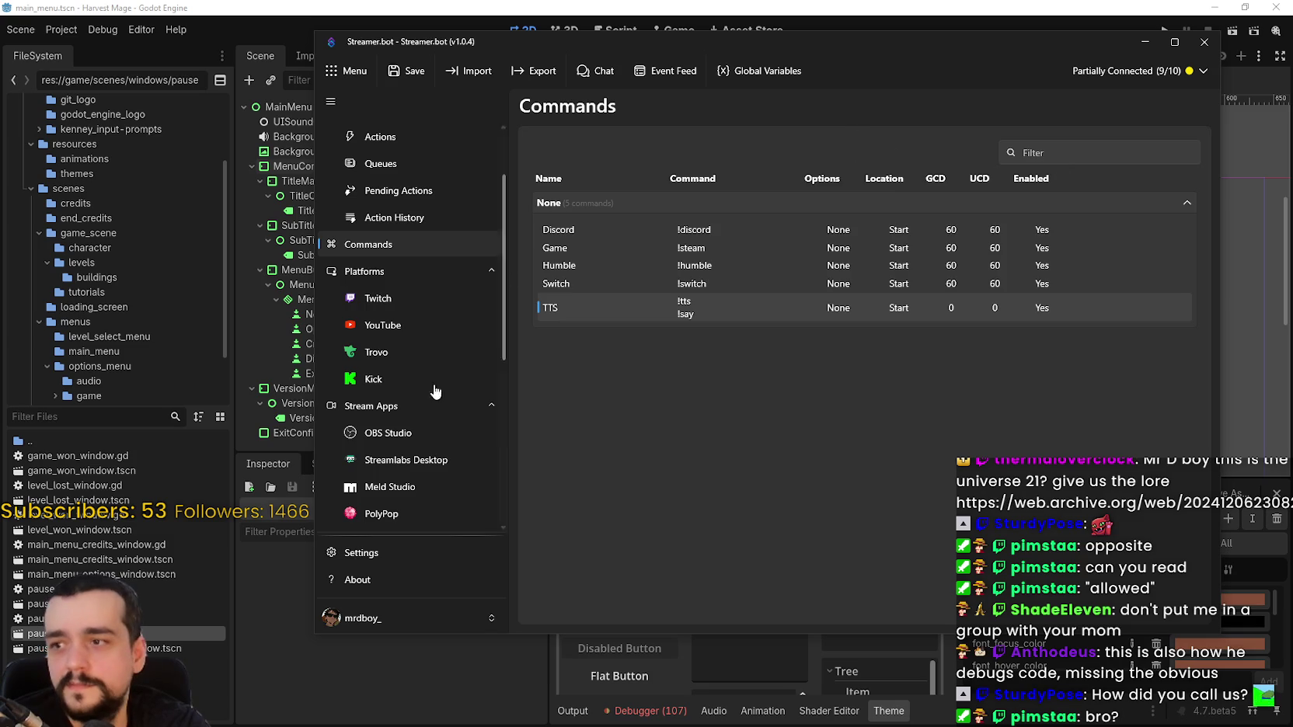
pyautogui.scroll(2, 457, 179)
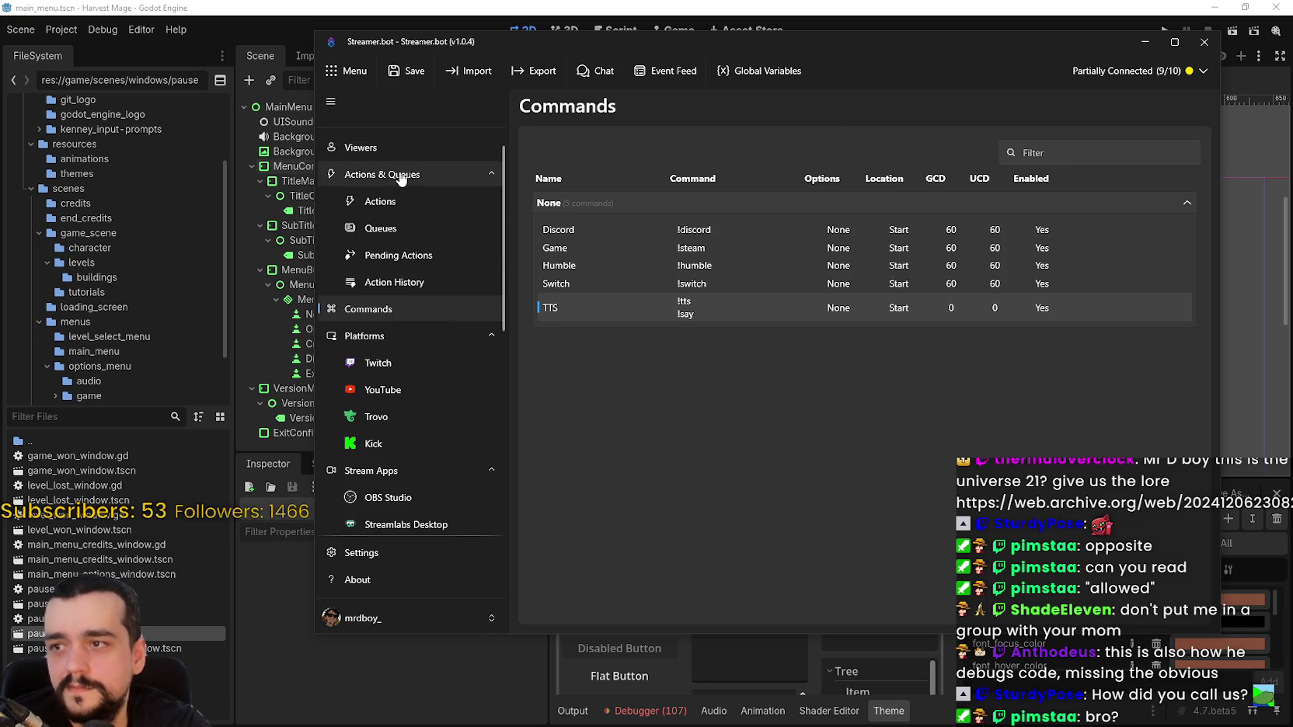
# Open the Integrations page and browse Speaker.bot, Crowd Control, Streamlabs and VoiceMod
pyautogui.click(404, 174)
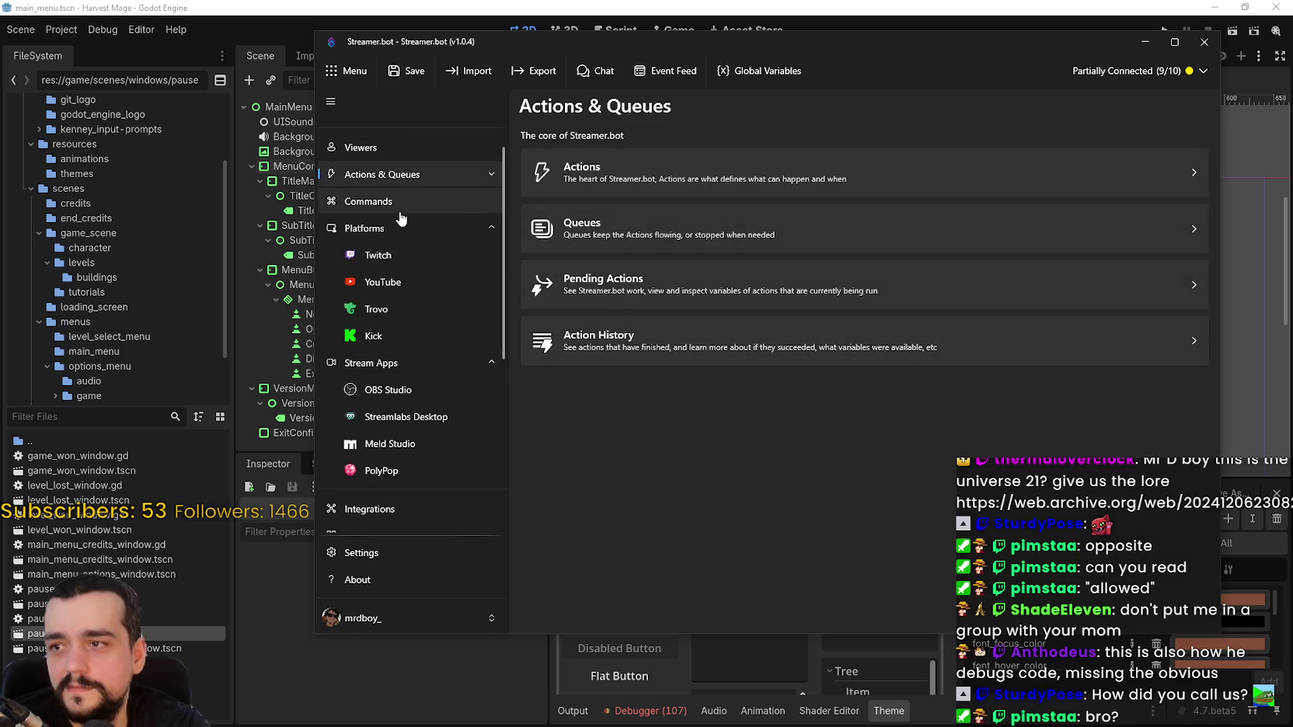
pyautogui.click(405, 204)
pyautogui.scroll(-3, 391, 327)
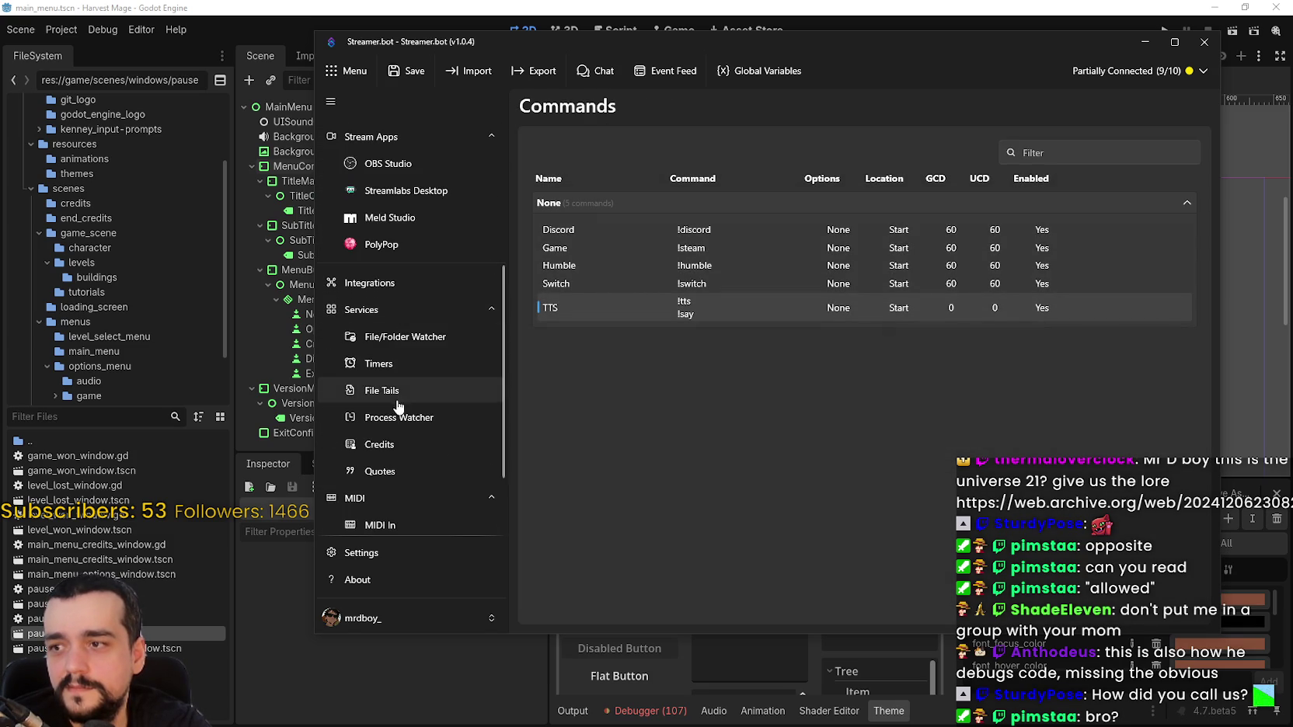
pyautogui.click(403, 287)
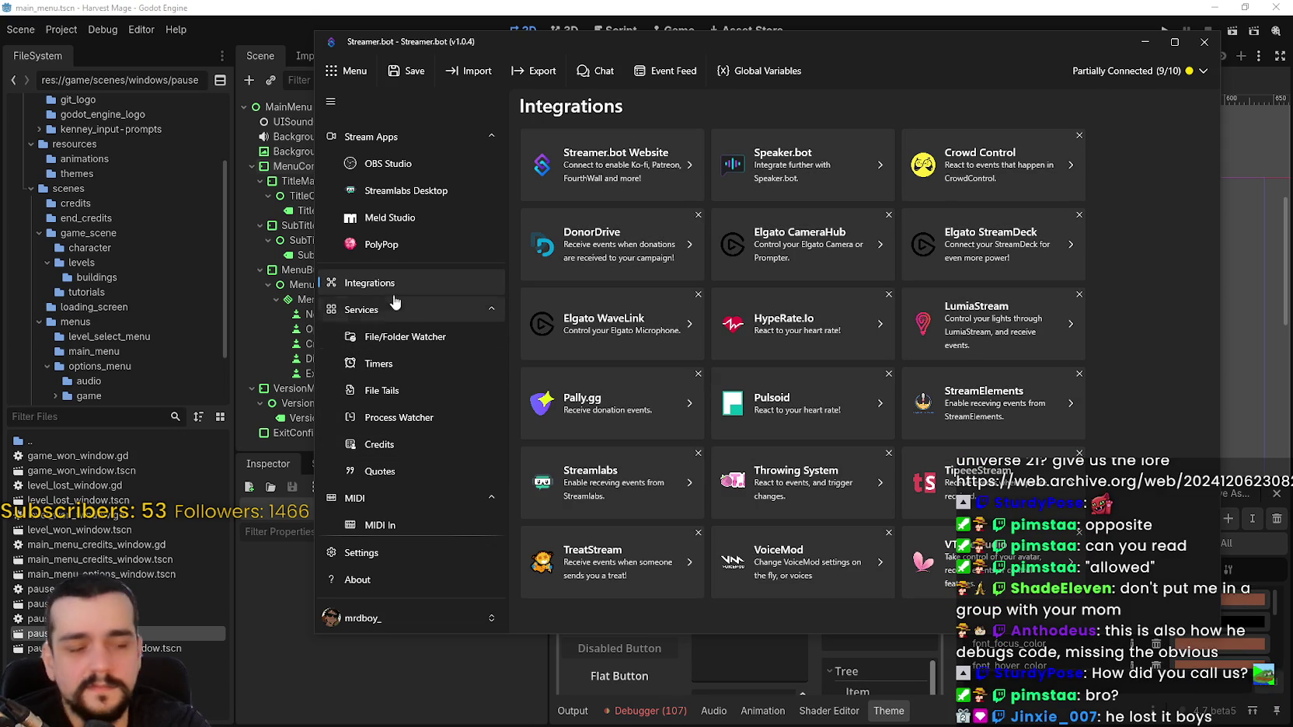
pyautogui.scroll(-3, 429, 475)
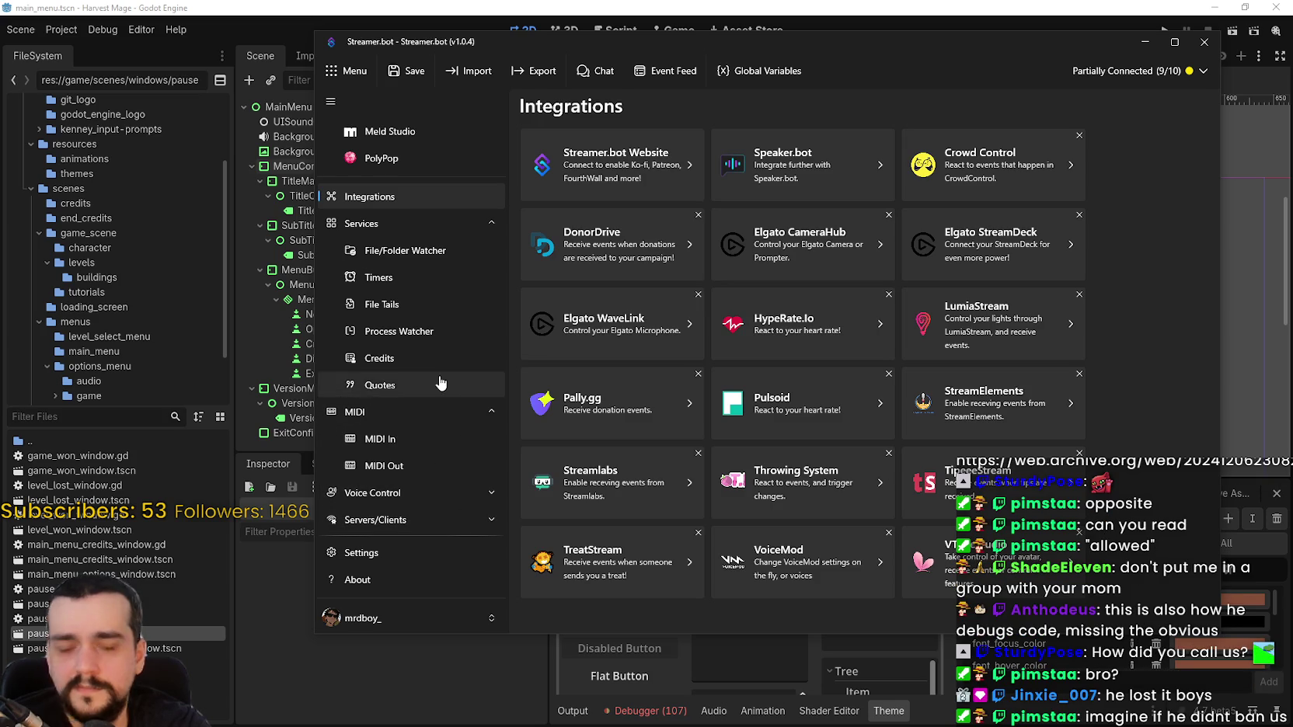
pyautogui.scroll(9, 429, 379)
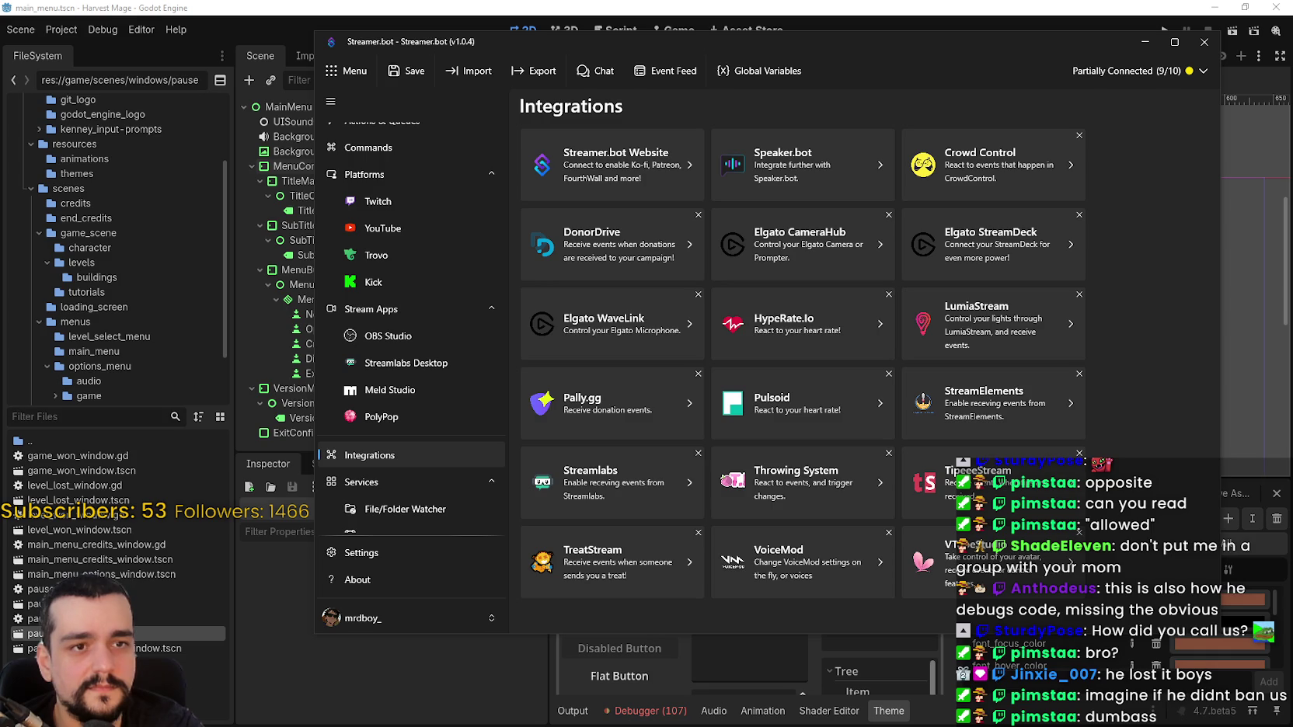
pyautogui.scroll(3, 404, 257)
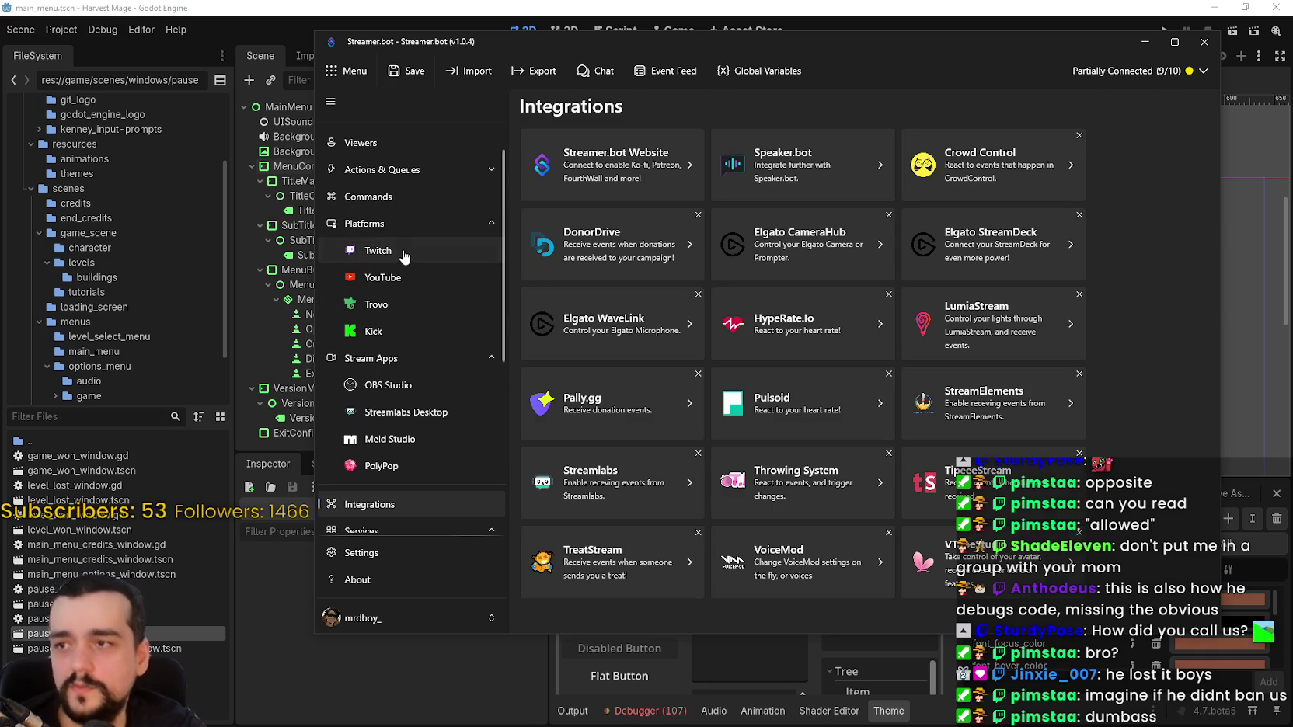
# Return to the commands list and open the TTS command's settings
pyautogui.click(404, 250)
pyautogui.click(404, 223)
pyautogui.click(404, 197)
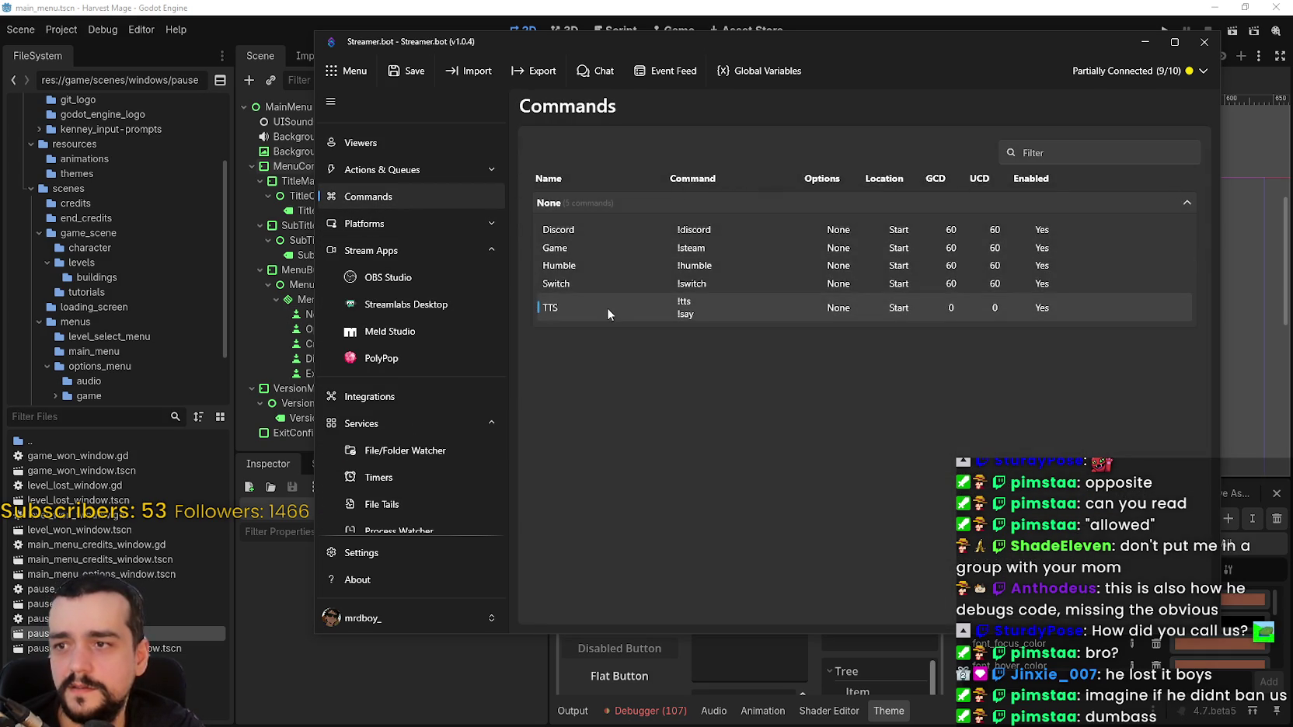
pyautogui.doubleClick(607, 307)
# Enter 'twitch dumbasses' as the TTS command's group
pyautogui.click(596, 334)
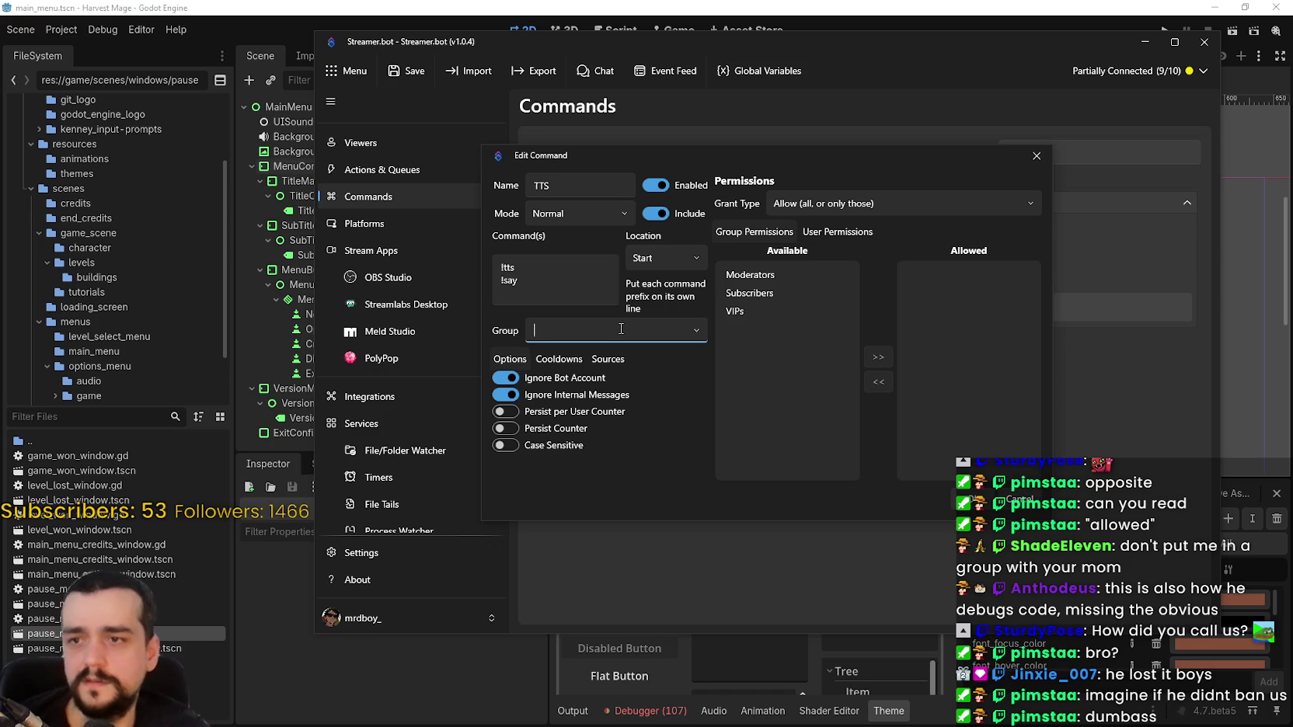
pyautogui.write('un')
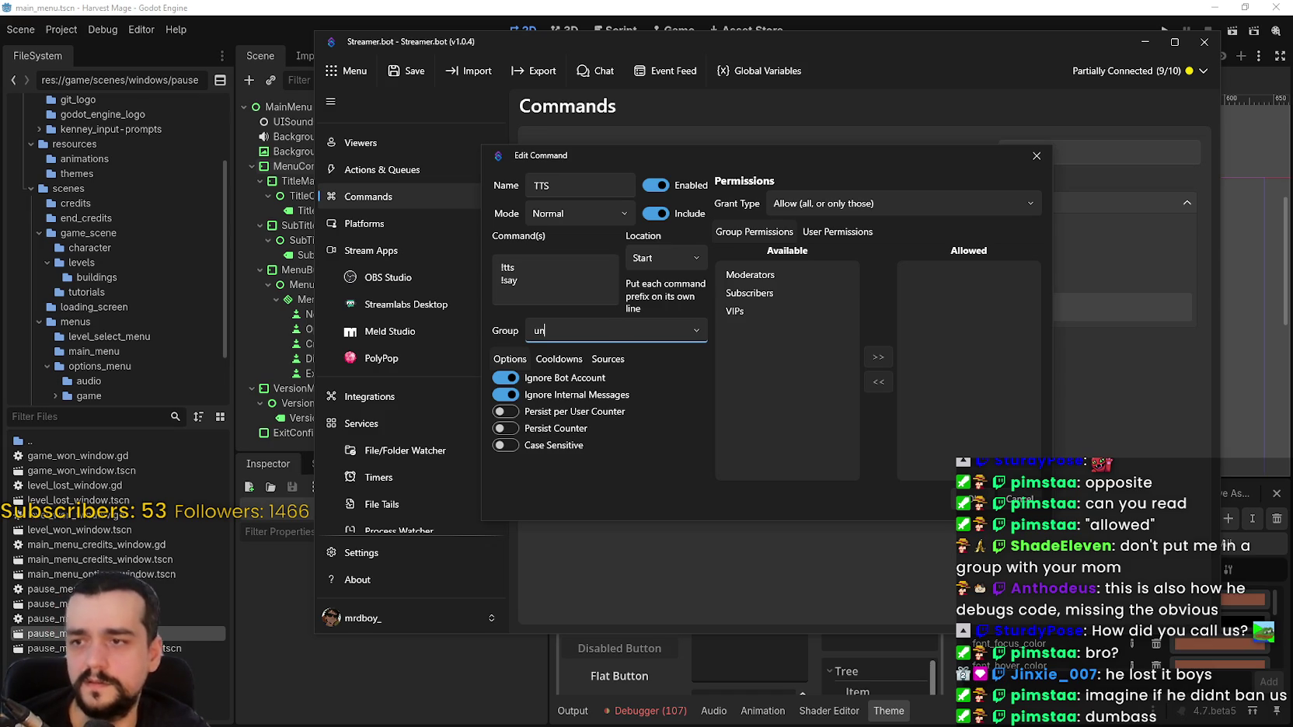
pyautogui.write('des')
pyautogui.press('BackSpace')
pyautogui.write('twitch ')
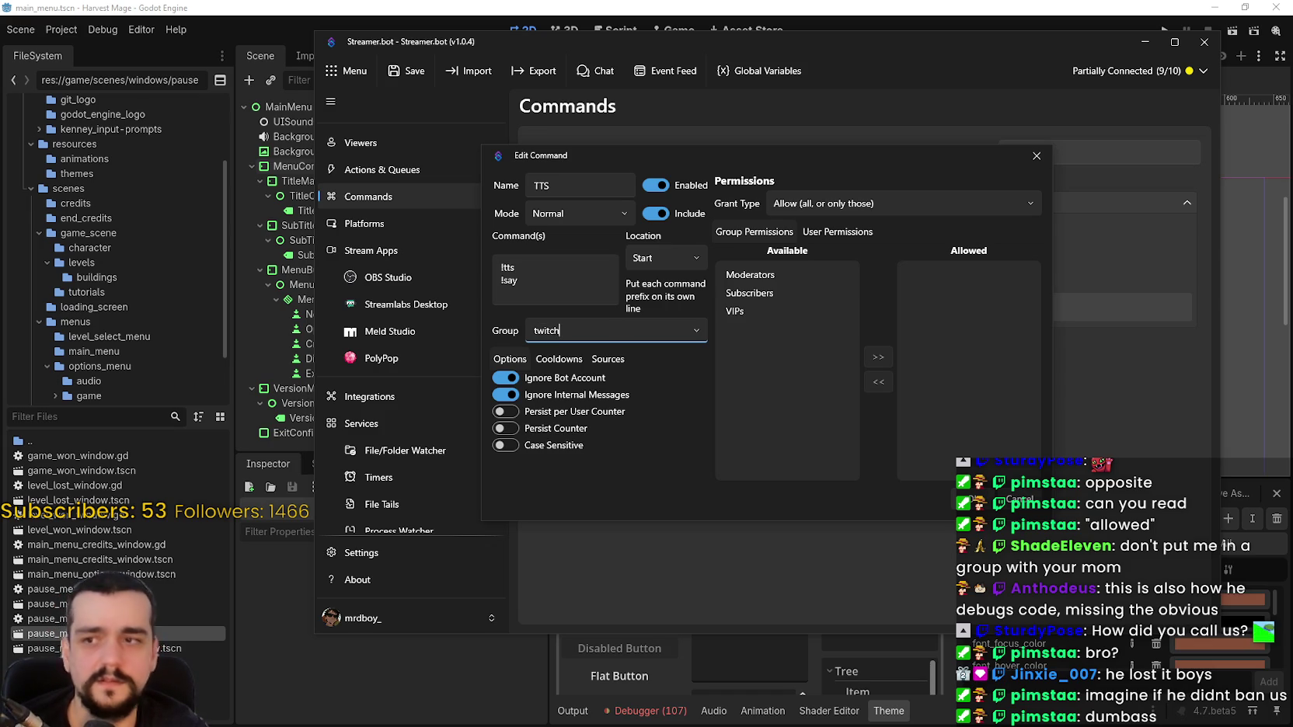
pyautogui.write('dumbasses')
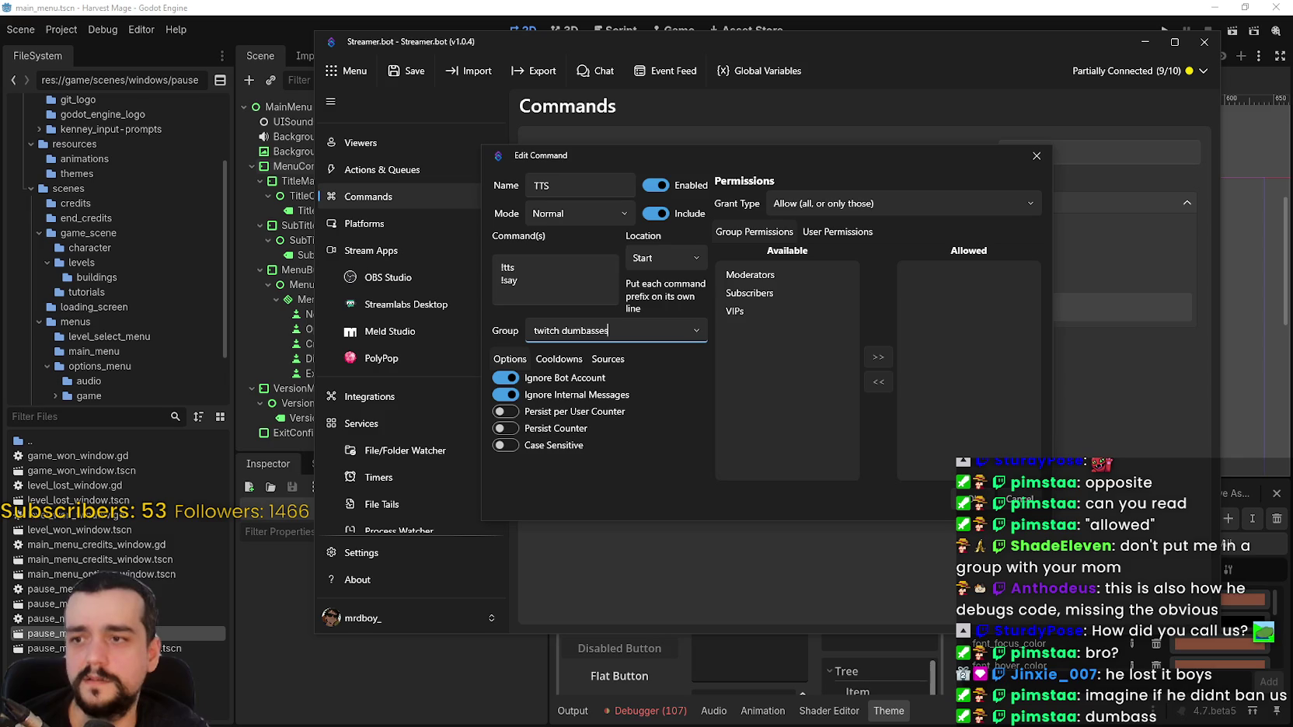
pyautogui.doubleClick(598, 330)
pyautogui.click(666, 326)
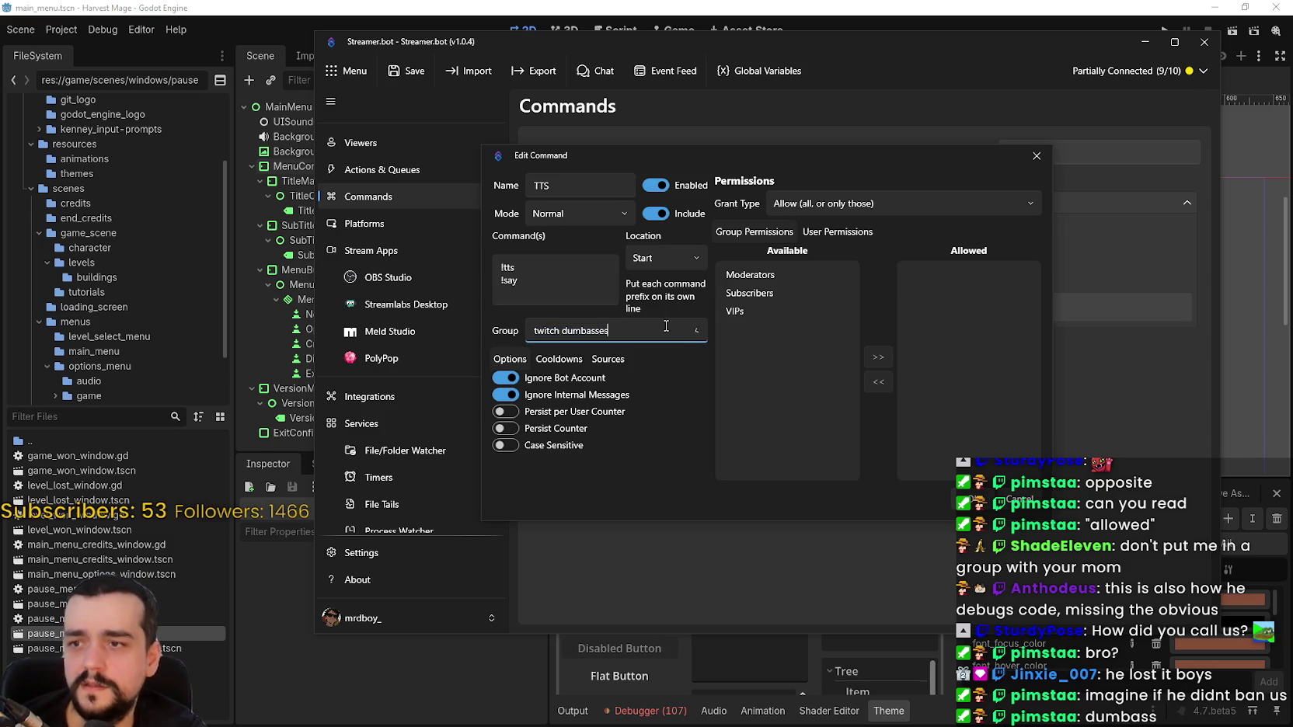
pyautogui.moveTo(656, 330); pyautogui.dragTo(457, 335)
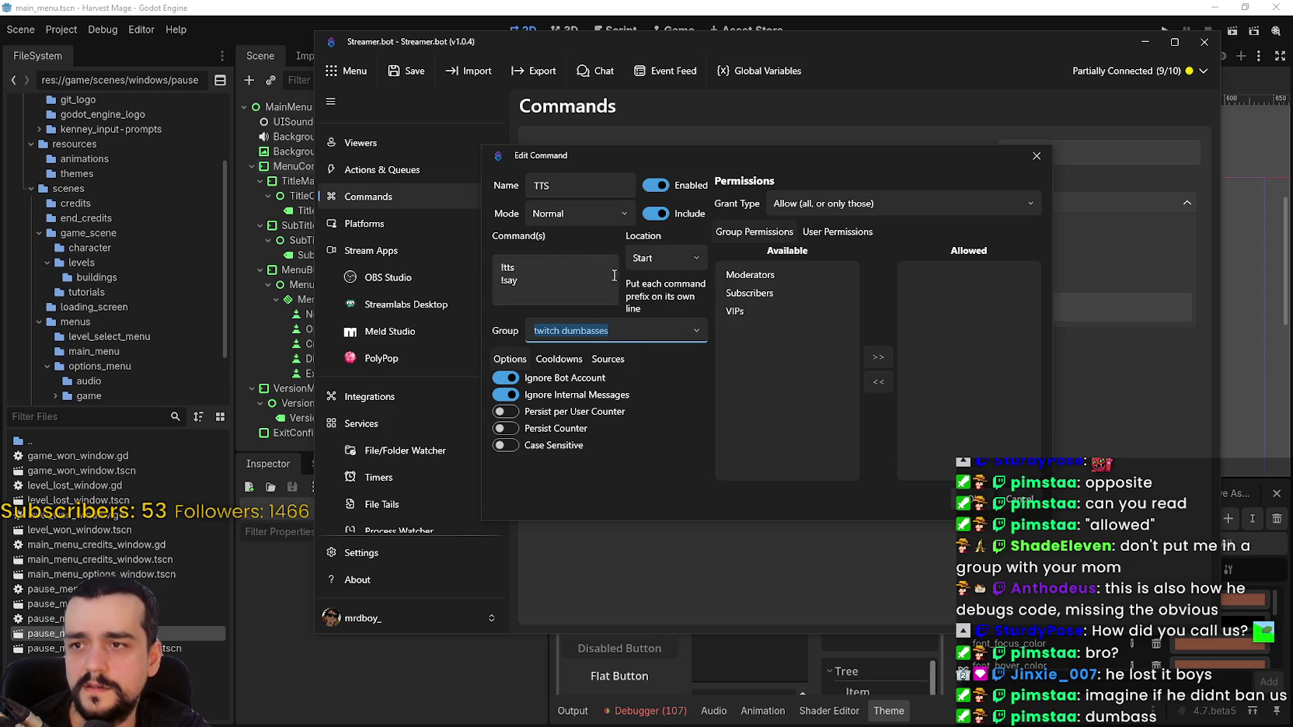
# Review the Location and Sources options, then save the TTS command with OK
pyautogui.click(657, 264)
pyautogui.click(656, 264)
pyautogui.click(644, 329)
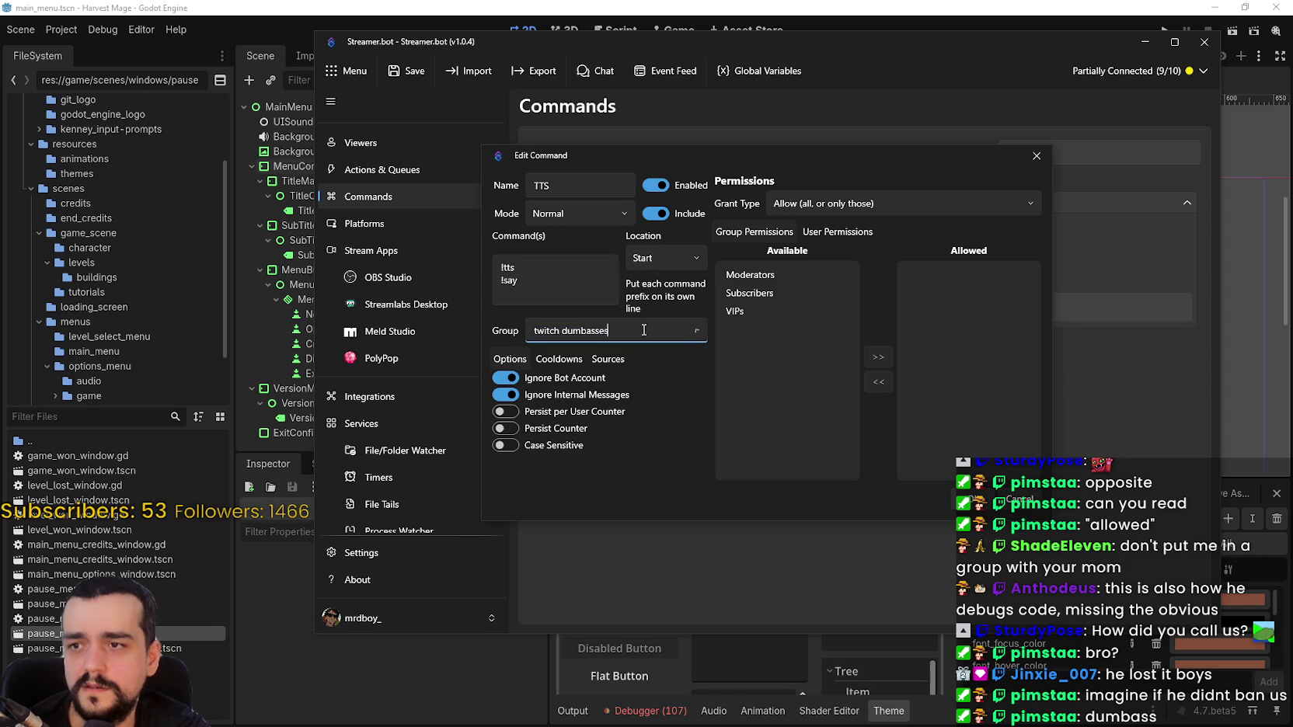
pyautogui.click(607, 359)
pyautogui.click(496, 360)
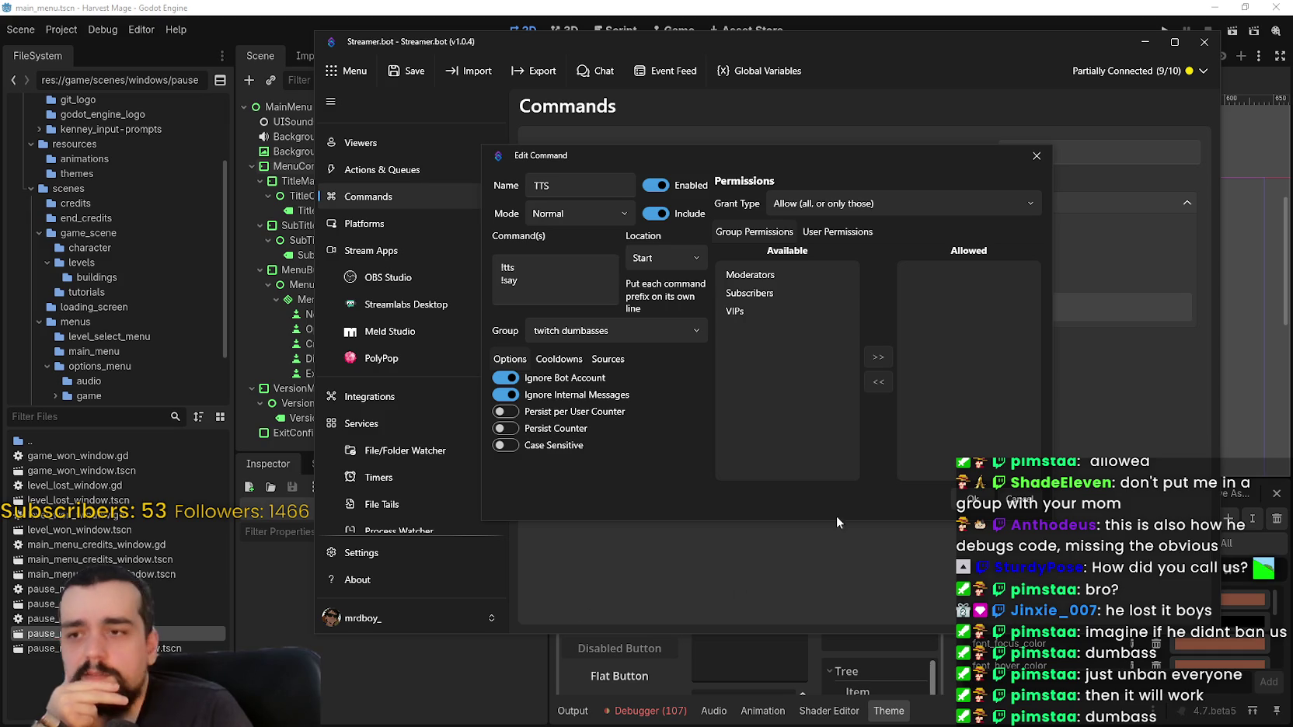
pyautogui.click(969, 499)
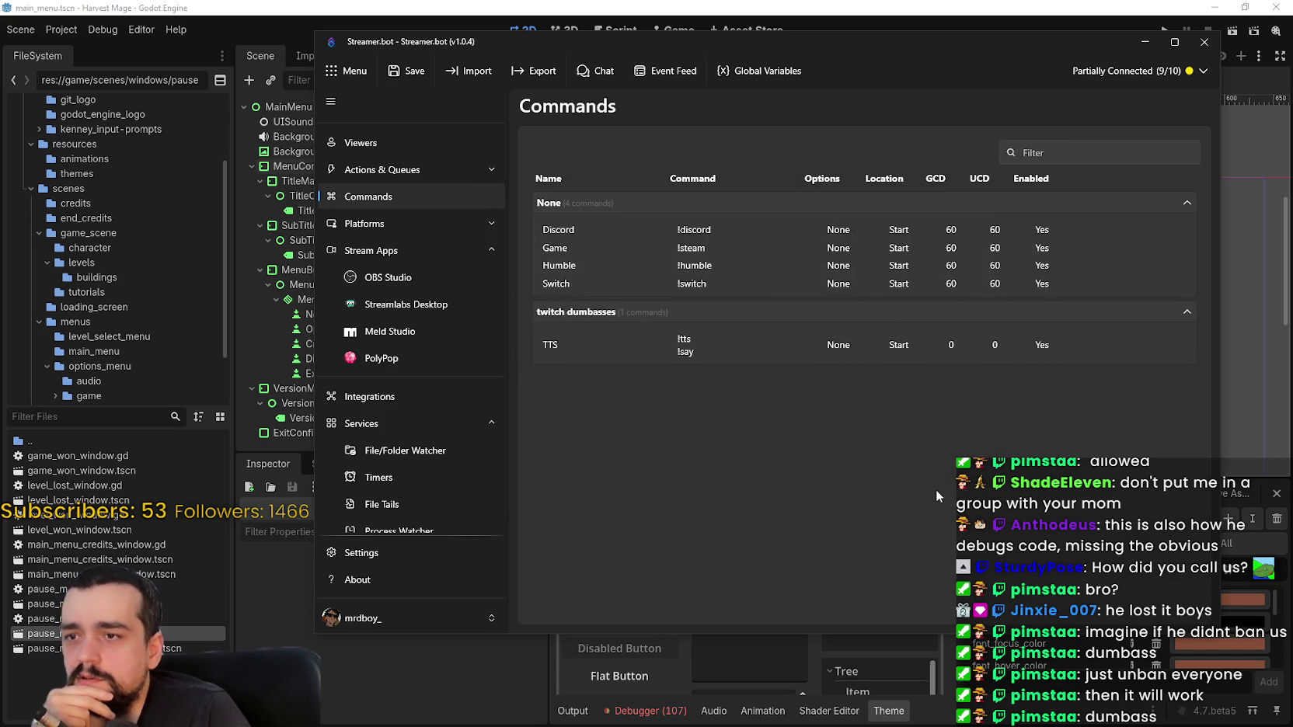
# Clear the TTS command's Group field and save it
pyautogui.doubleClick(611, 339)
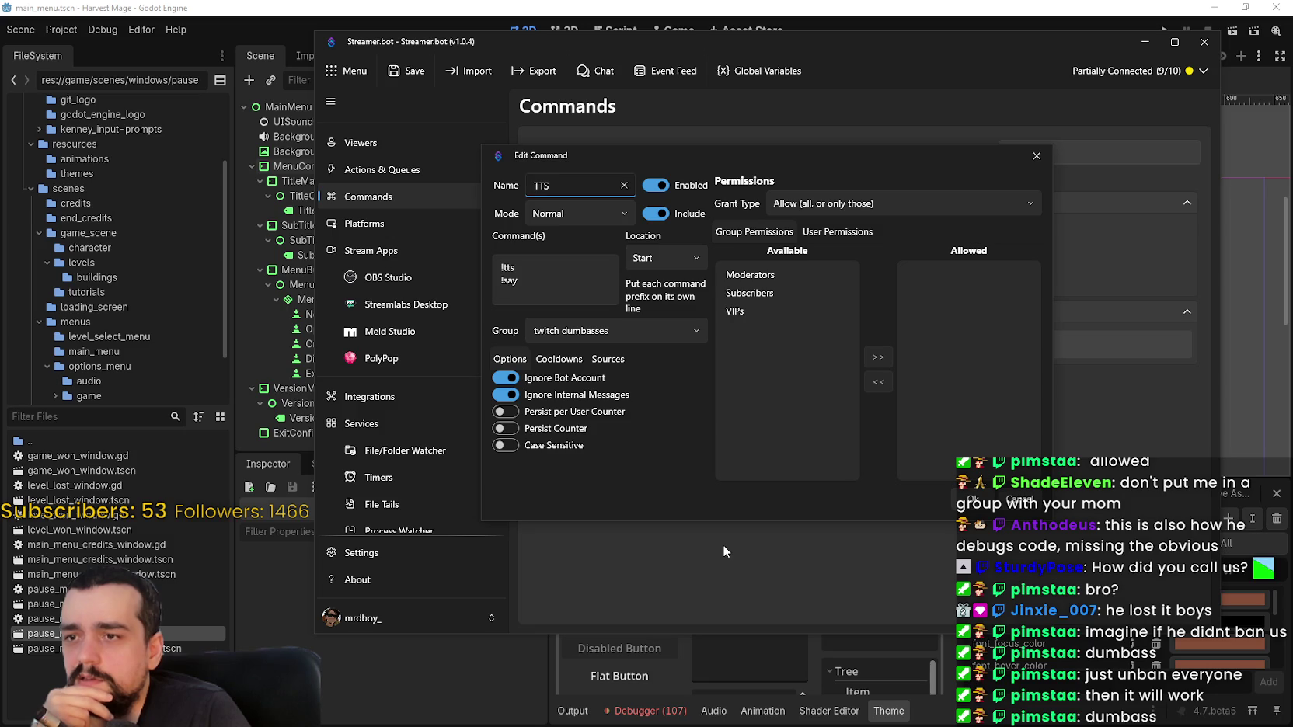
pyautogui.click(614, 330)
pyautogui.press('BackSpace')
pyautogui.press('Return')
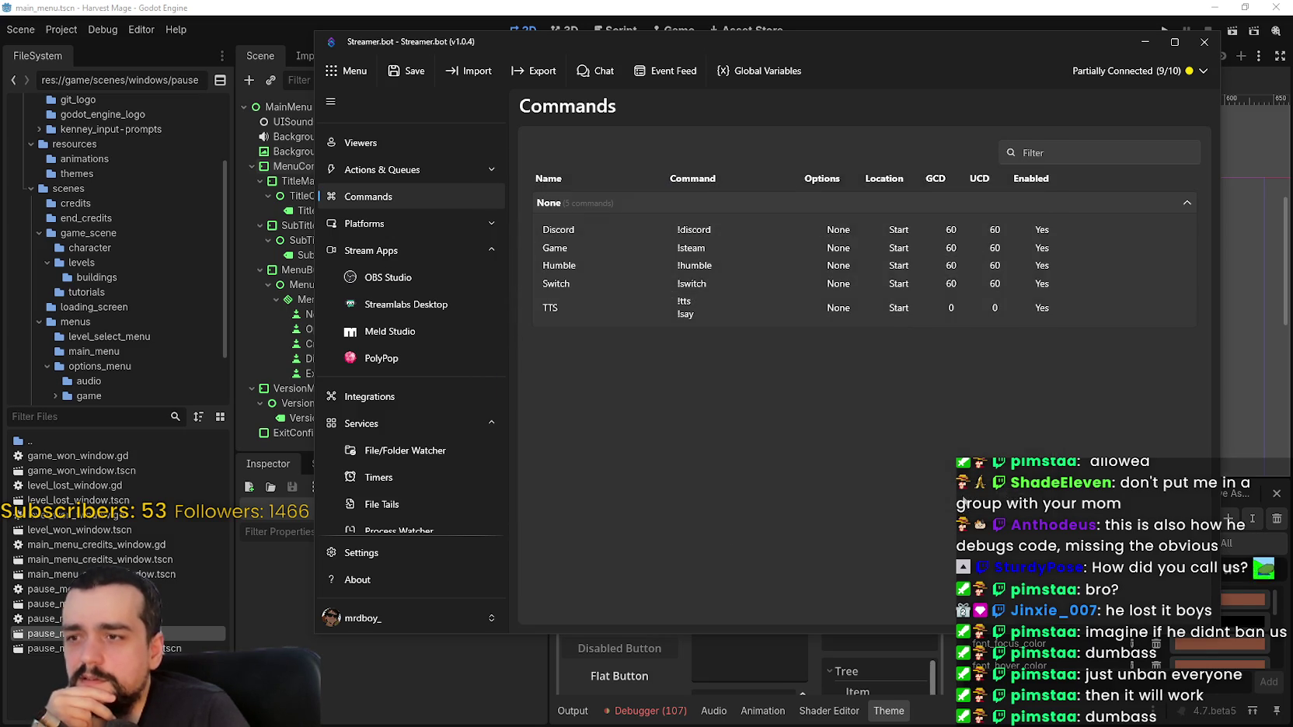
# Reopen TTS to check its group and user permission lists, then go to Settings
pyautogui.doubleClick(632, 307)
pyautogui.click(837, 232)
pyautogui.click(753, 231)
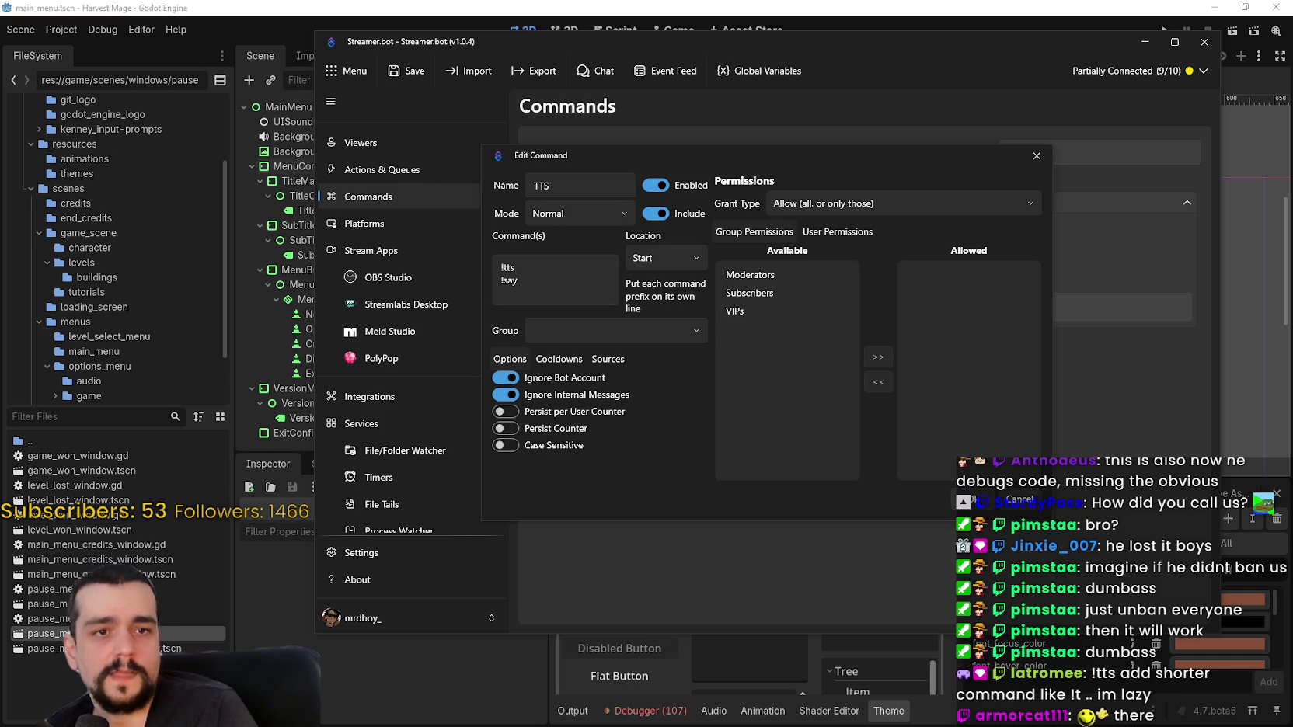
pyautogui.click(395, 566)
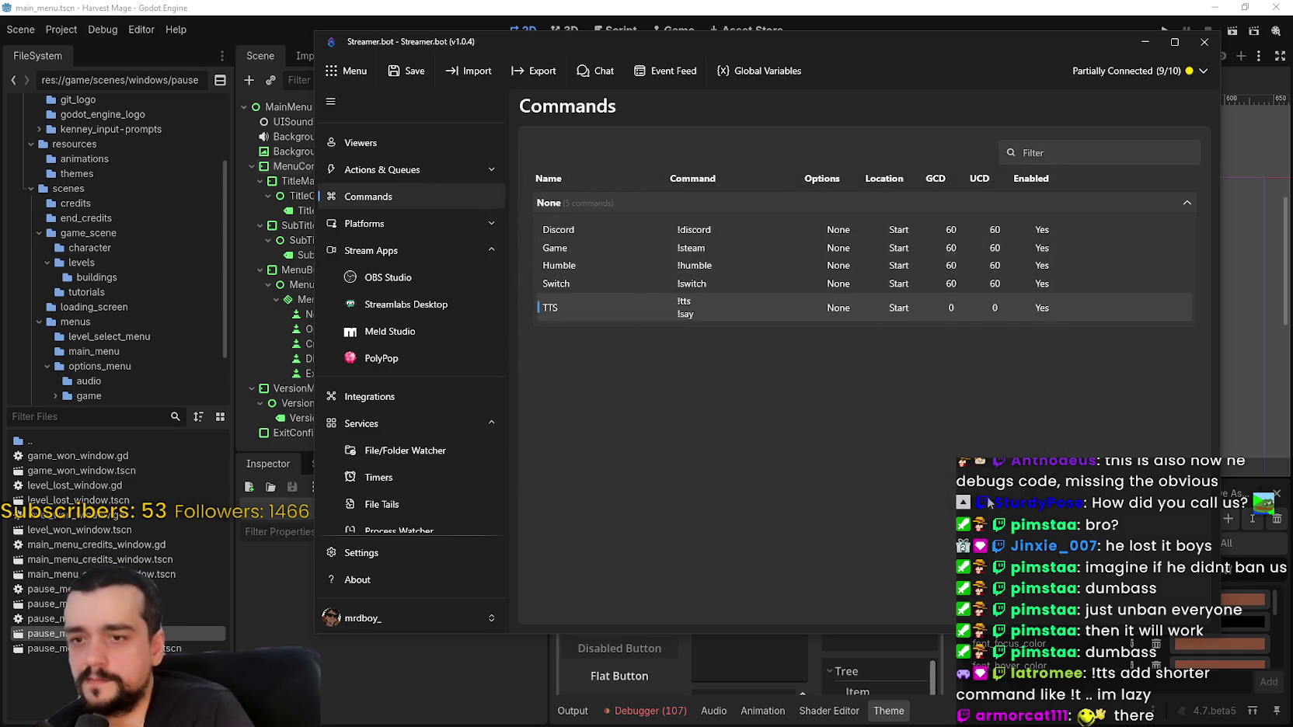
pyautogui.click(356, 554)
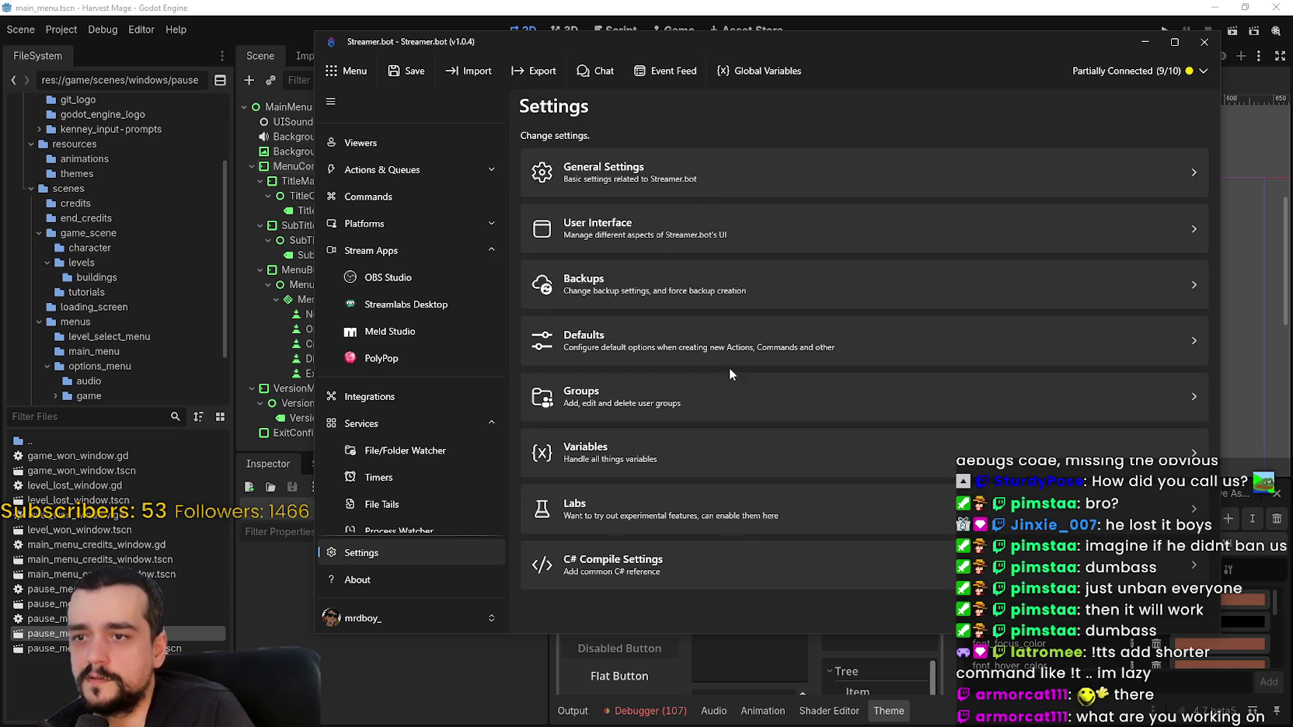
# Browse the General and User Interface settings, then open the Groups settings
pyautogui.click(1192, 167)
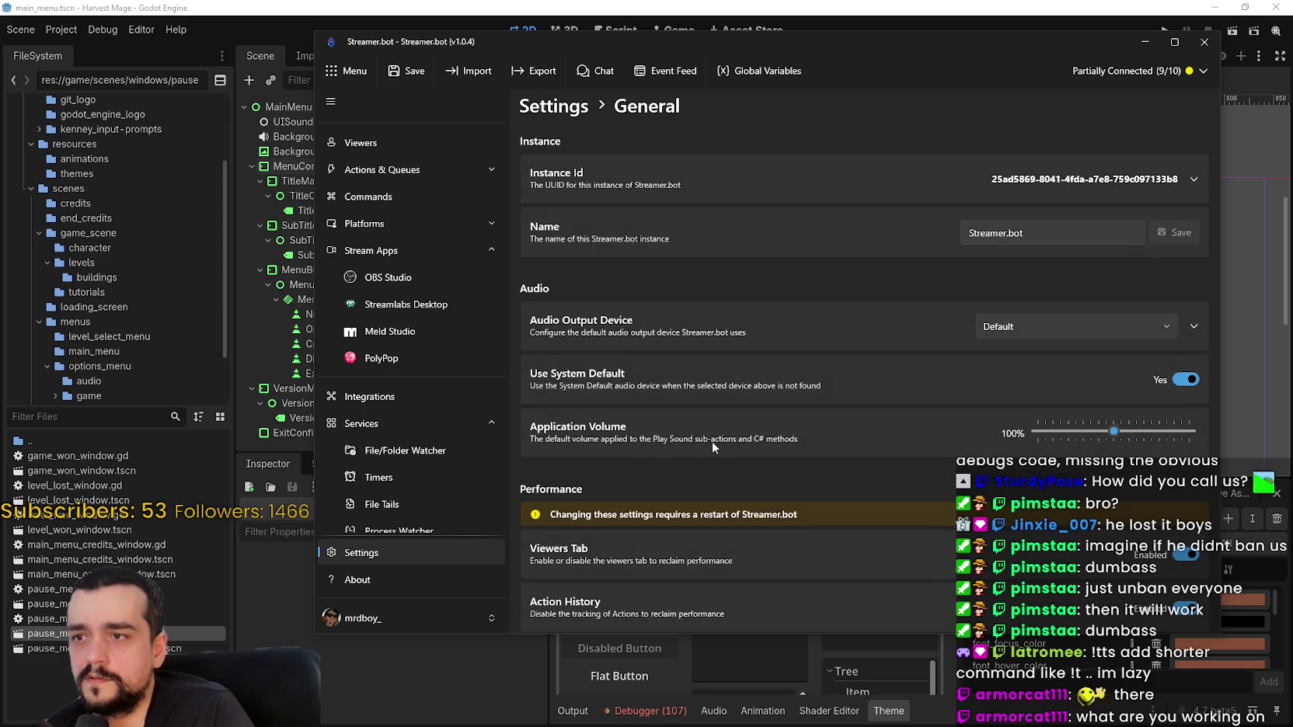
pyautogui.scroll(-3, 712, 441)
pyautogui.scroll(-1, 746, 407)
pyautogui.scroll(5, 963, 427)
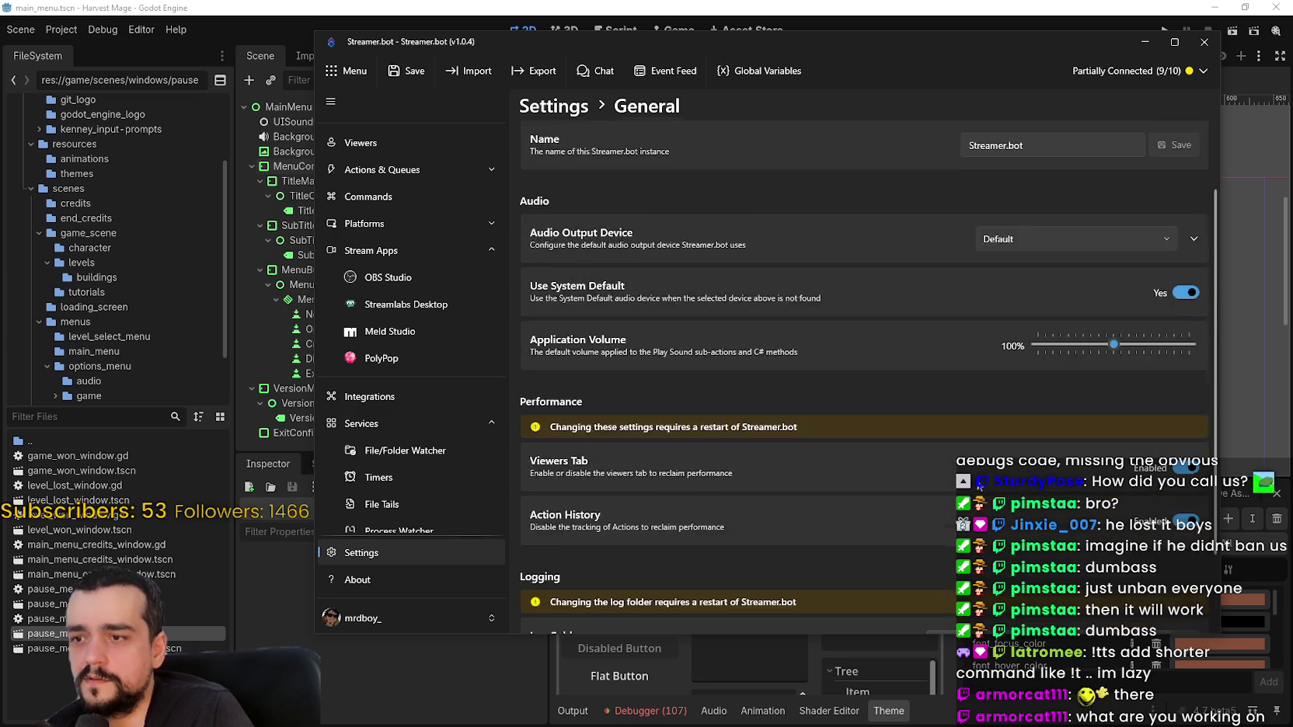
pyautogui.click(553, 106)
pyautogui.click(664, 234)
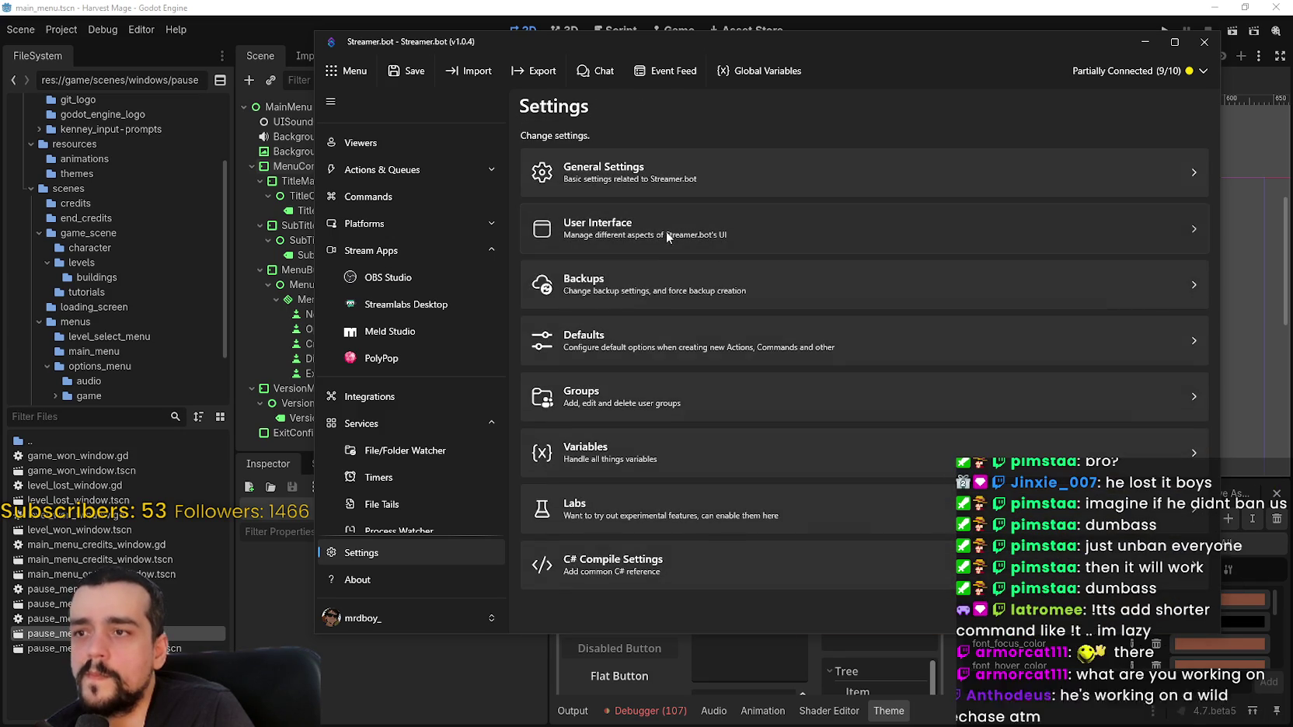
pyautogui.click(561, 108)
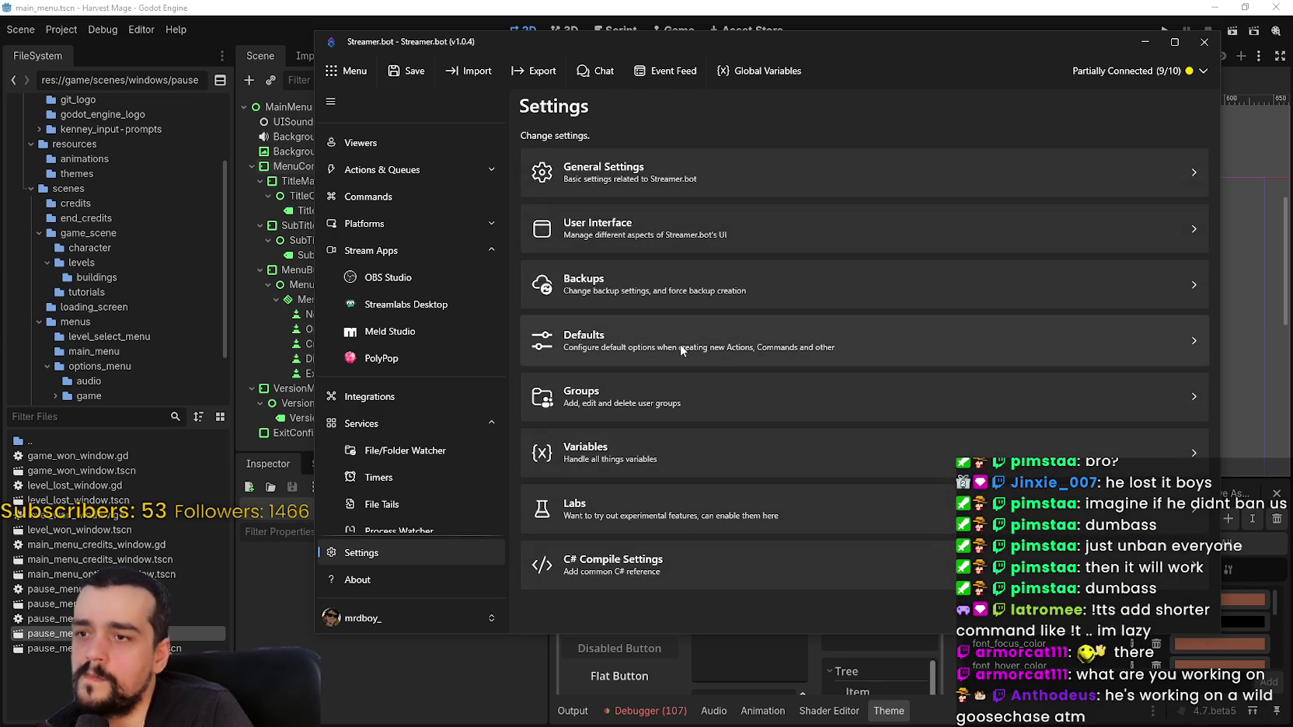
pyautogui.click(683, 384)
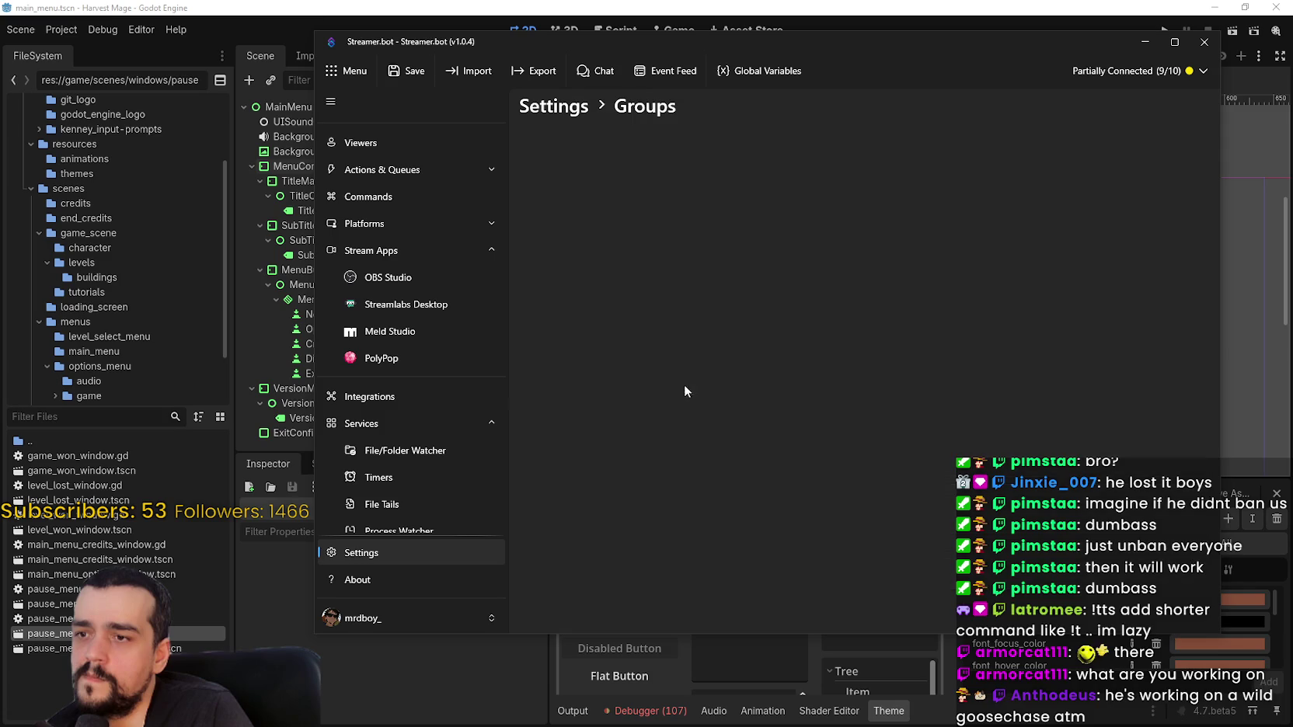
# Add a group named 'twitch dumbasses' and look over its add-user options
pyautogui.click(589, 575)
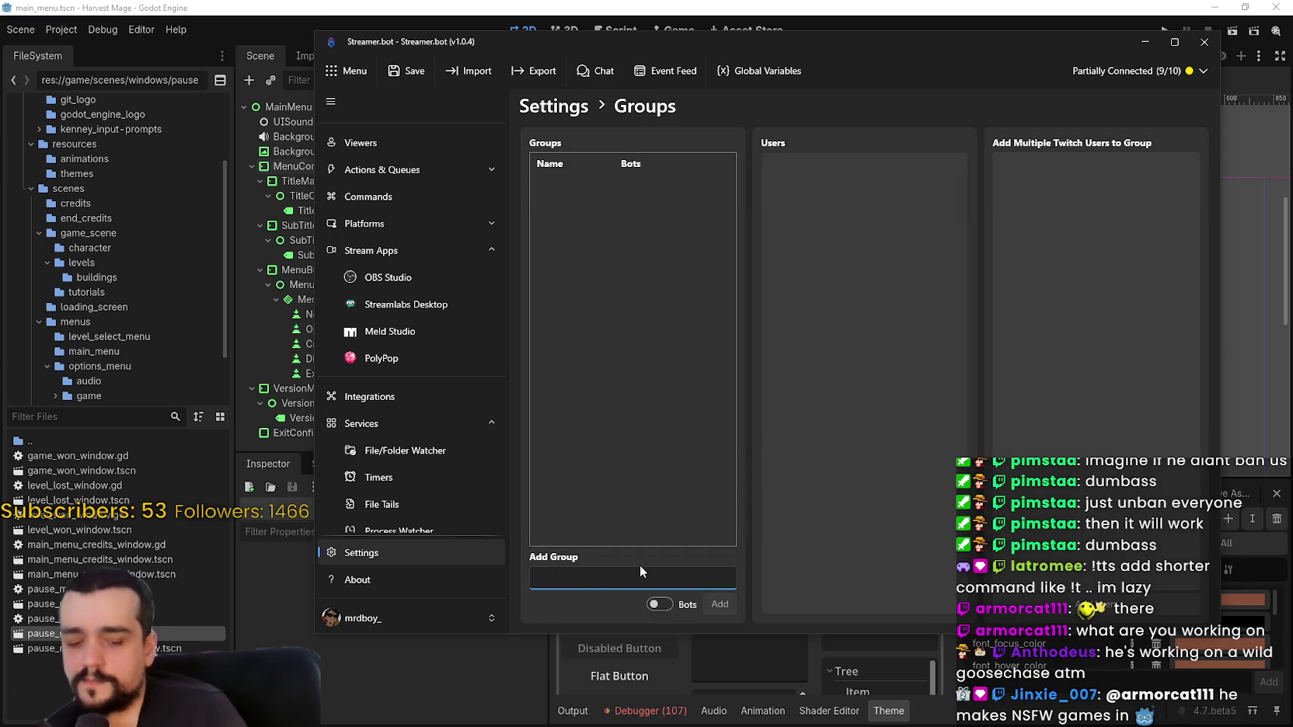
pyautogui.write('twitch dumbasses')
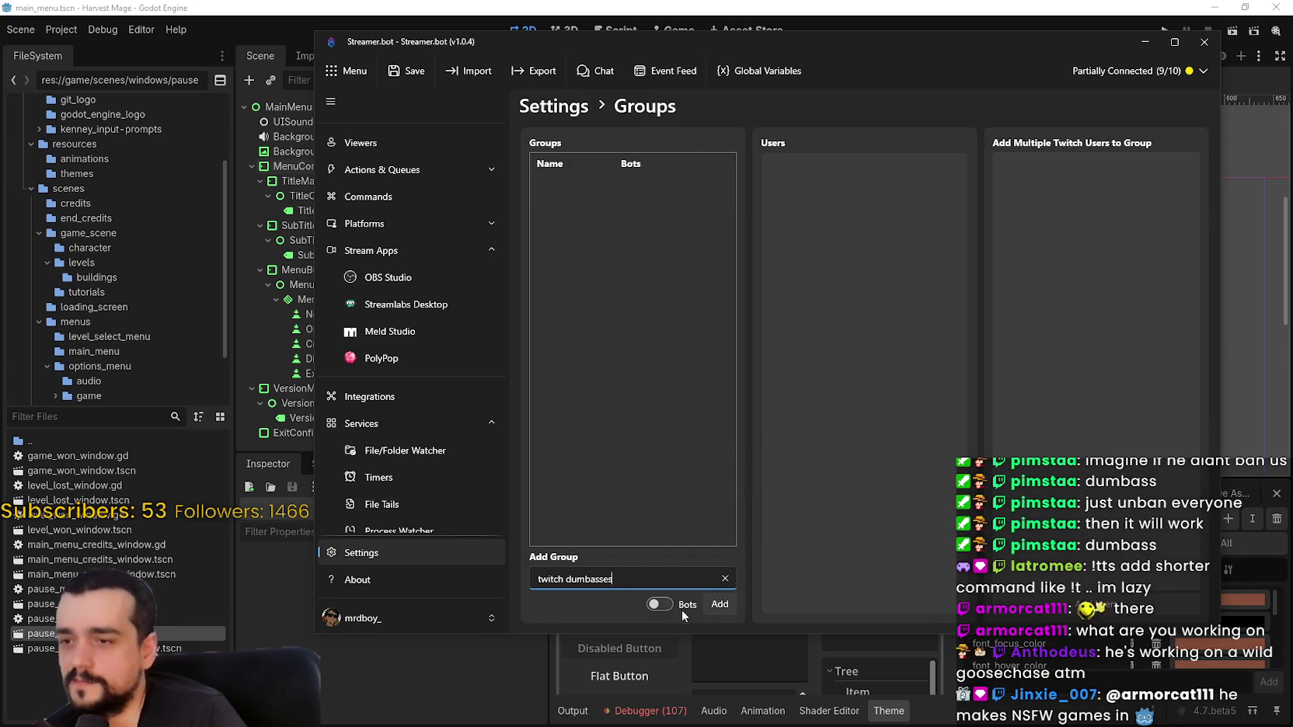
pyautogui.click(707, 605)
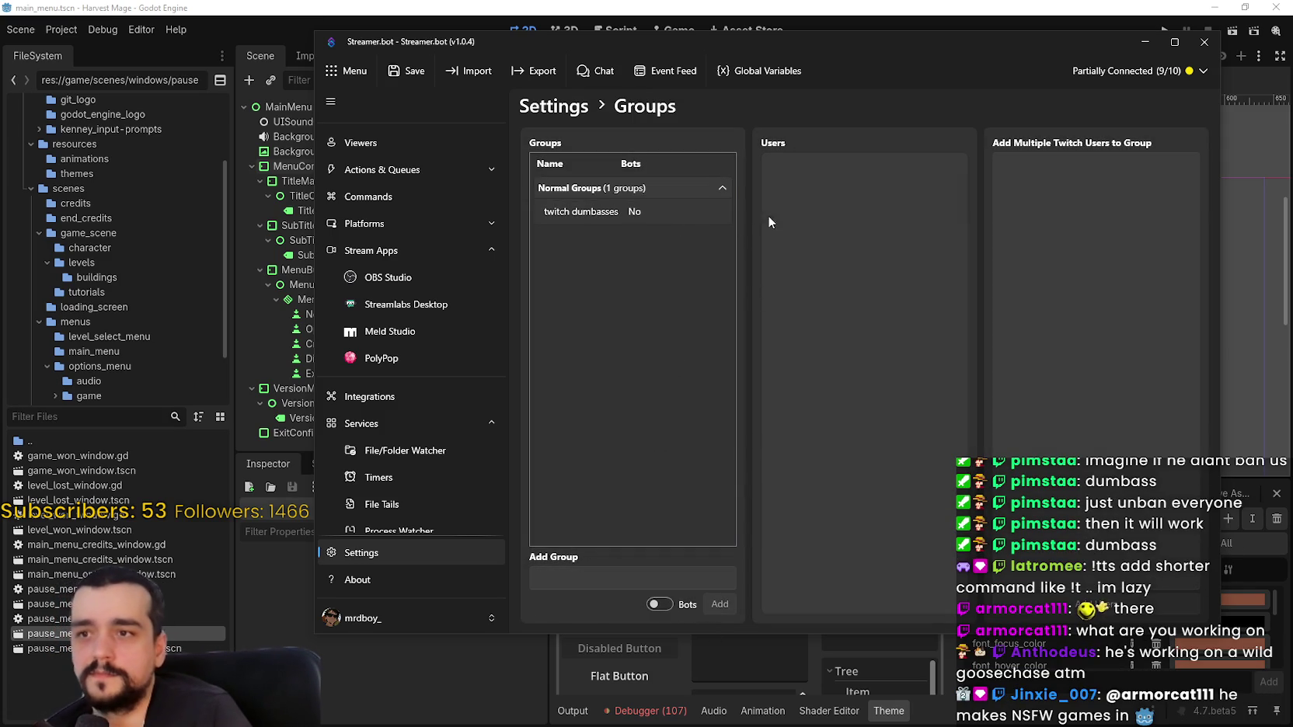
pyautogui.rightClick(801, 201)
pyautogui.click(803, 246)
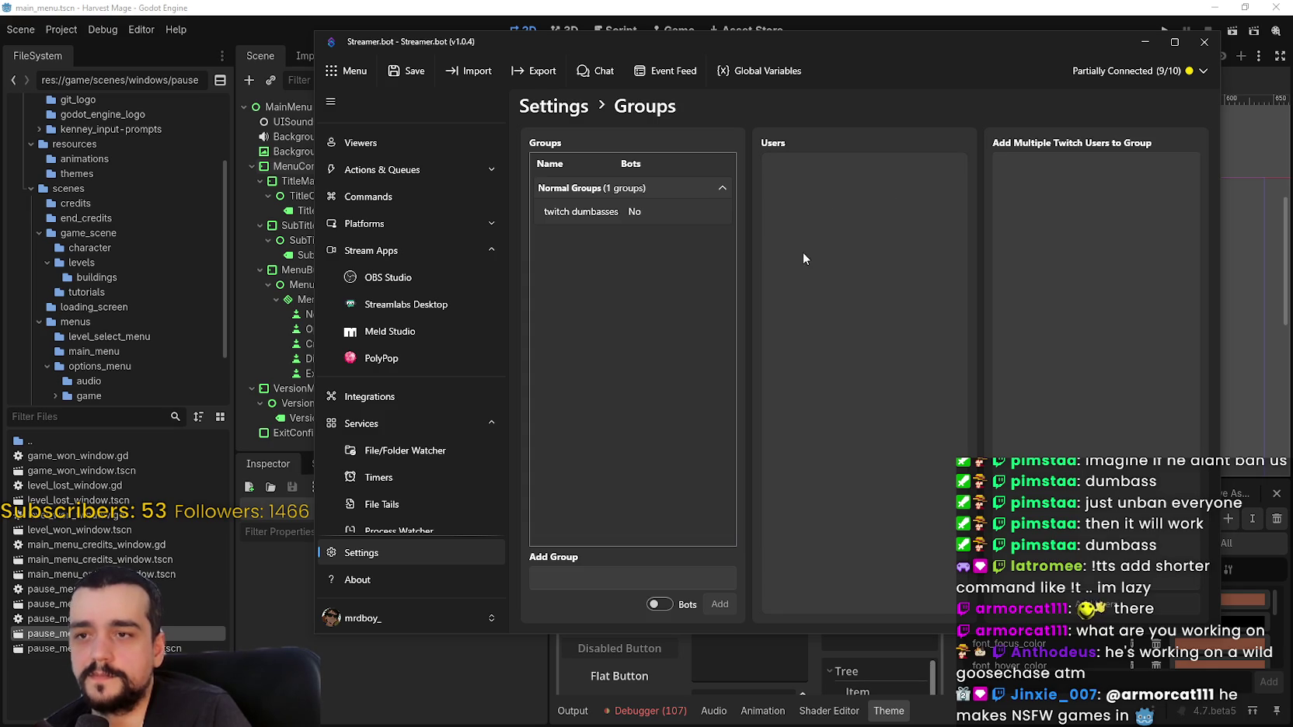
pyautogui.rightClick(846, 261)
pyautogui.click(821, 175)
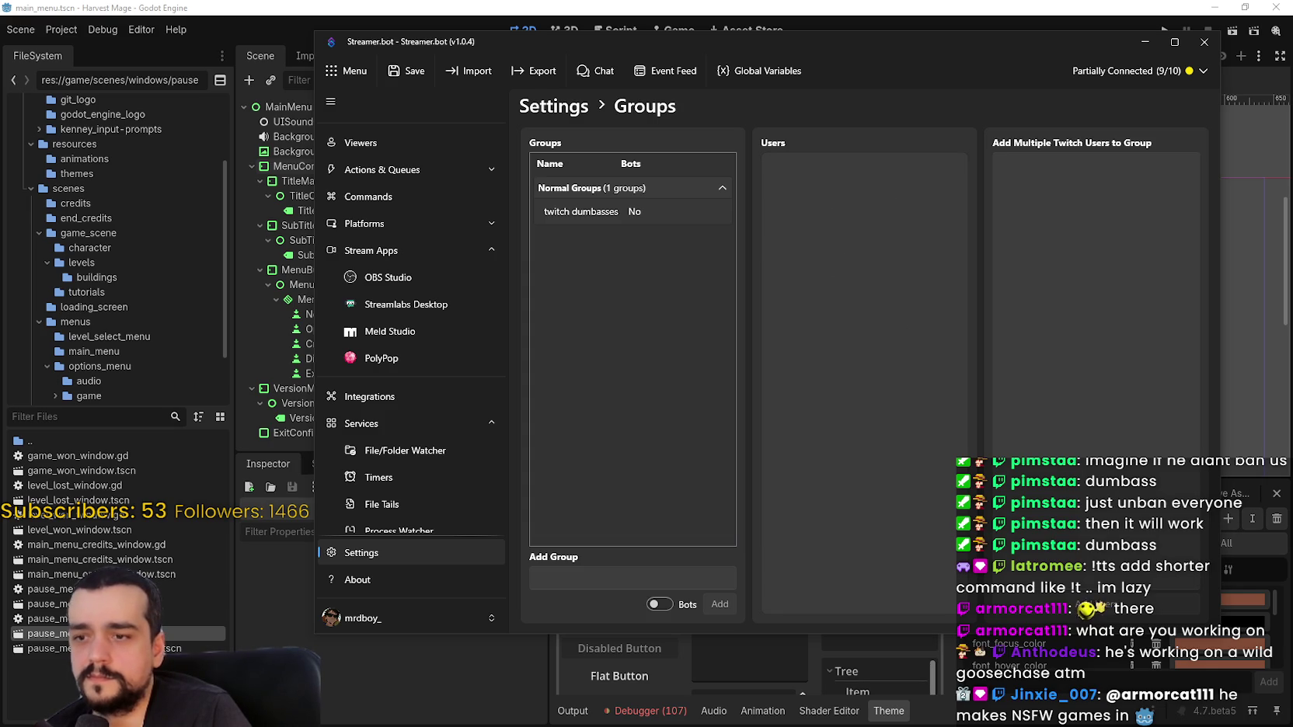
pyautogui.click(1080, 188)
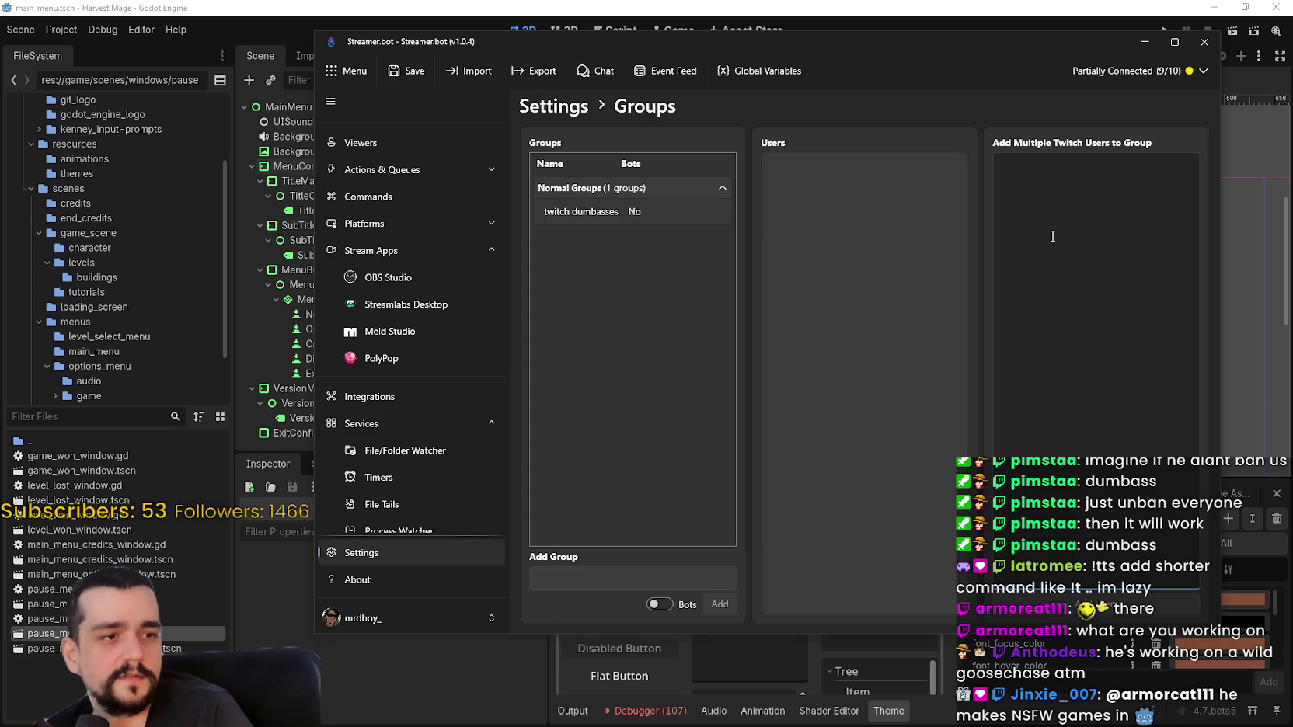
pyautogui.write('pi')
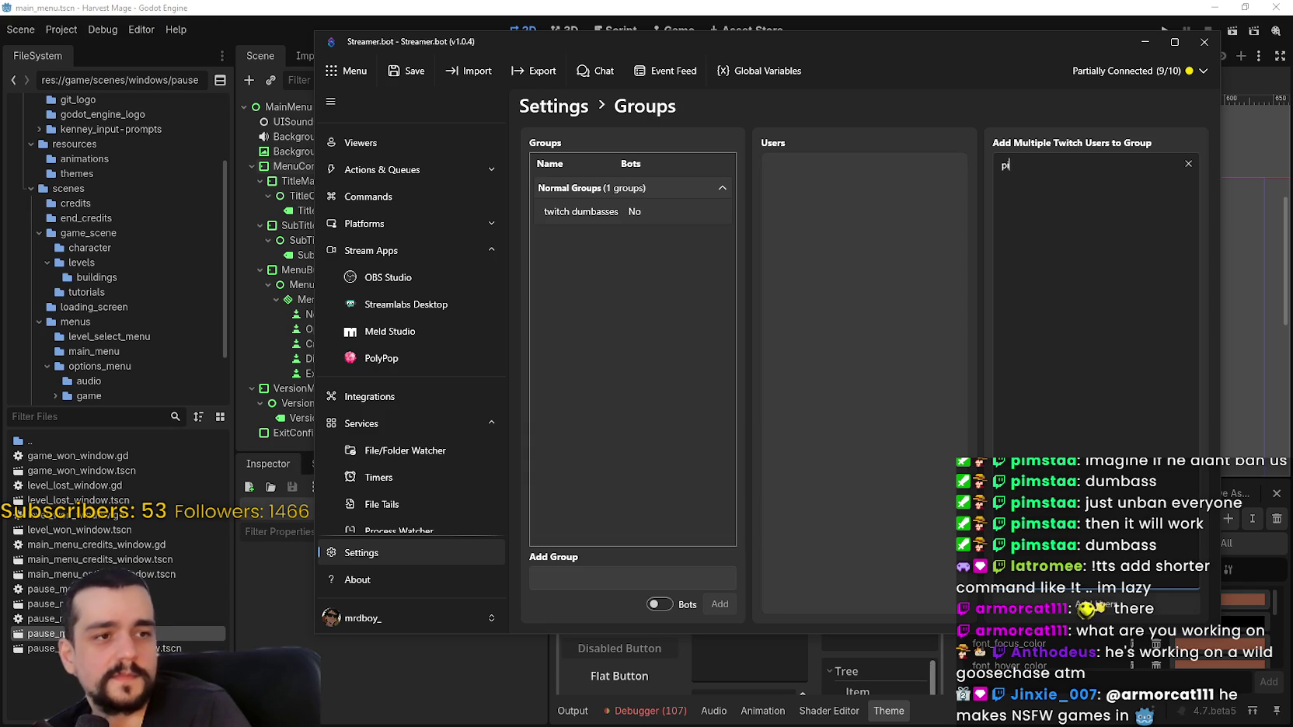
pyautogui.write('mstaa')
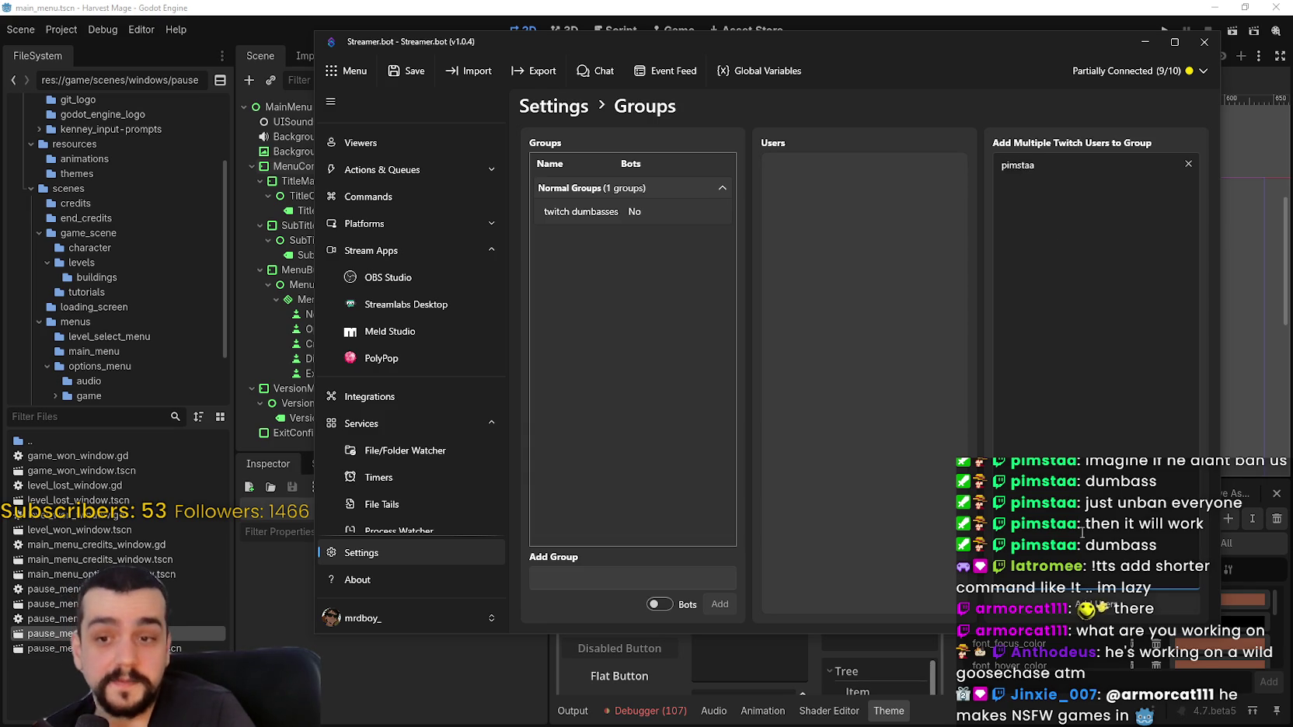
pyautogui.click(1095, 604)
pyautogui.click(1059, 202)
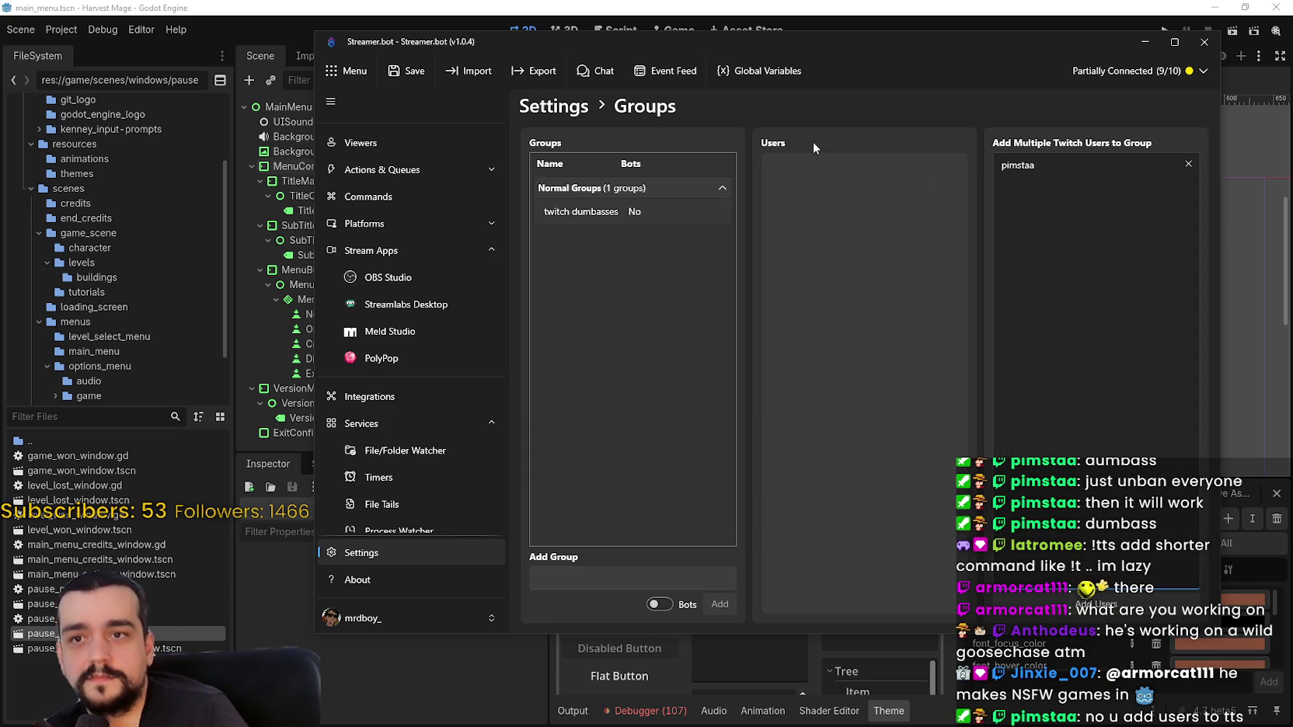
pyautogui.press('BackSpace')
pyautogui.press('BackSpace')
pyautogui.press('BackSpace')
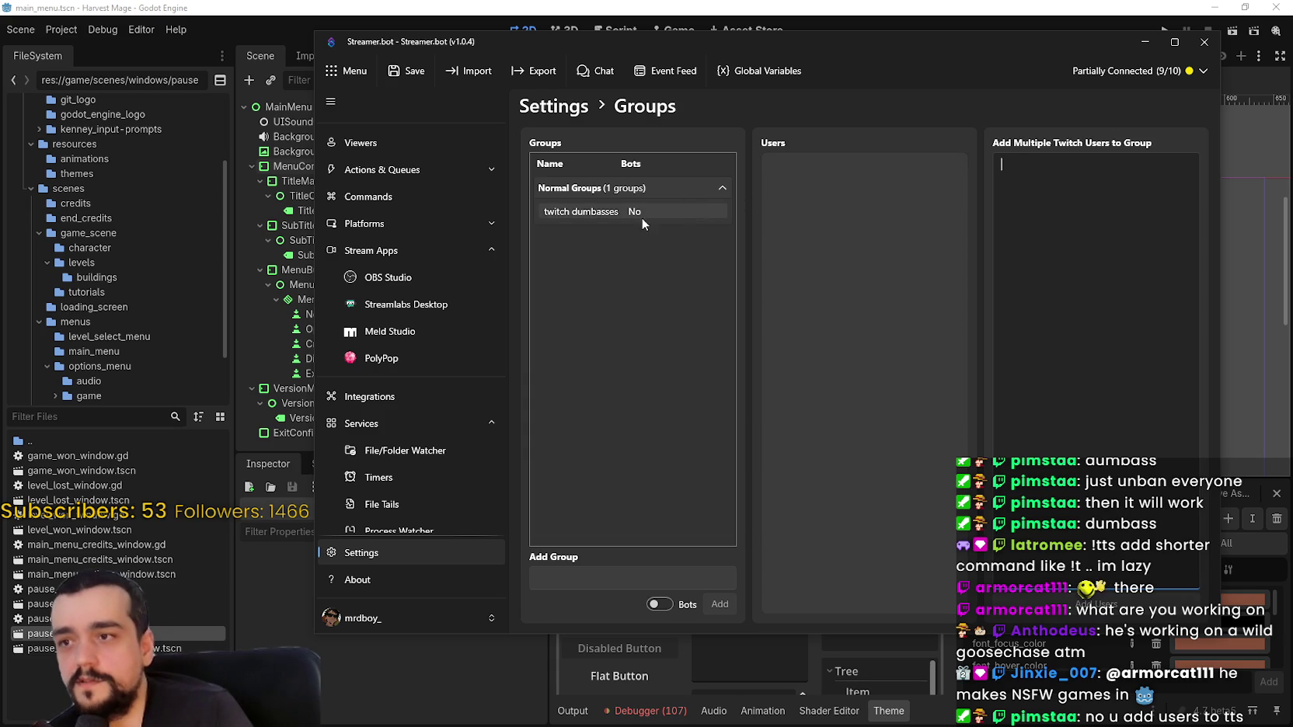
pyautogui.click(626, 213)
pyautogui.click(627, 191)
pyautogui.click(645, 190)
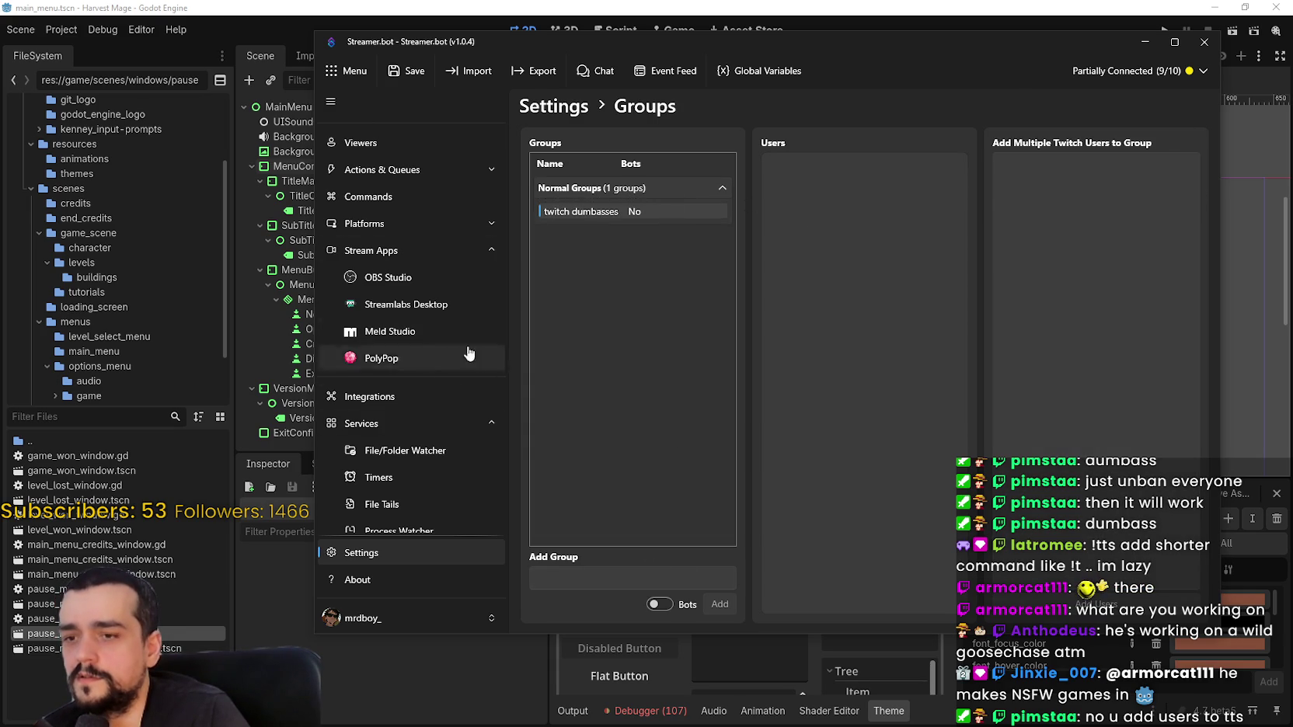
pyautogui.click(1149, 238)
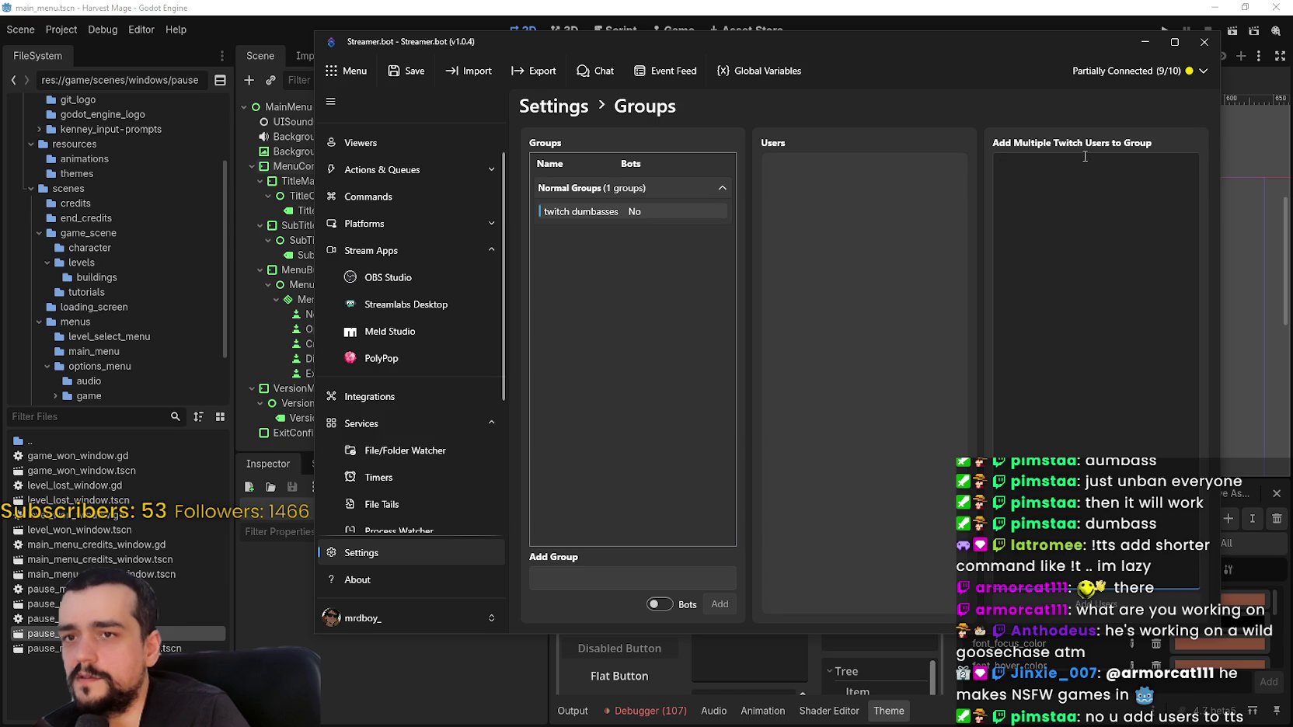
# Add the first two Twitch users to twitch dumbasses through the user search
pyautogui.rightClick(812, 217)
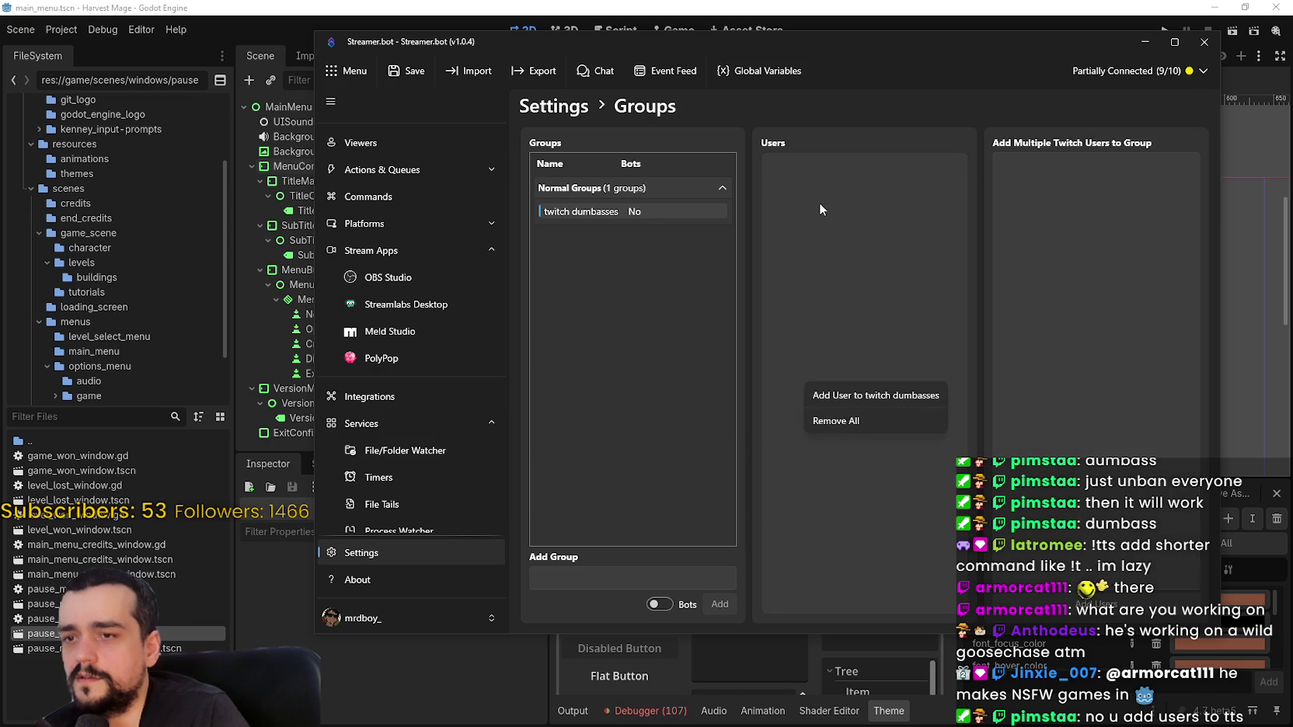
pyautogui.click(886, 399)
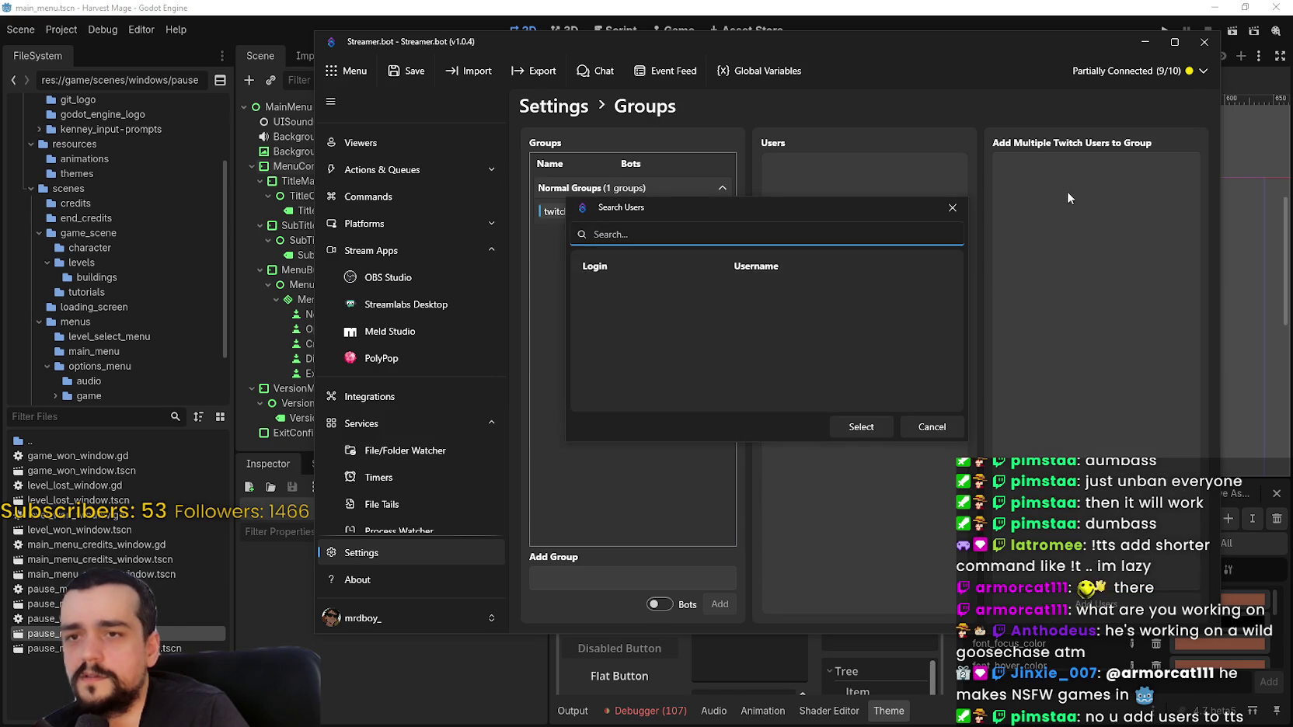
pyautogui.write('pimstaa')
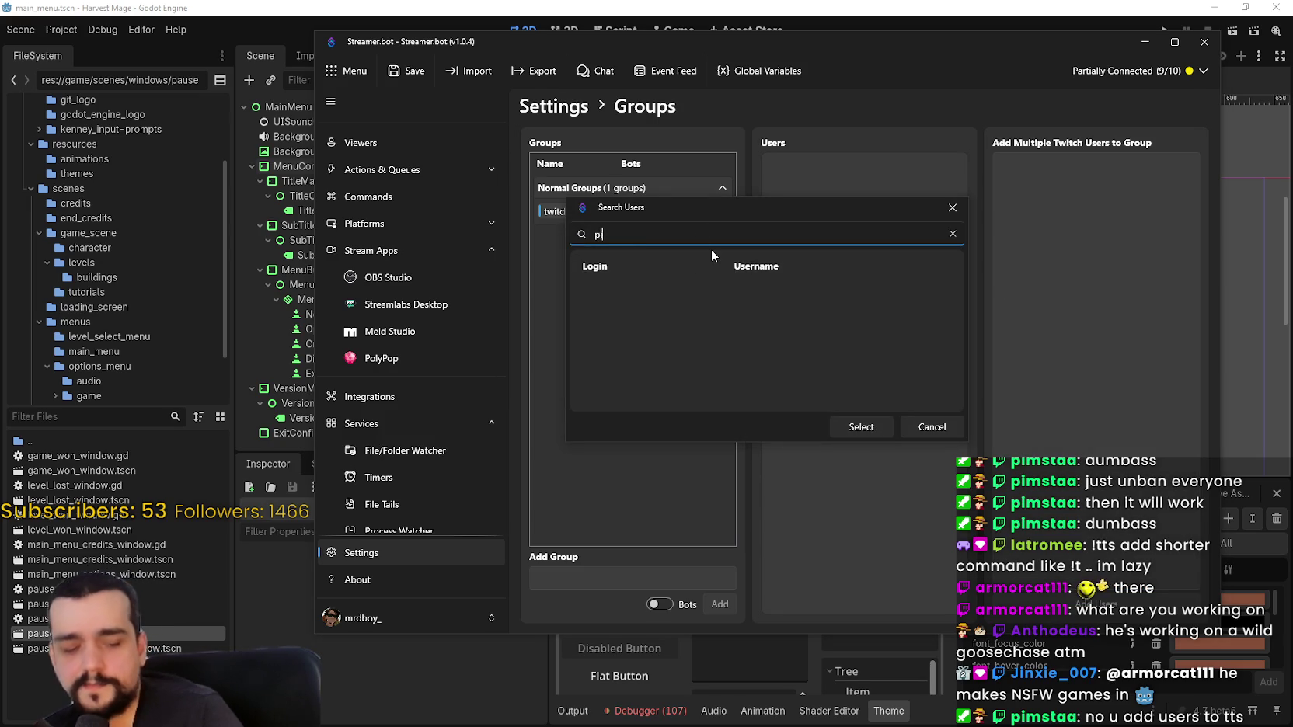
pyautogui.click(690, 285)
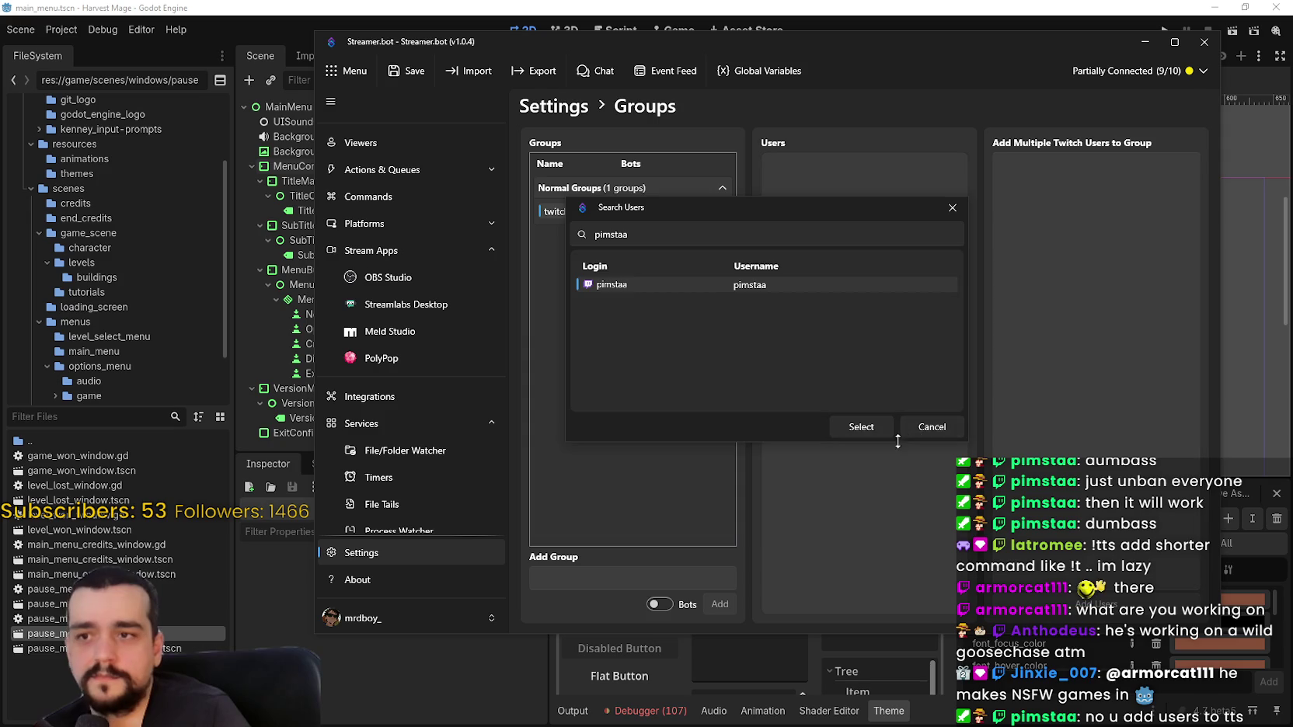
pyautogui.click(863, 427)
pyautogui.click(901, 344)
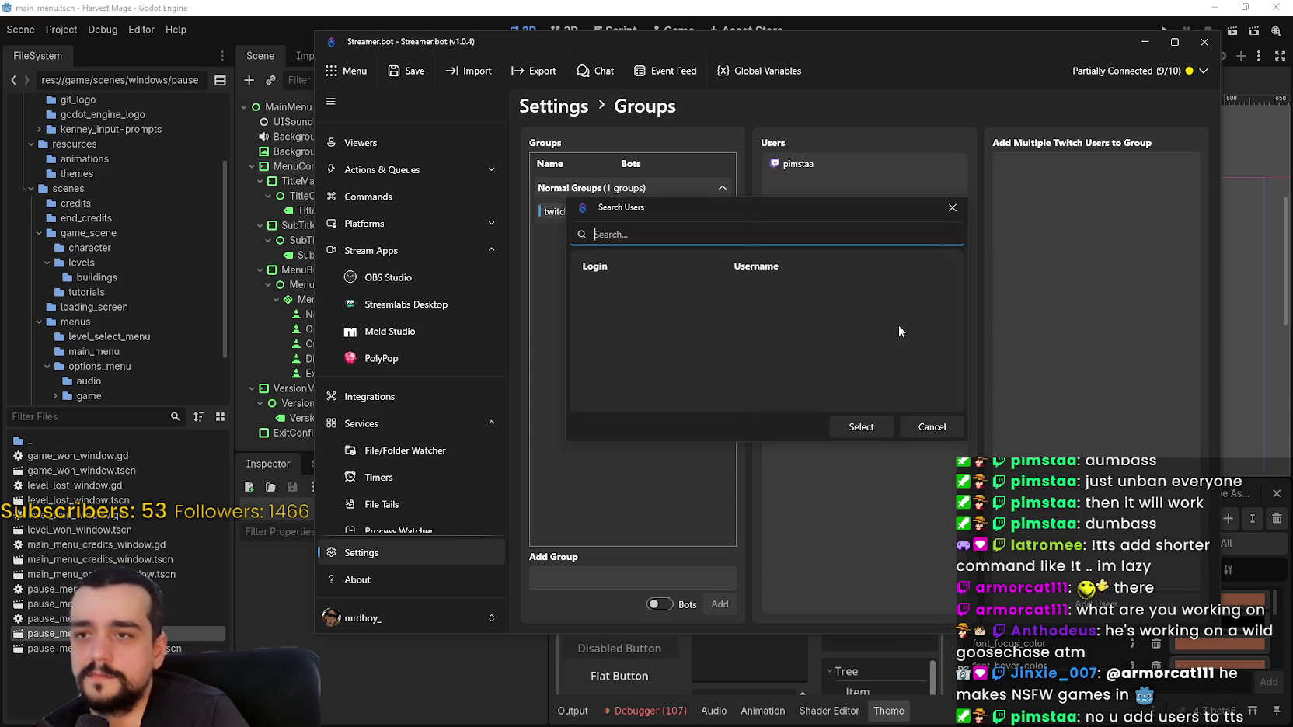
pyautogui.write('shade')
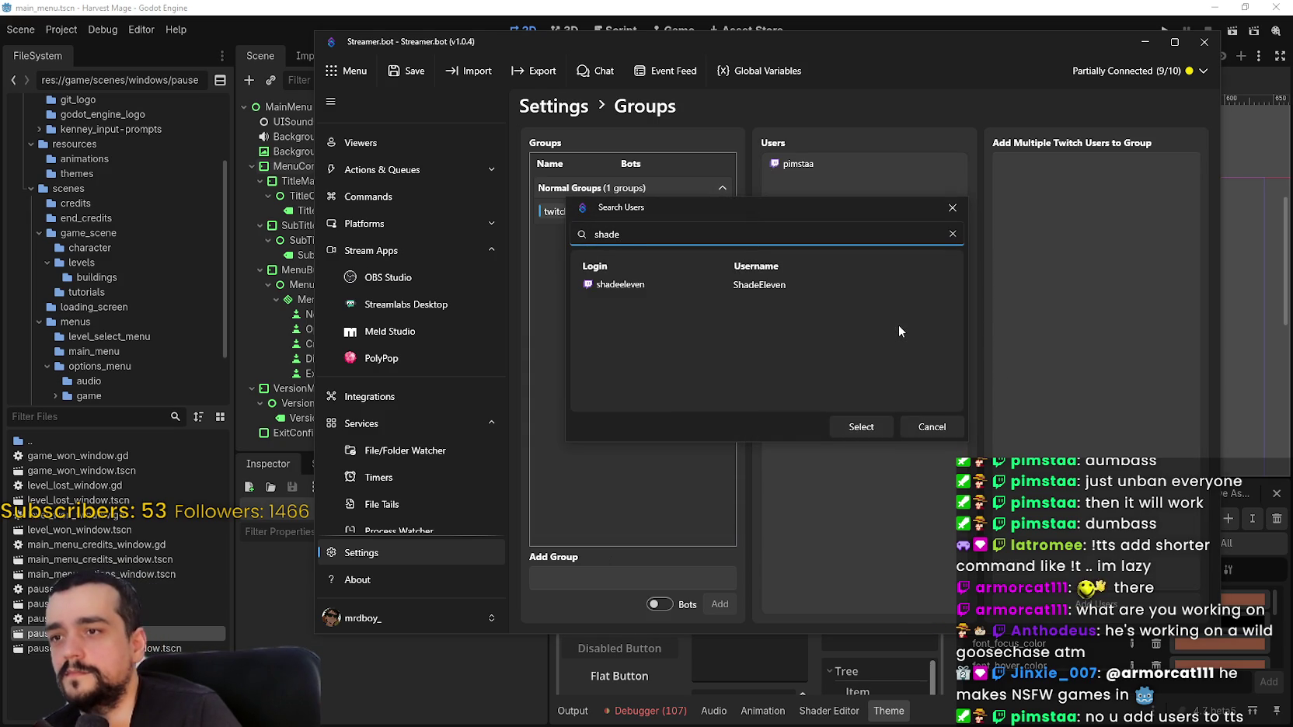
pyautogui.doubleClick(769, 288)
# Add the third and fourth Twitch users to twitch dumbasses through the user search
pyautogui.rightClick(843, 226)
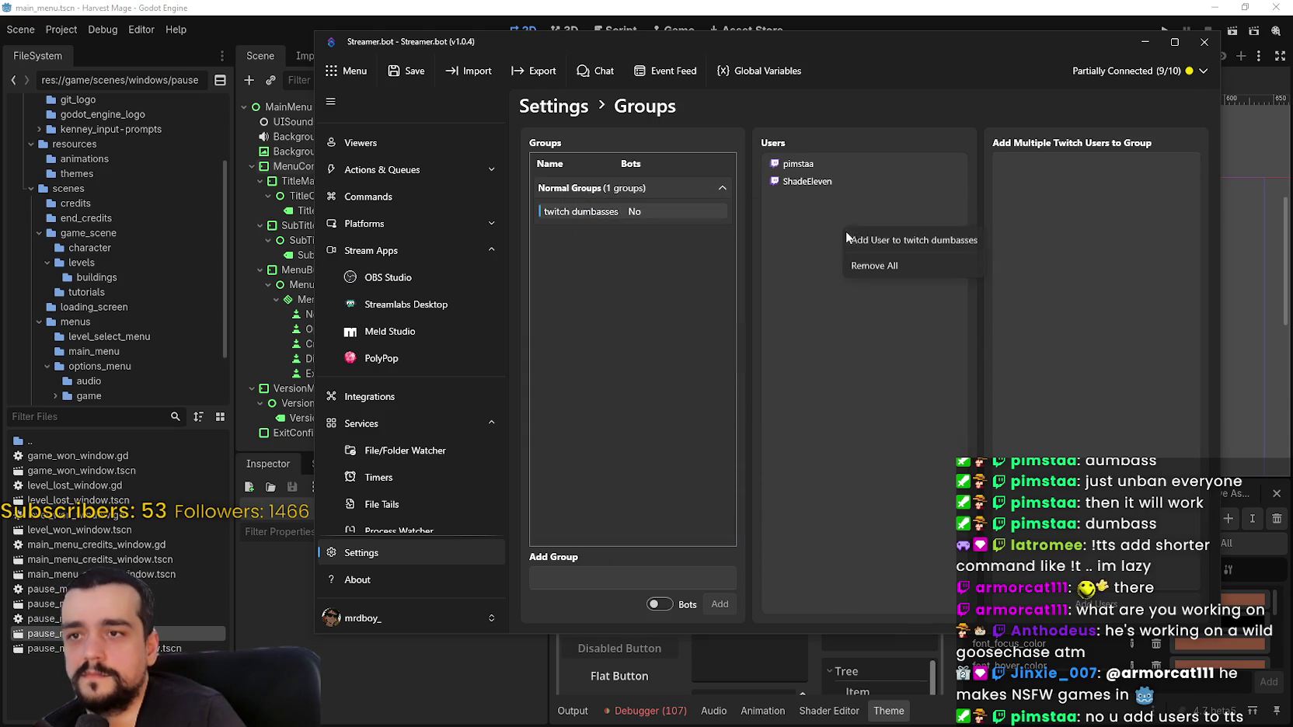
pyautogui.click(862, 234)
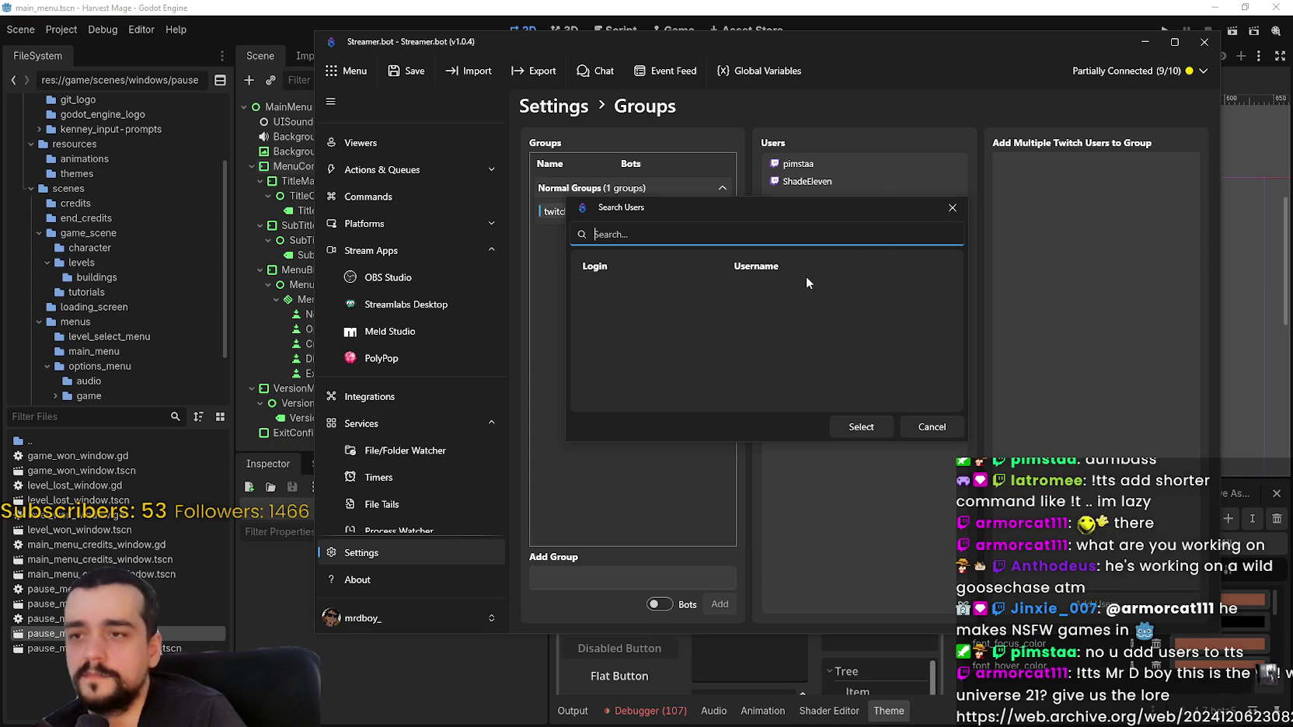
pyautogui.write('them')
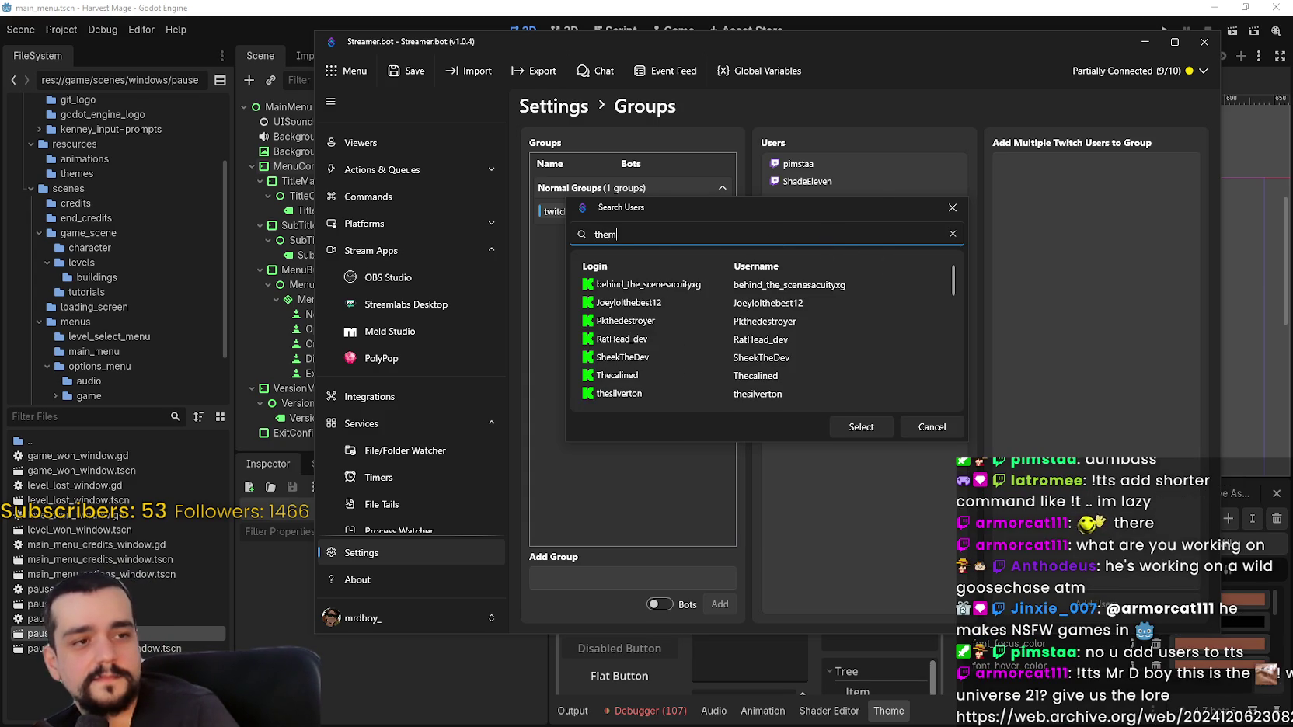
pyautogui.press('BackSpace')
pyautogui.write('rmalo')
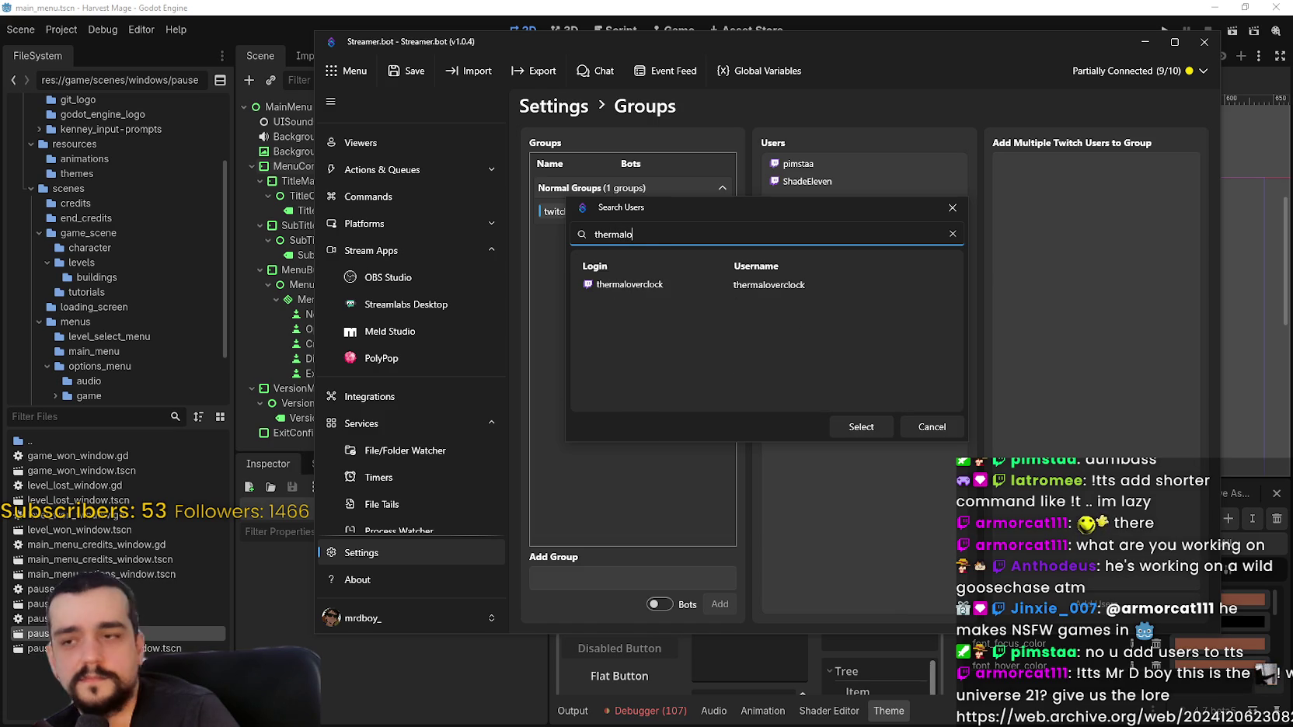
pyautogui.doubleClick(759, 280)
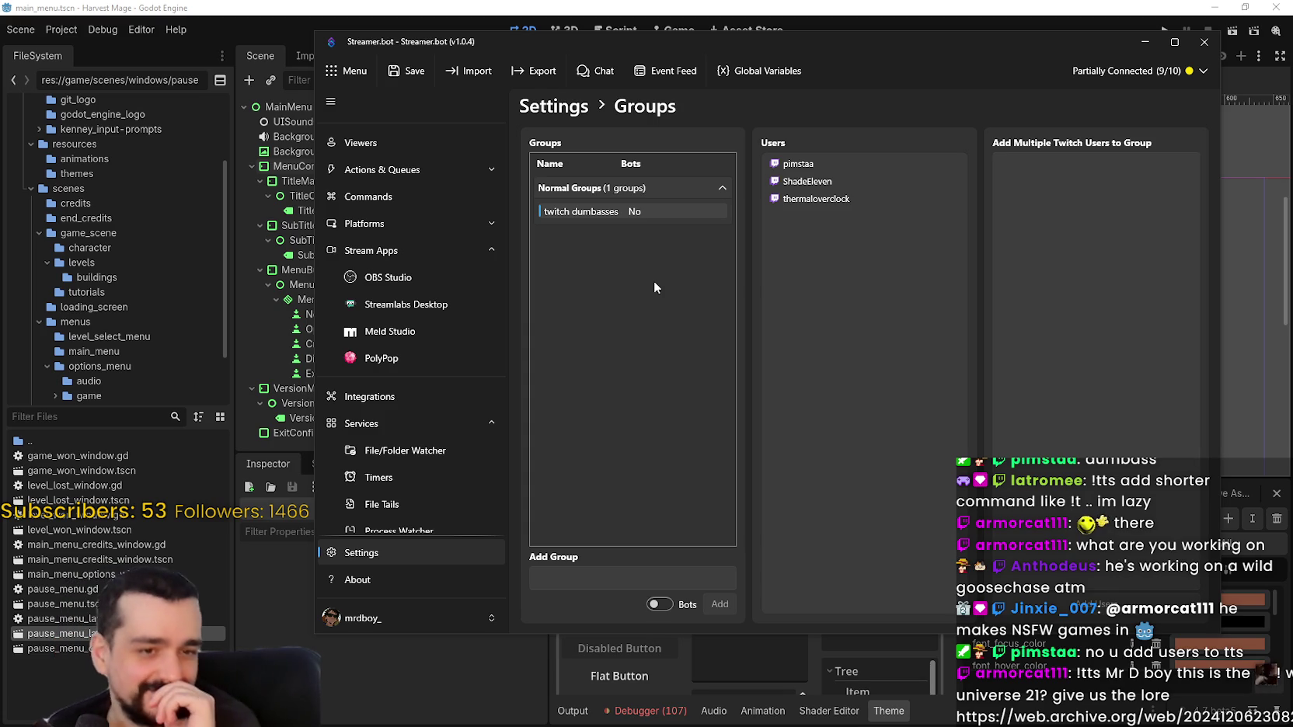
pyautogui.rightClick(817, 258)
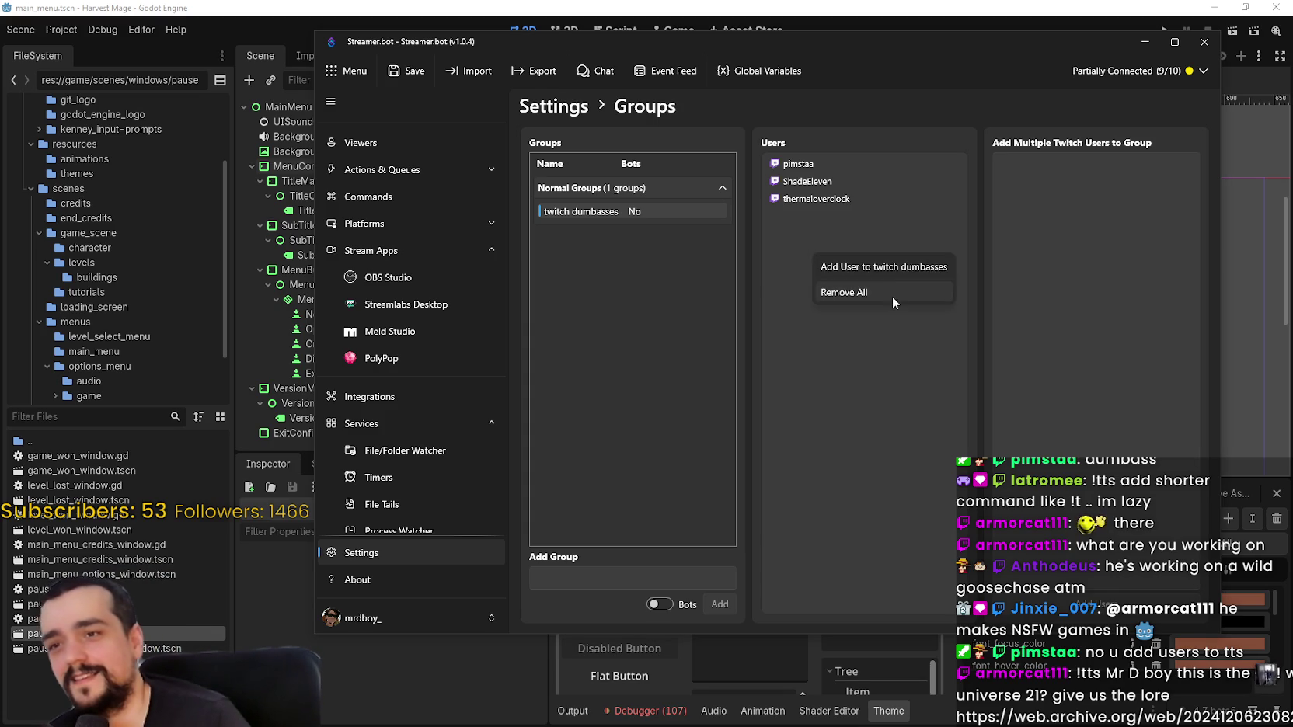
pyautogui.click(878, 265)
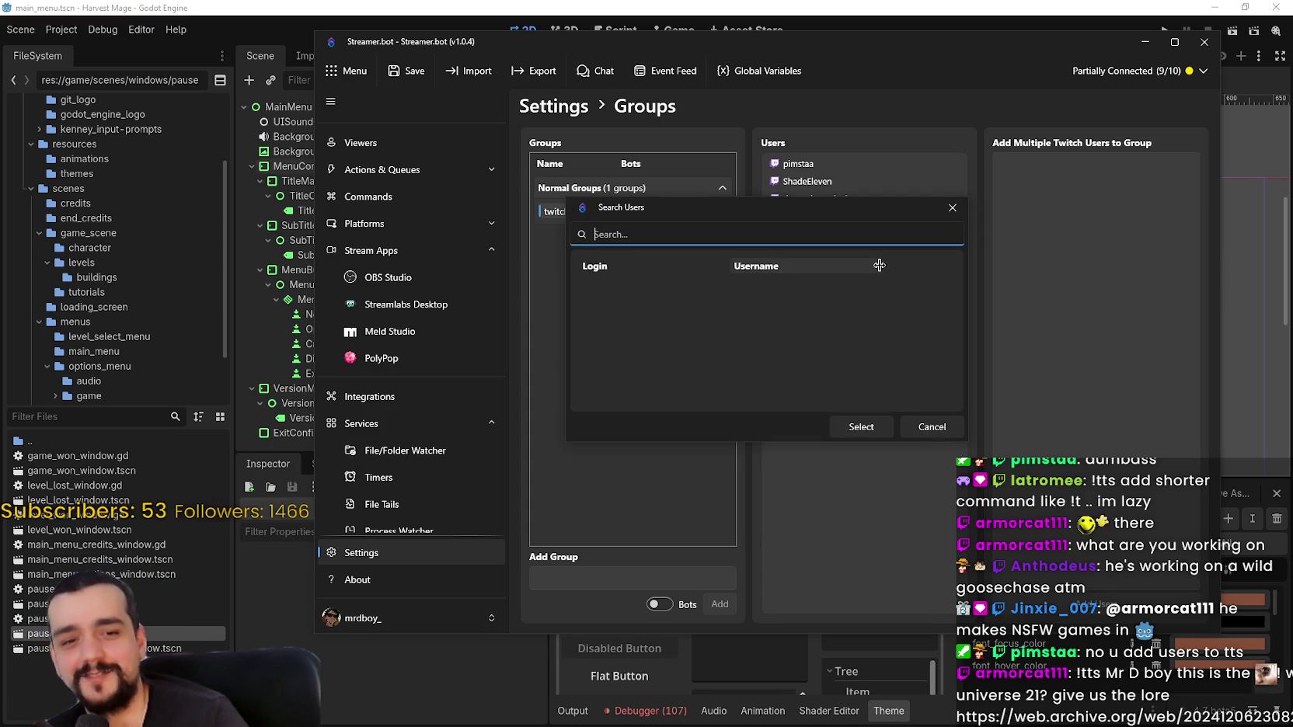
pyautogui.write('armor')
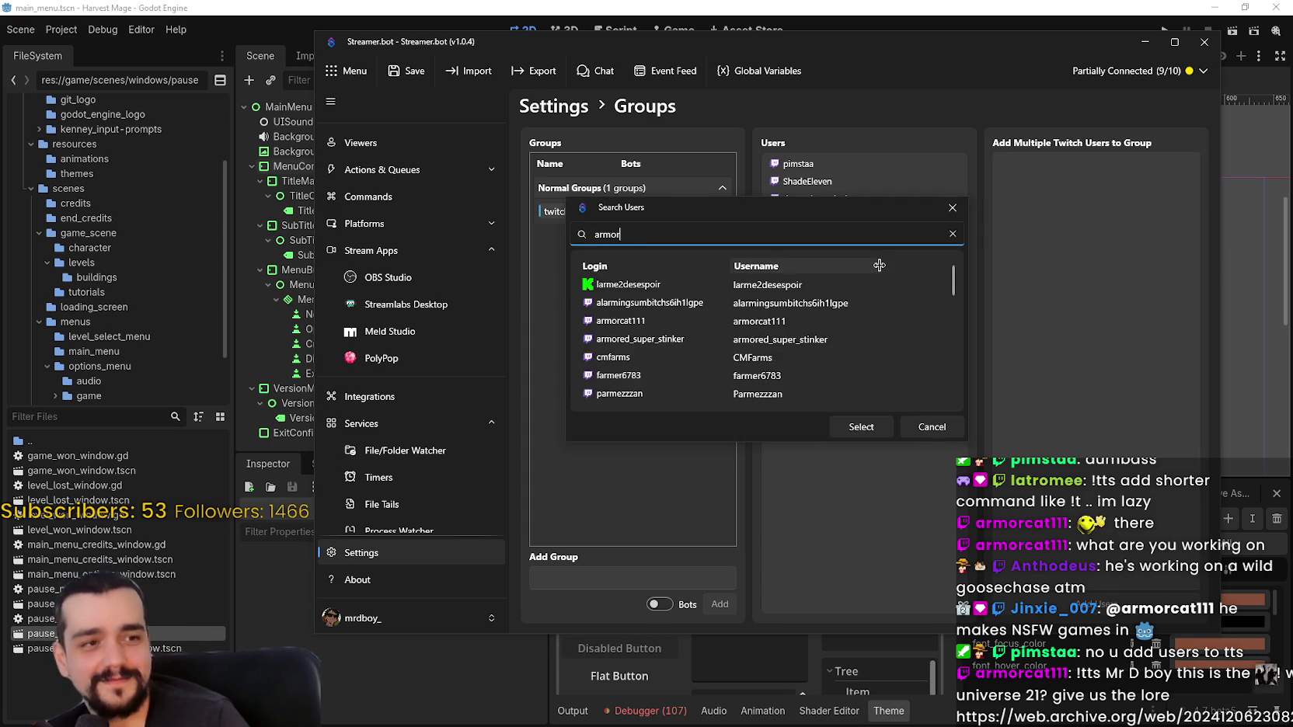
pyautogui.doubleClick(781, 285)
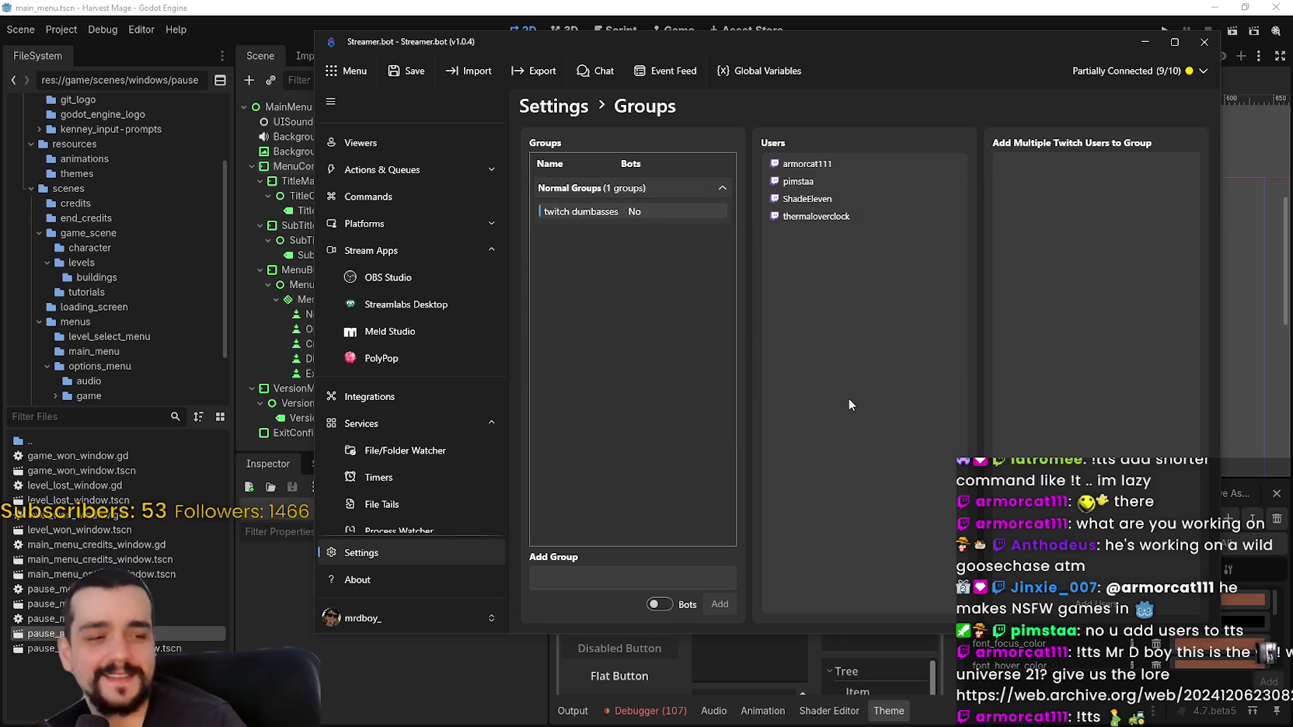
# Open the TTS command and set its Grant Type to Deny
pyautogui.click(405, 197)
pyautogui.doubleClick(628, 298)
pyautogui.click(823, 203)
pyautogui.click(815, 210)
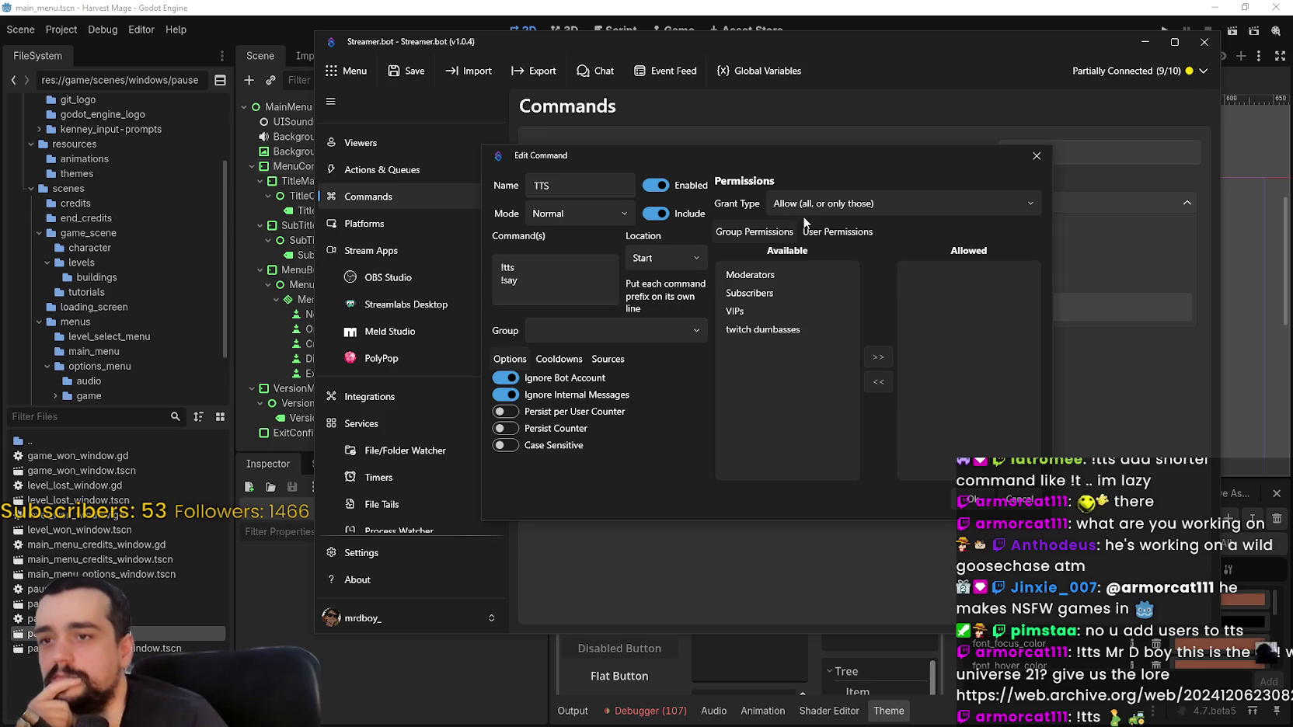
pyautogui.click(818, 209)
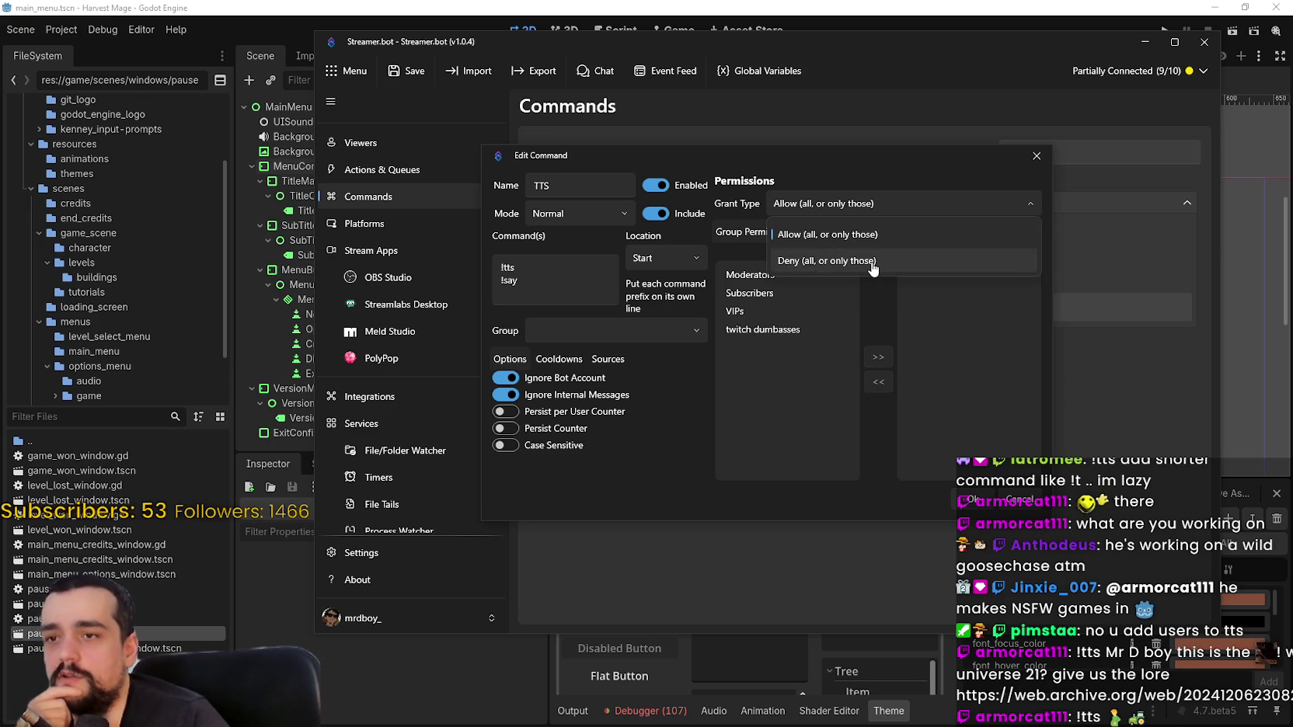
pyautogui.click(826, 261)
# Move twitch dumbasses to Denied groups, remove all allowed users, and save
pyautogui.click(760, 329)
pyautogui.click(877, 359)
pyautogui.click(840, 228)
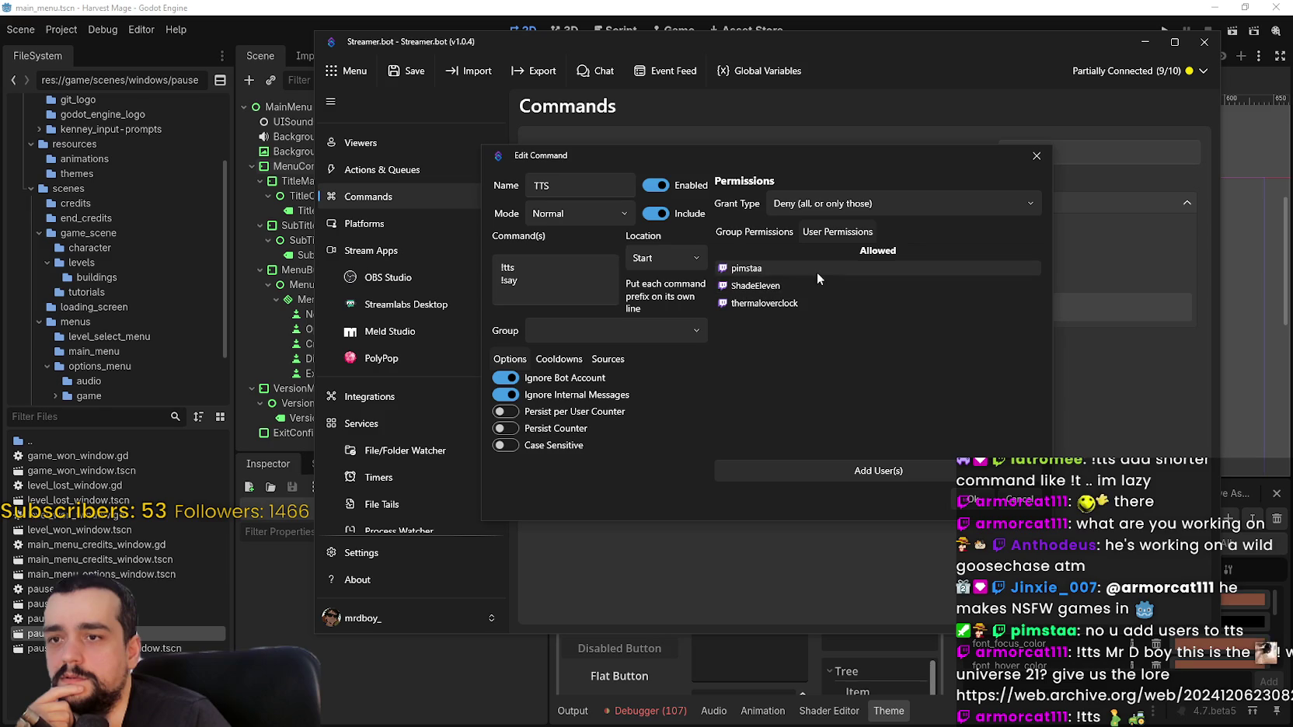
pyautogui.rightClick(798, 268)
pyautogui.click(831, 309)
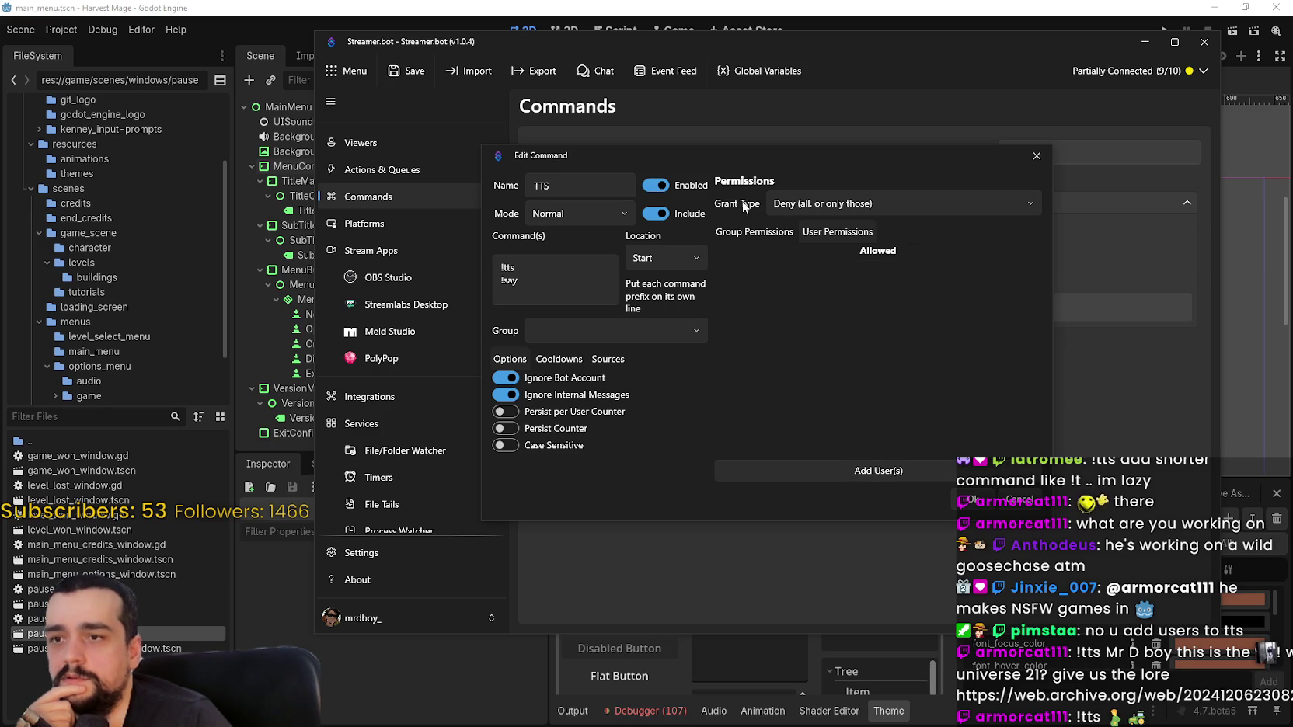
pyautogui.click(753, 232)
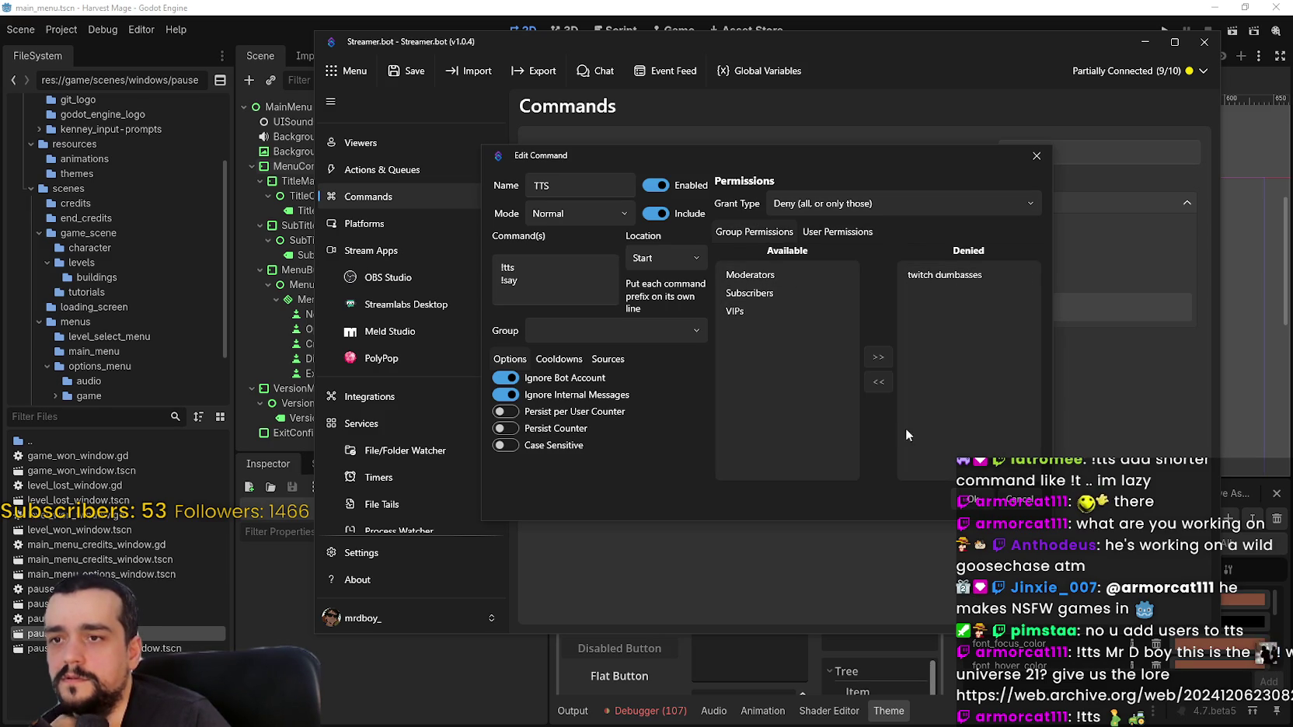
pyautogui.click(968, 500)
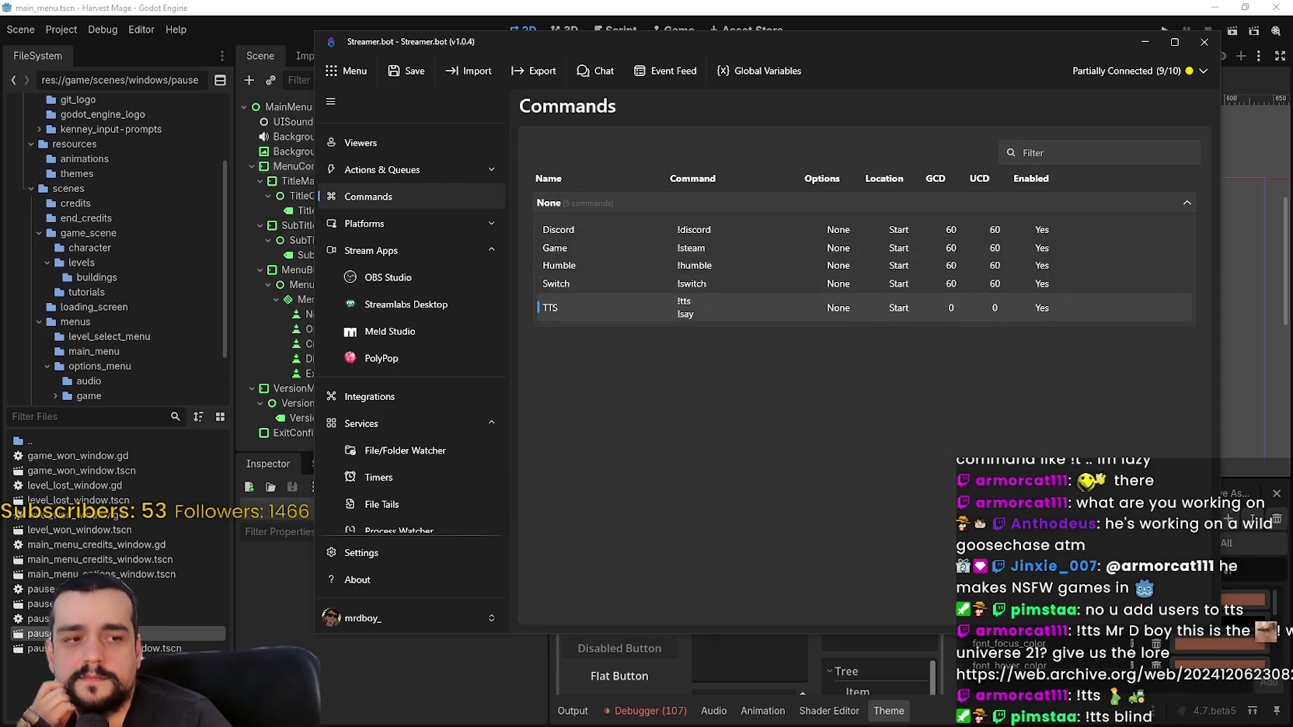
# Review the TTS command's grant type and user permissions, then close it
pyautogui.doubleClick(629, 308)
pyautogui.click(846, 203)
pyautogui.click(831, 263)
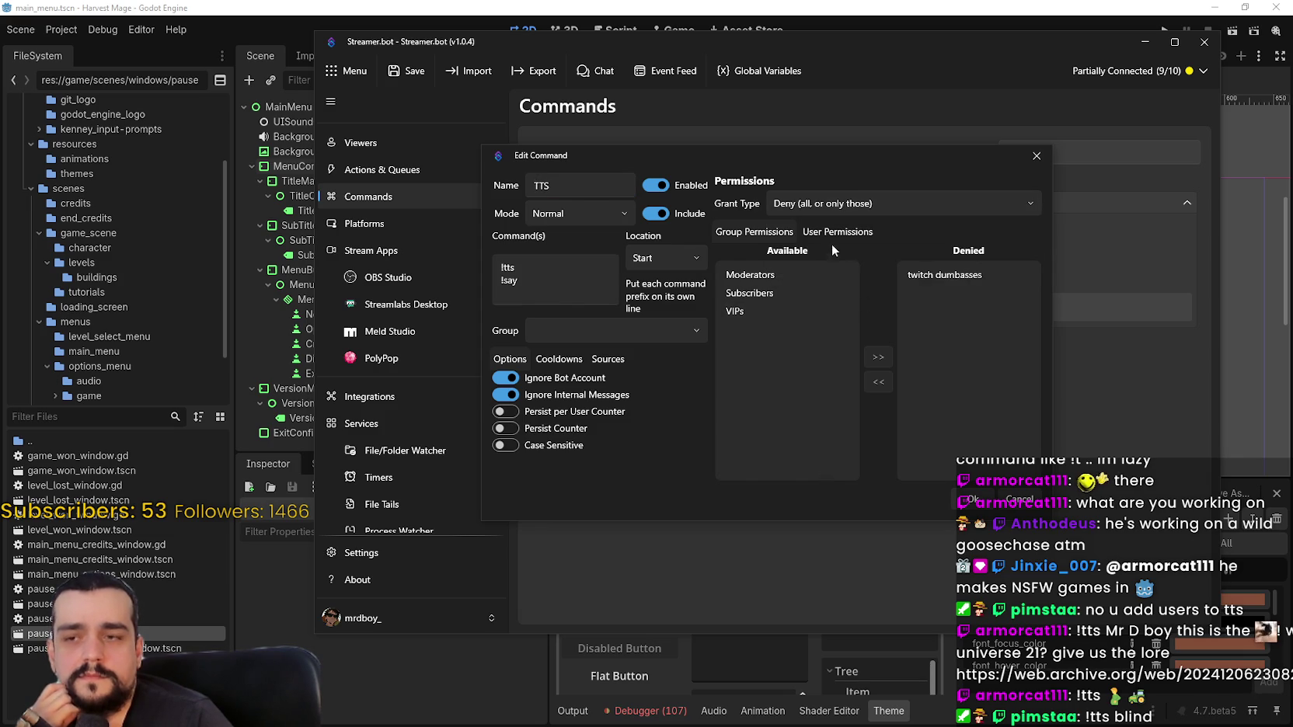
pyautogui.click(829, 232)
pyautogui.click(747, 232)
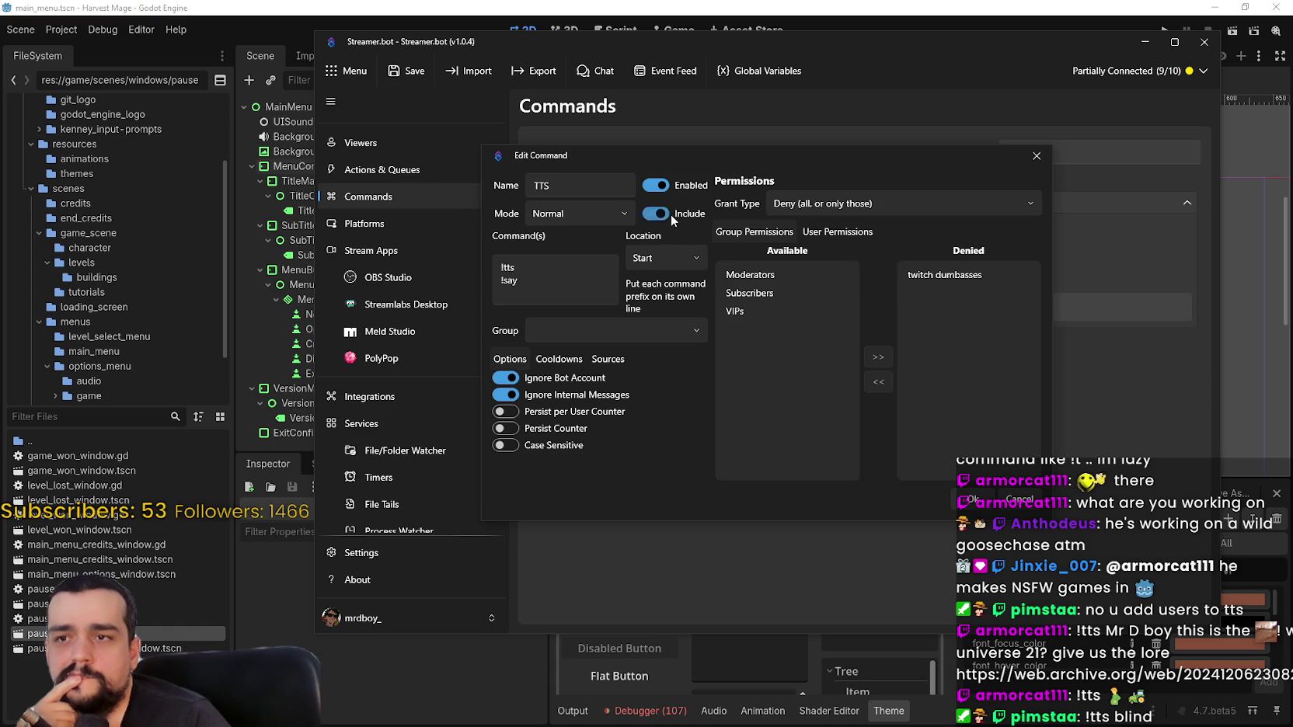
pyautogui.click(972, 500)
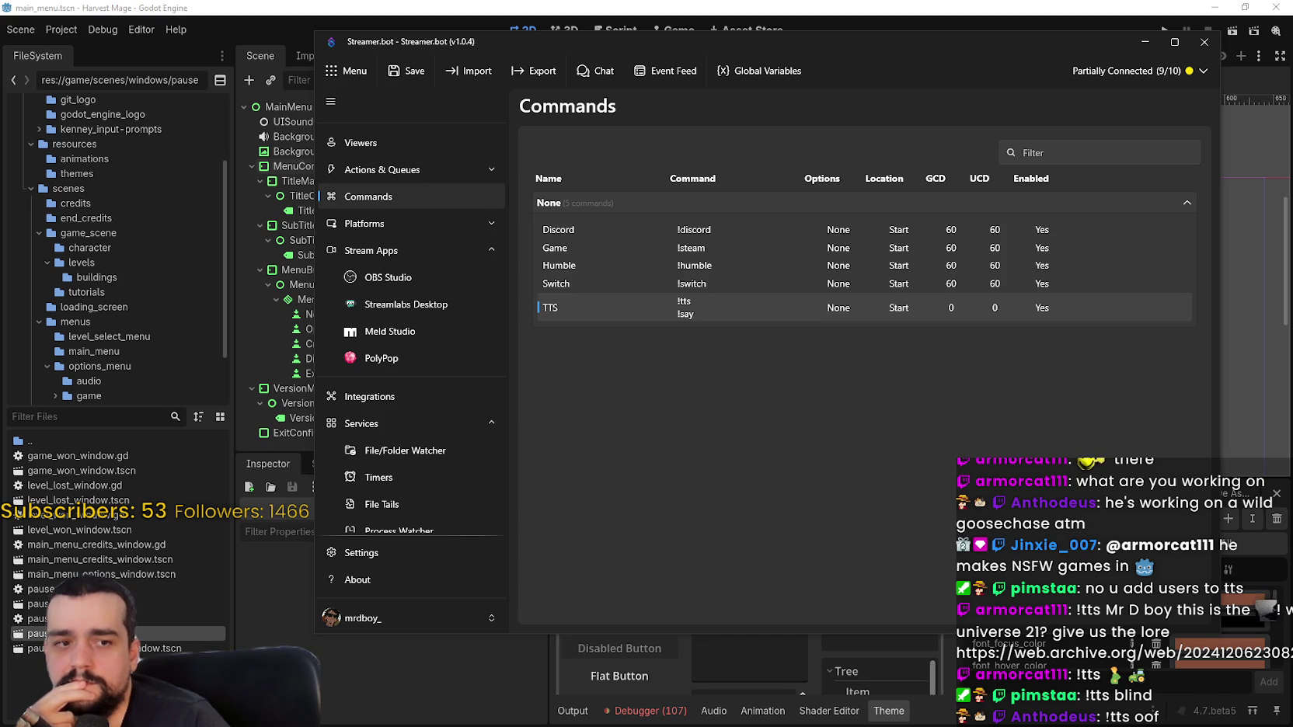
# Turn Include back on, set Grant Type to Allow (all, or only those), and save
pyautogui.doubleClick(704, 305)
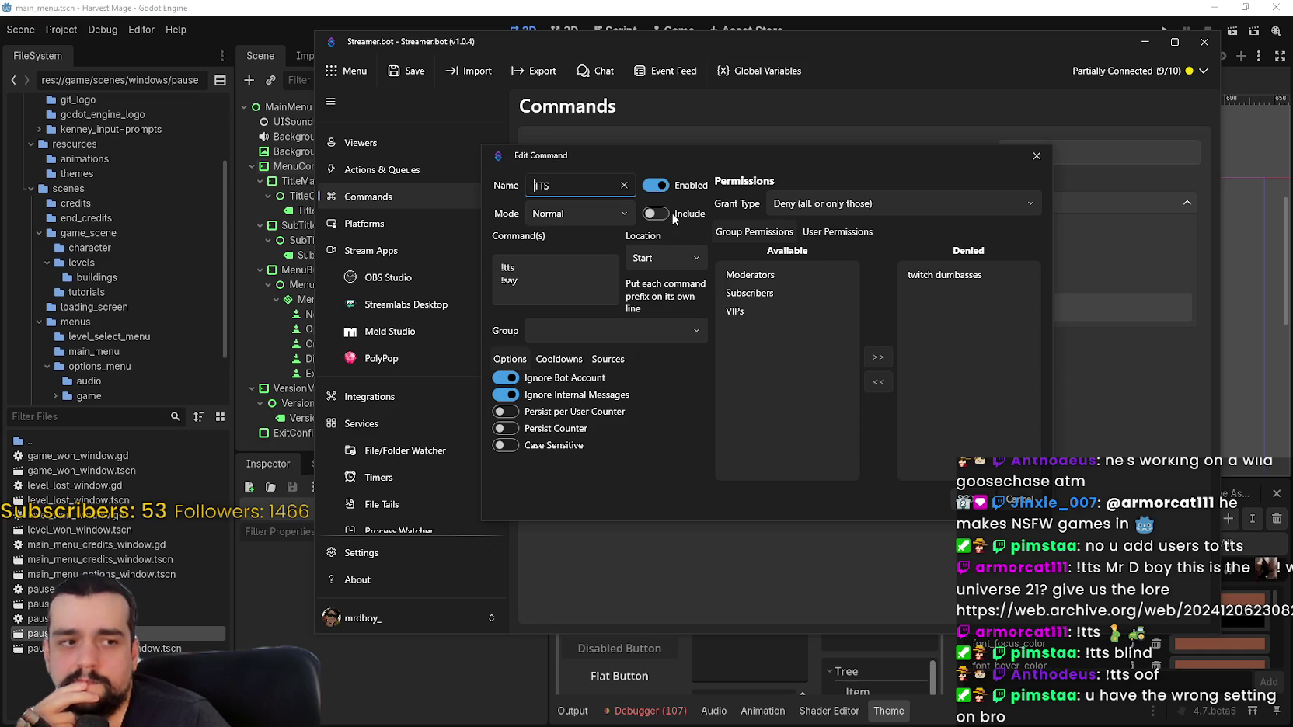
pyautogui.click(671, 213)
pyautogui.click(858, 204)
pyautogui.click(859, 260)
pyautogui.click(968, 511)
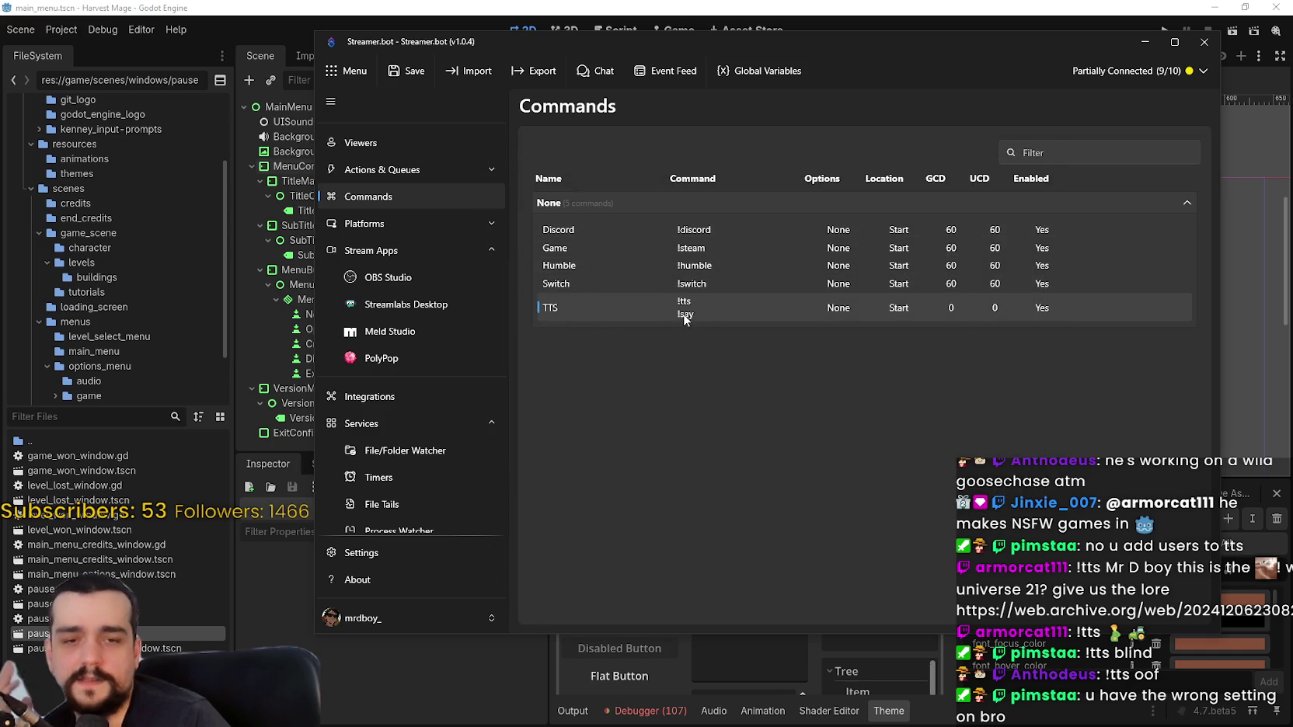
# Reopen TTS to verify its permissions and group, then close the editor
pyautogui.doubleClick(685, 311)
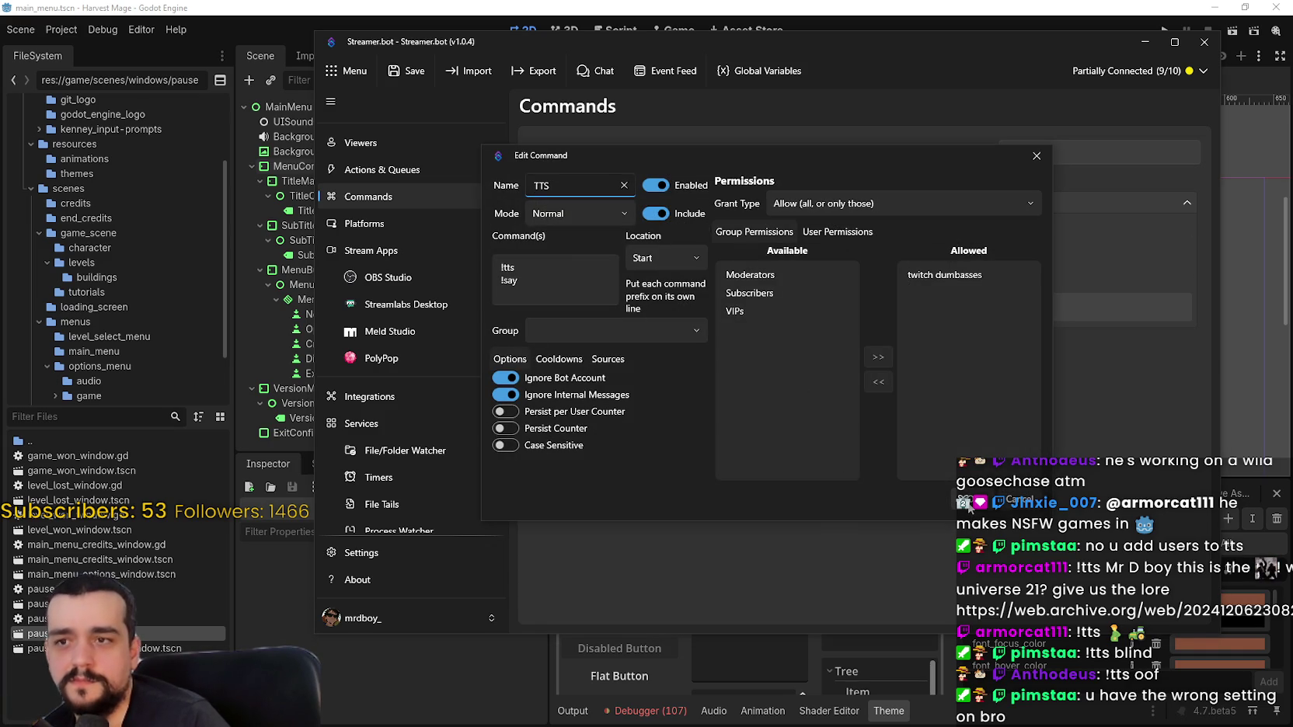
pyautogui.click(839, 233)
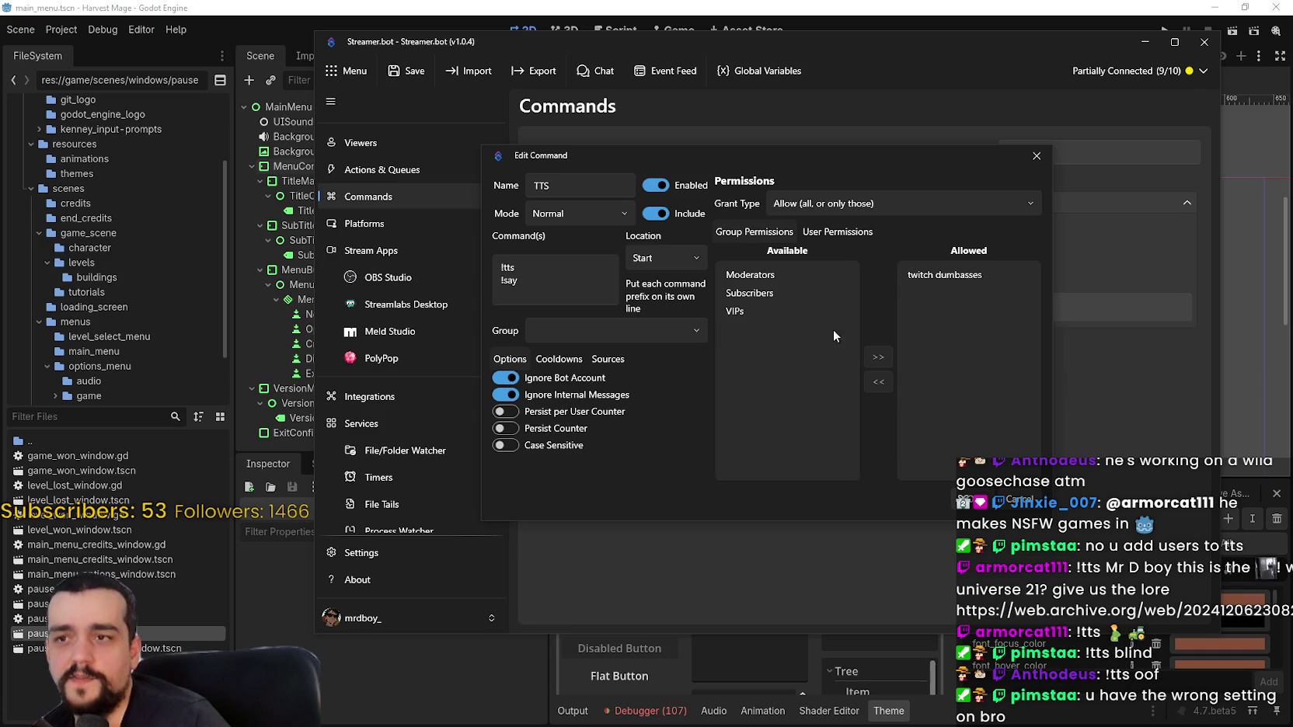
pyautogui.click(696, 333)
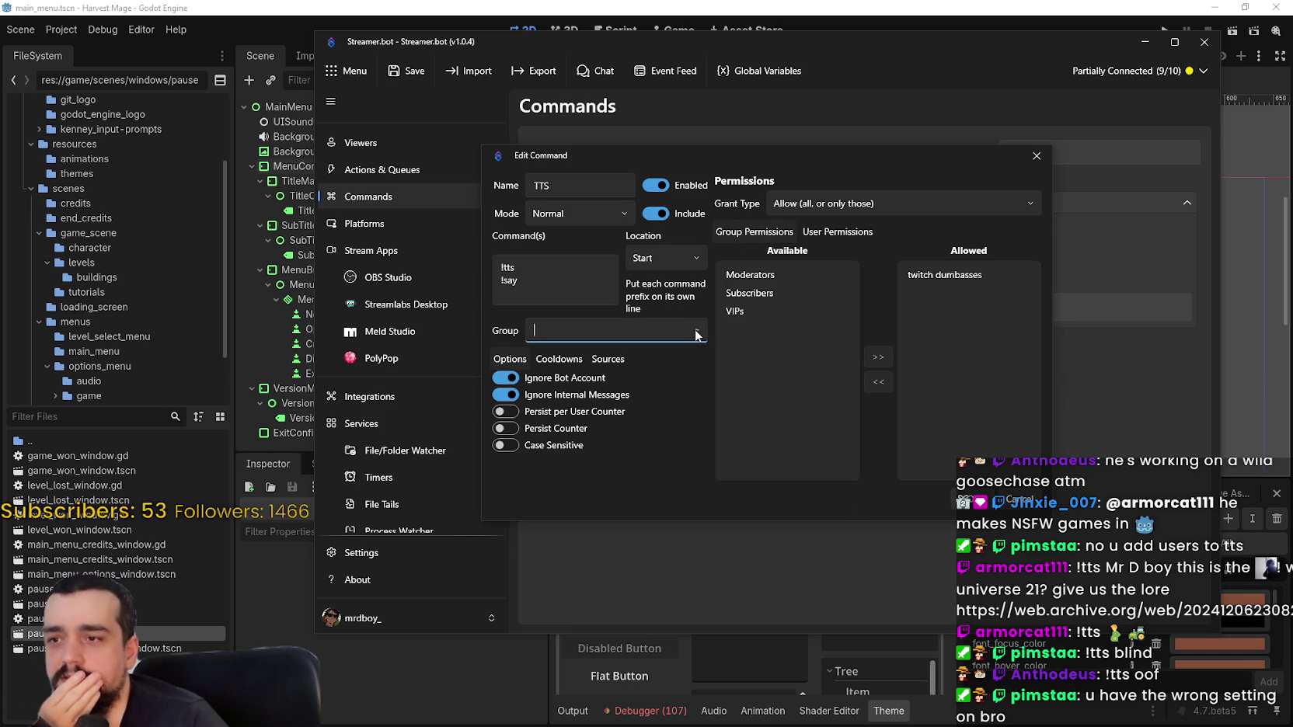
pyautogui.click(973, 508)
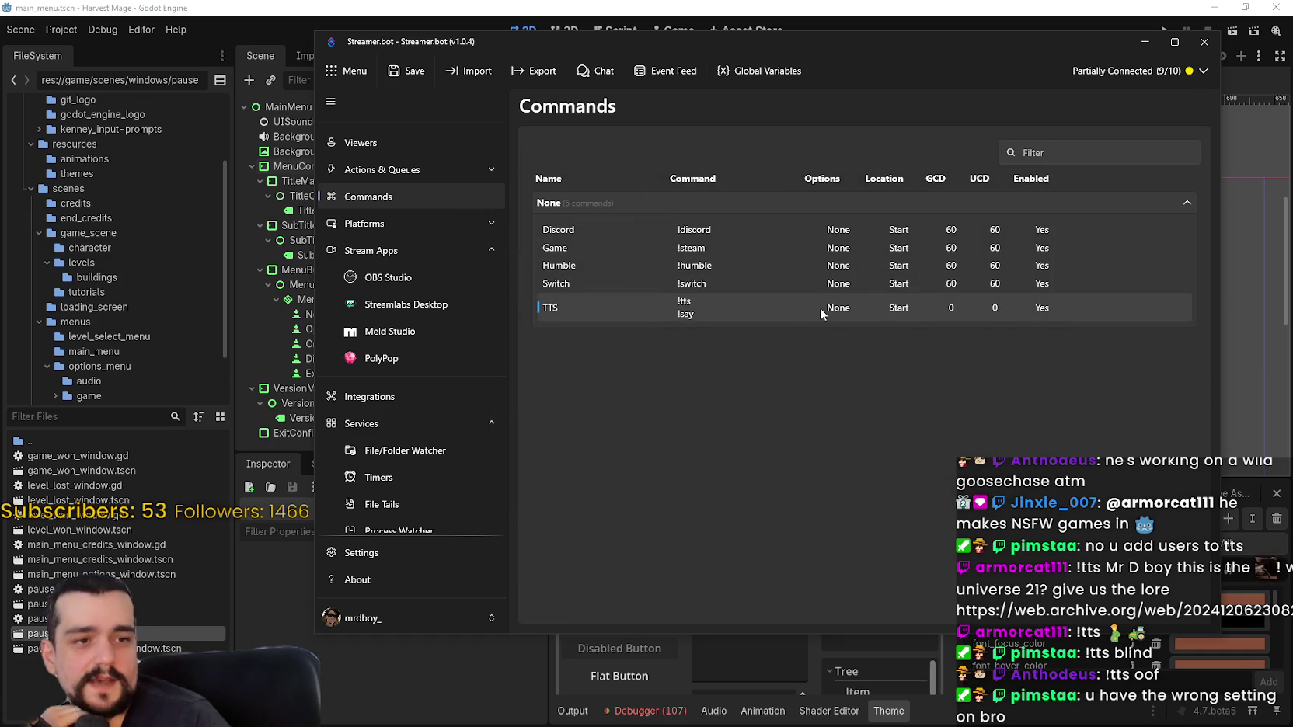
# Switch the TTS command's Grant Type to Deny and save it
pyautogui.doubleClick(745, 313)
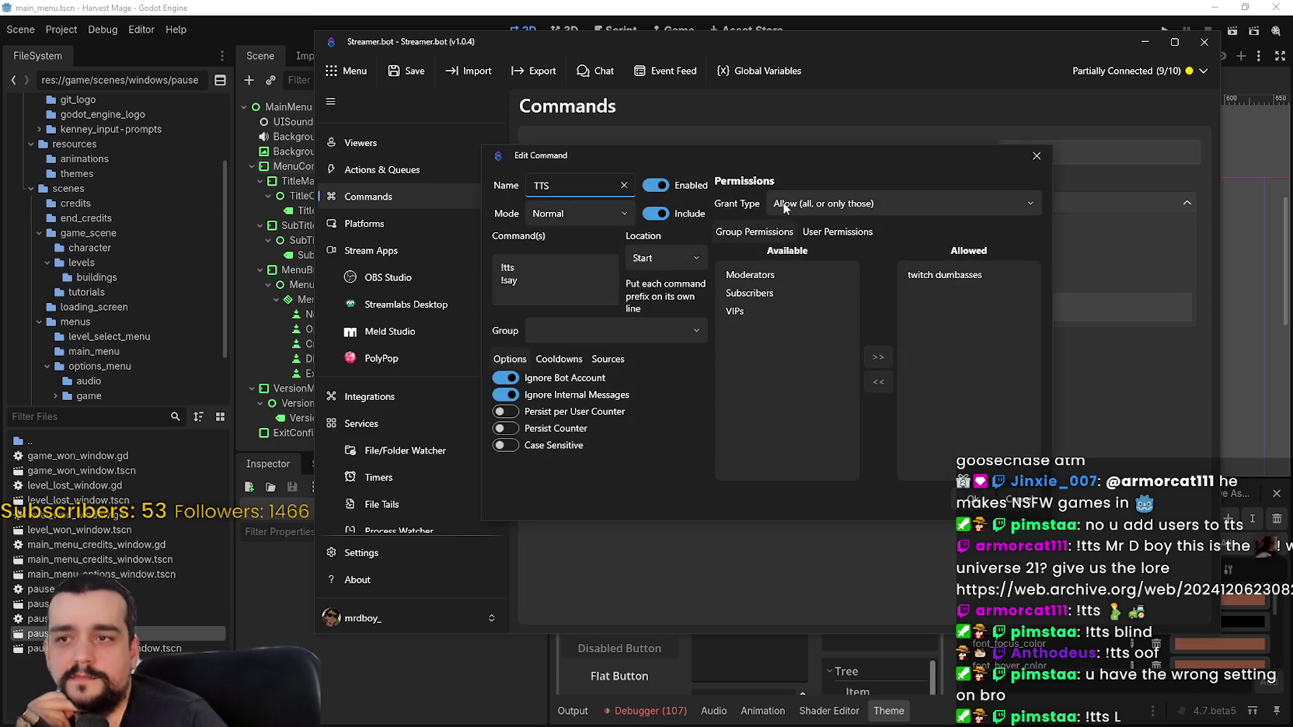
pyautogui.click(816, 205)
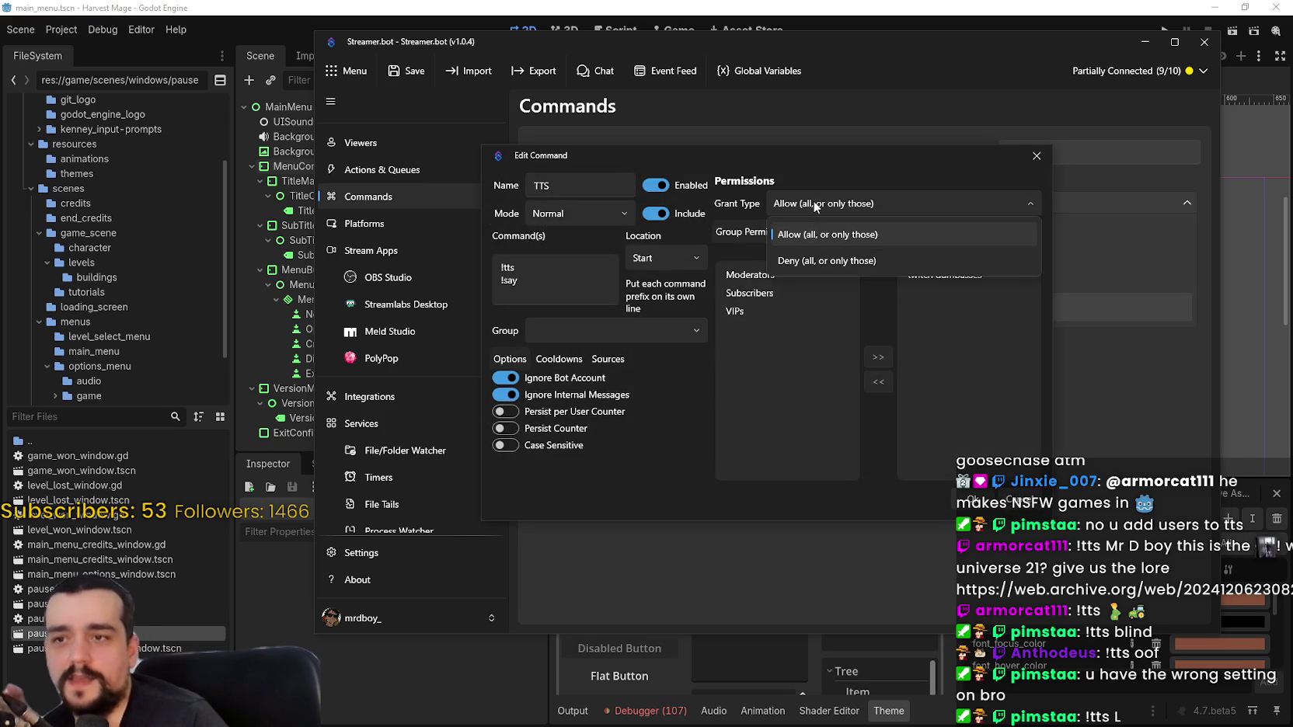
pyautogui.click(818, 262)
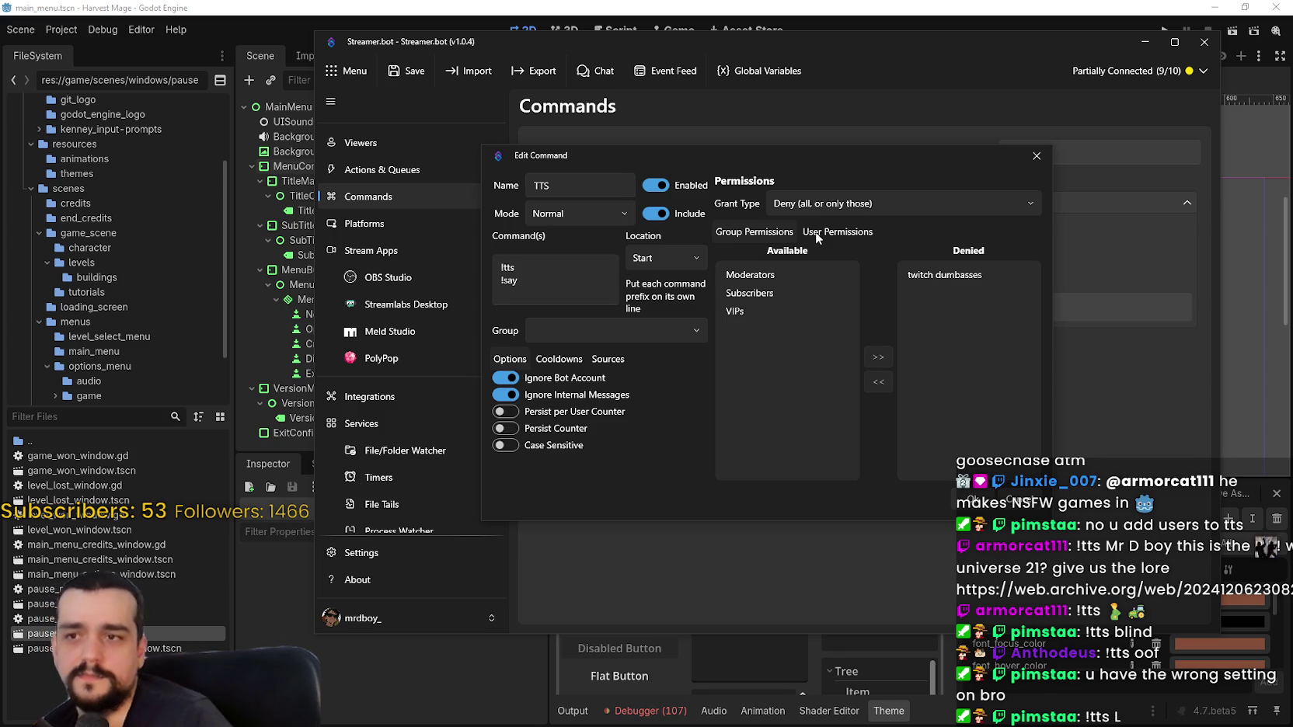
pyautogui.click(968, 498)
# Reopen TTS to browse group and user permissions and triggers, cancelling the user search
pyautogui.doubleClick(827, 307)
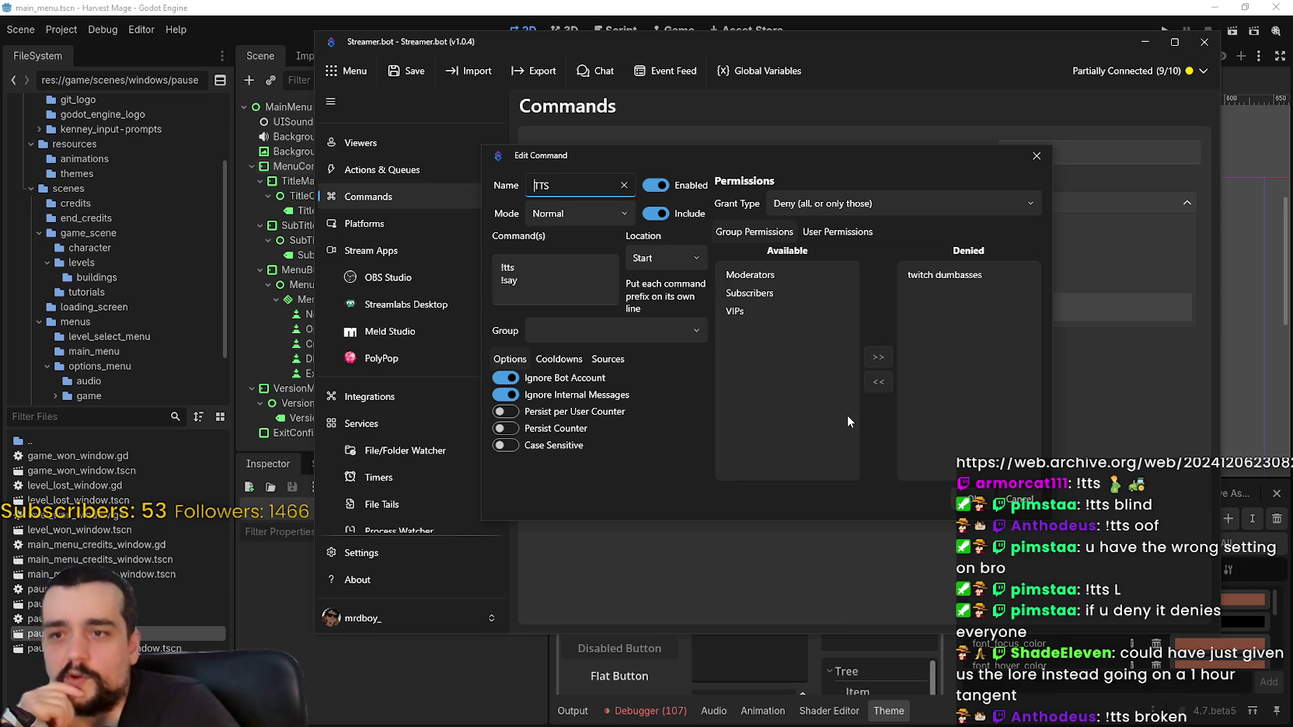
pyautogui.click(821, 229)
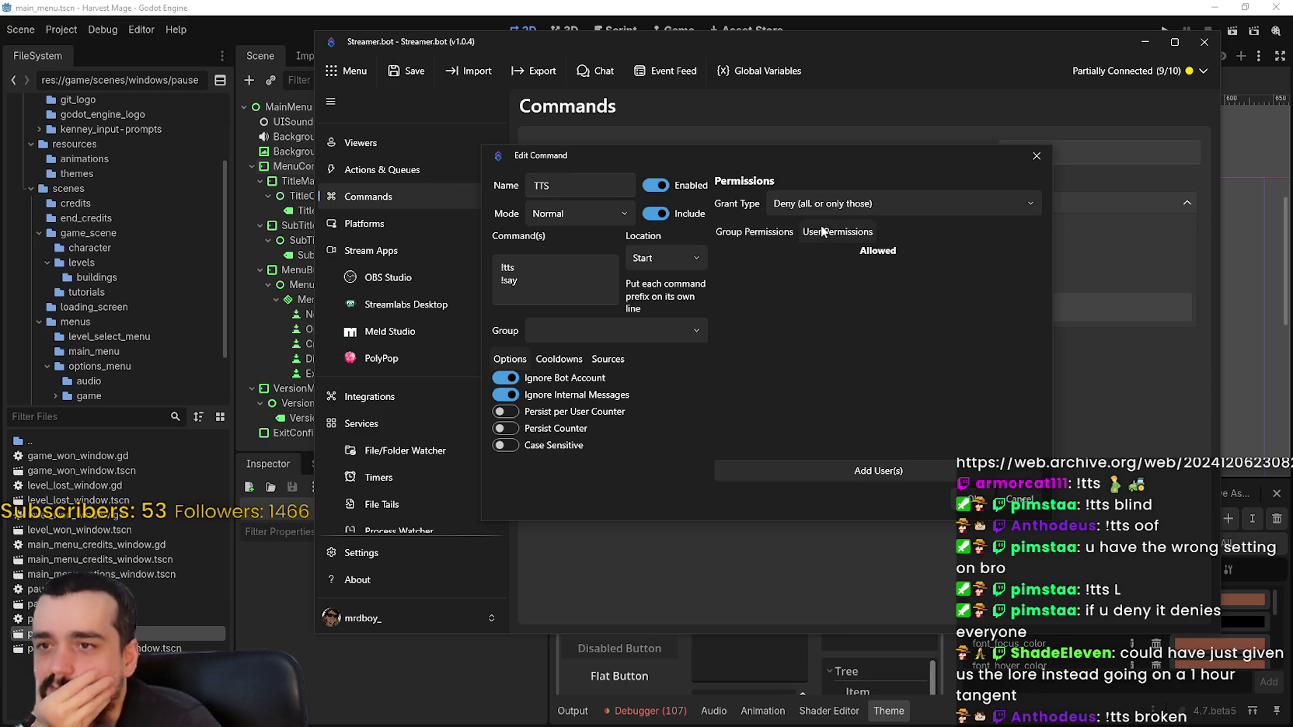
pyautogui.click(763, 230)
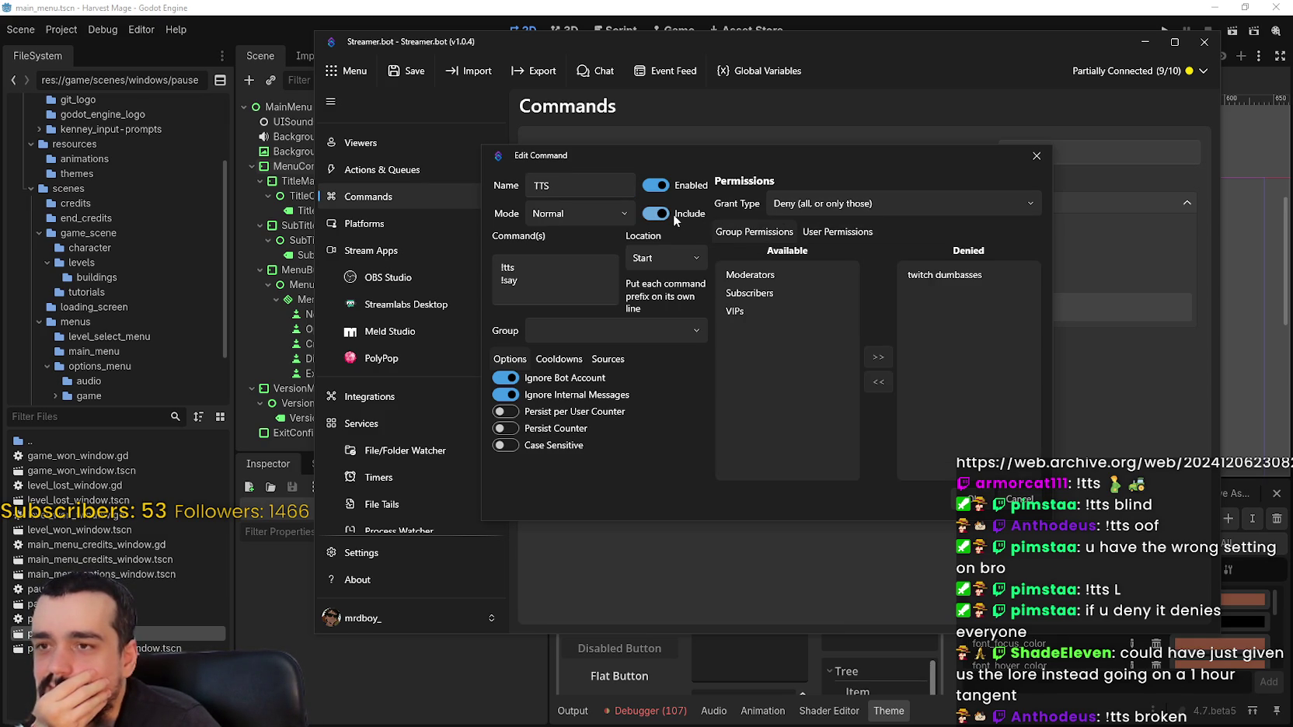
pyautogui.click(571, 281)
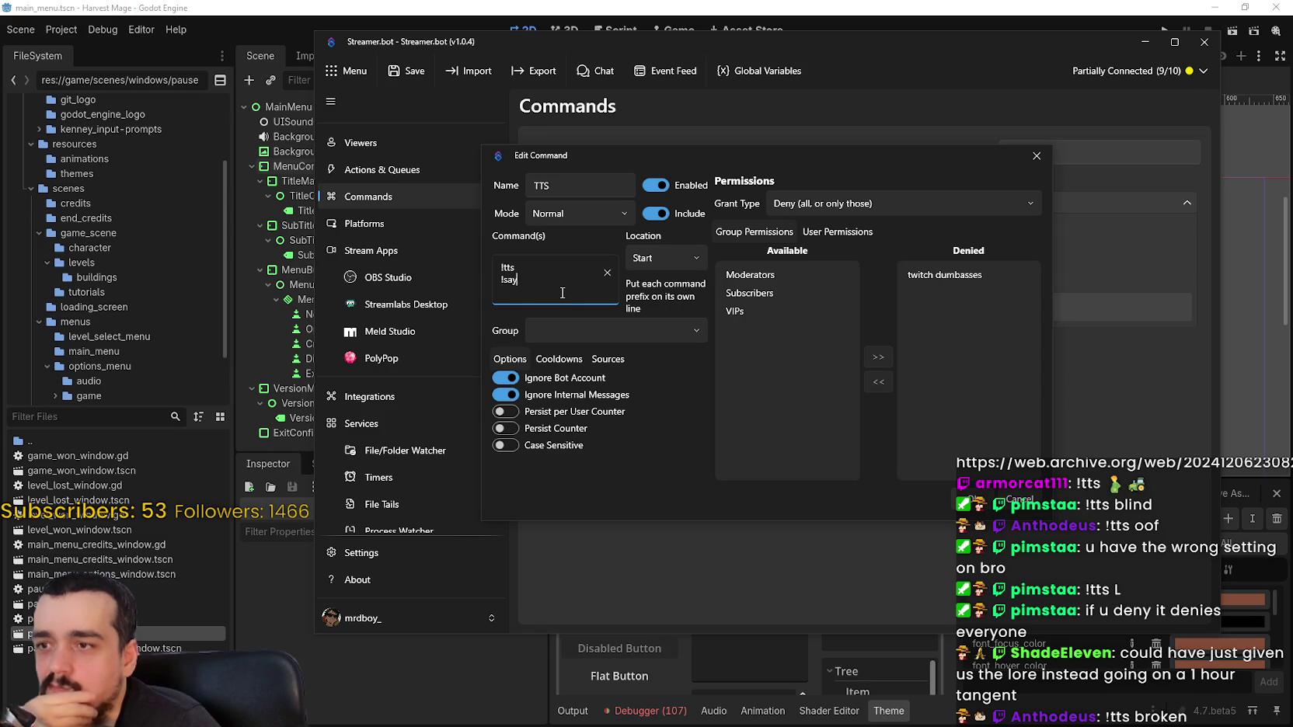
pyautogui.click(604, 359)
pyautogui.click(509, 359)
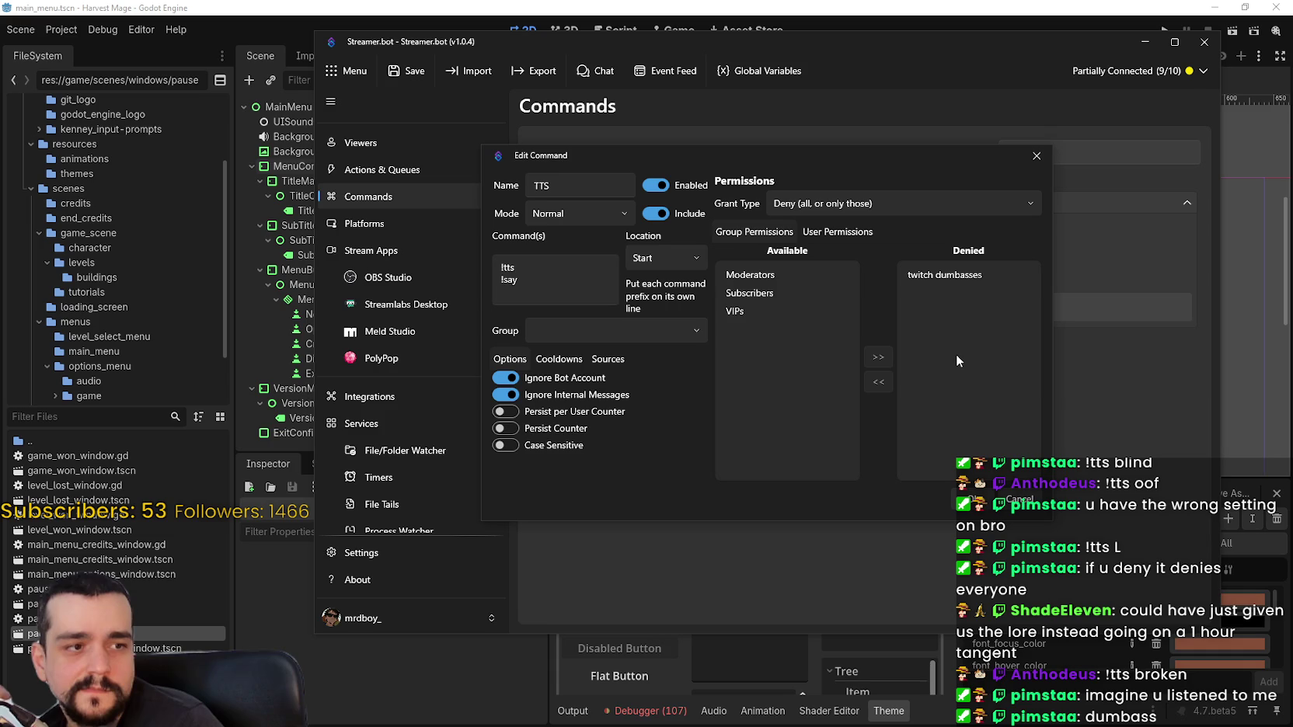
pyautogui.click(848, 229)
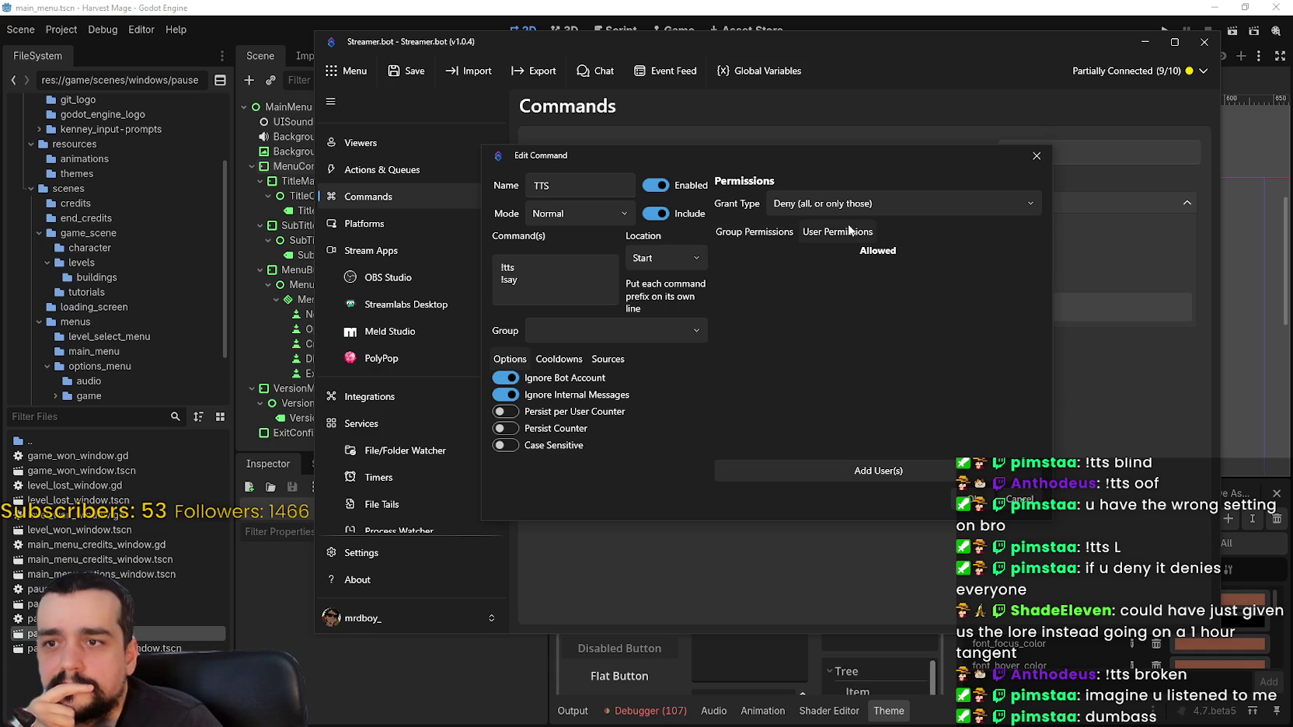
pyautogui.click(828, 469)
pyautogui.click(923, 428)
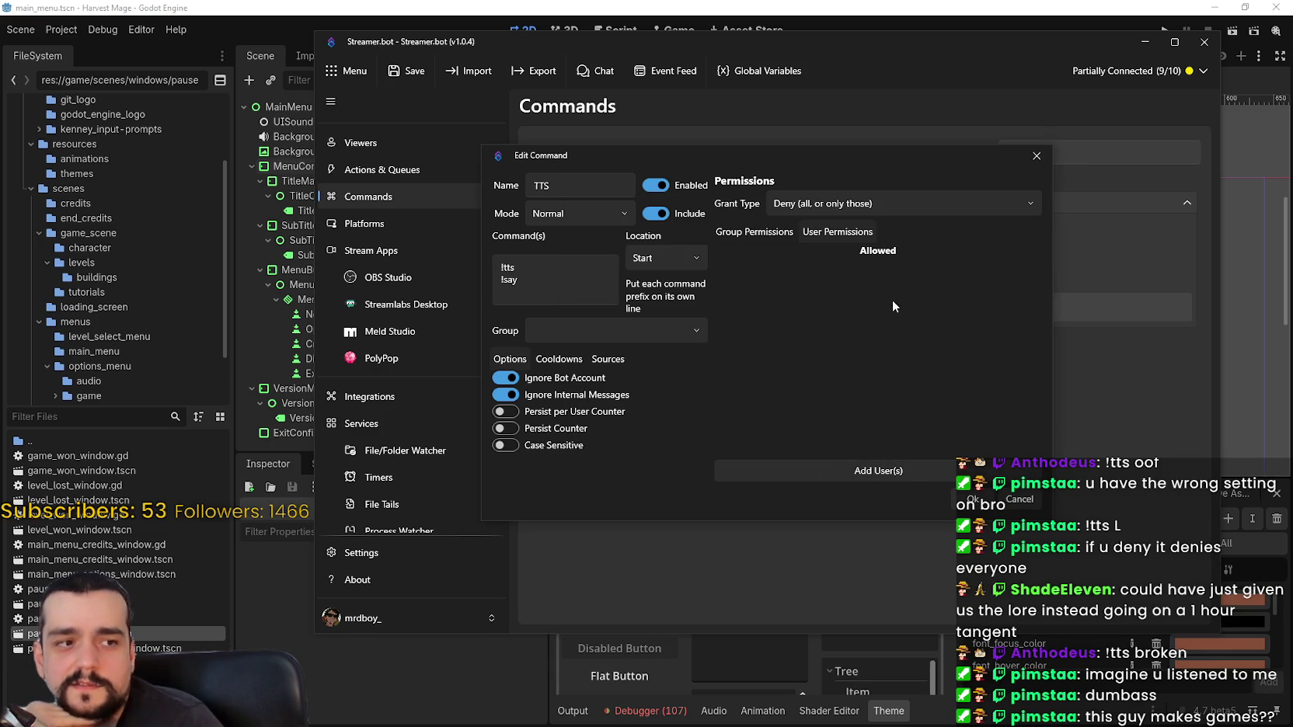
# Set Grant Type to Allow (all, or only those), save, and reopen TTS
pyautogui.click(760, 232)
pyautogui.click(842, 203)
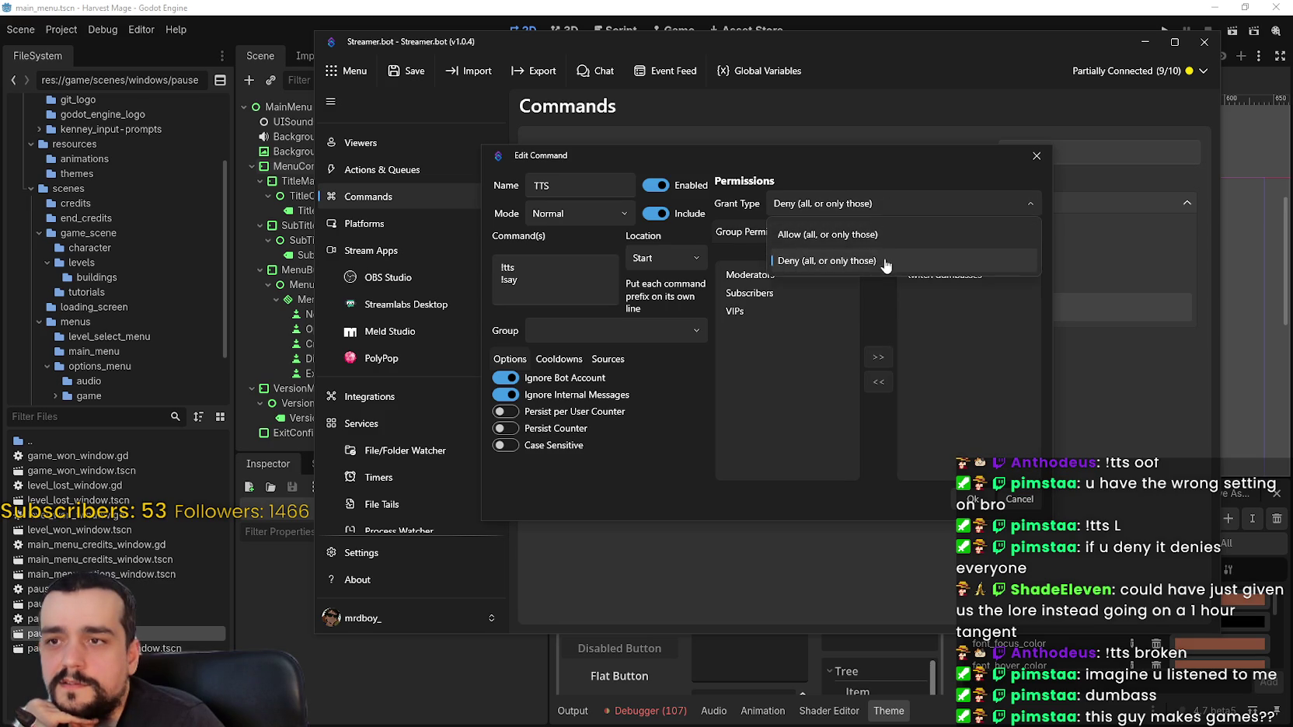
pyautogui.click(839, 233)
pyautogui.click(967, 501)
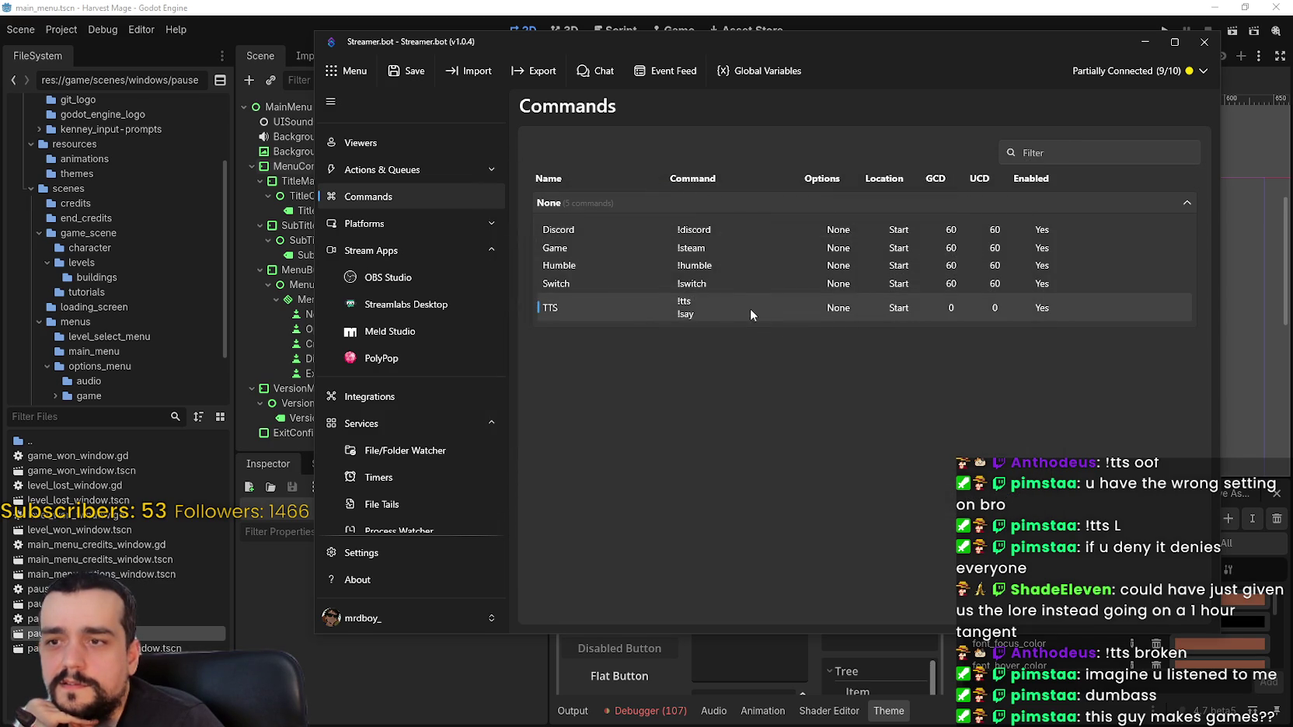
pyautogui.doubleClick(728, 310)
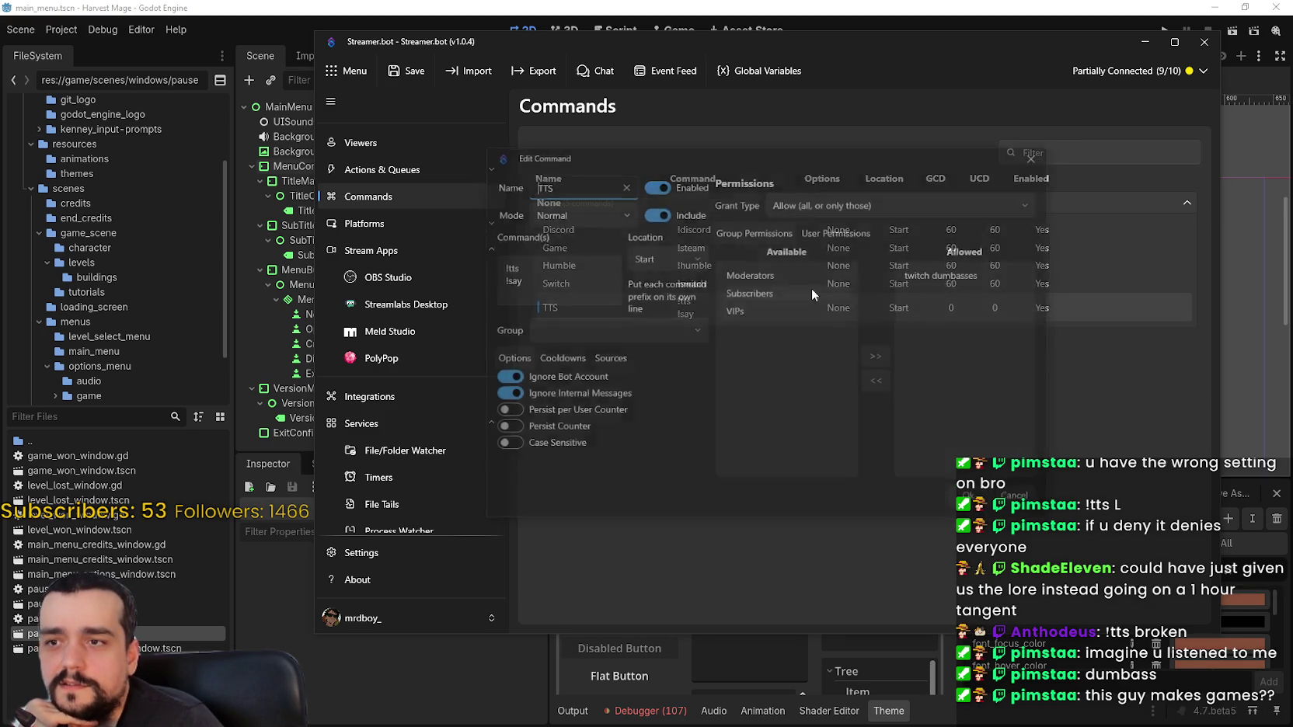
# Remove the twitch dumbasses group from the TTS command's Allowed list and save
pyautogui.click(936, 275)
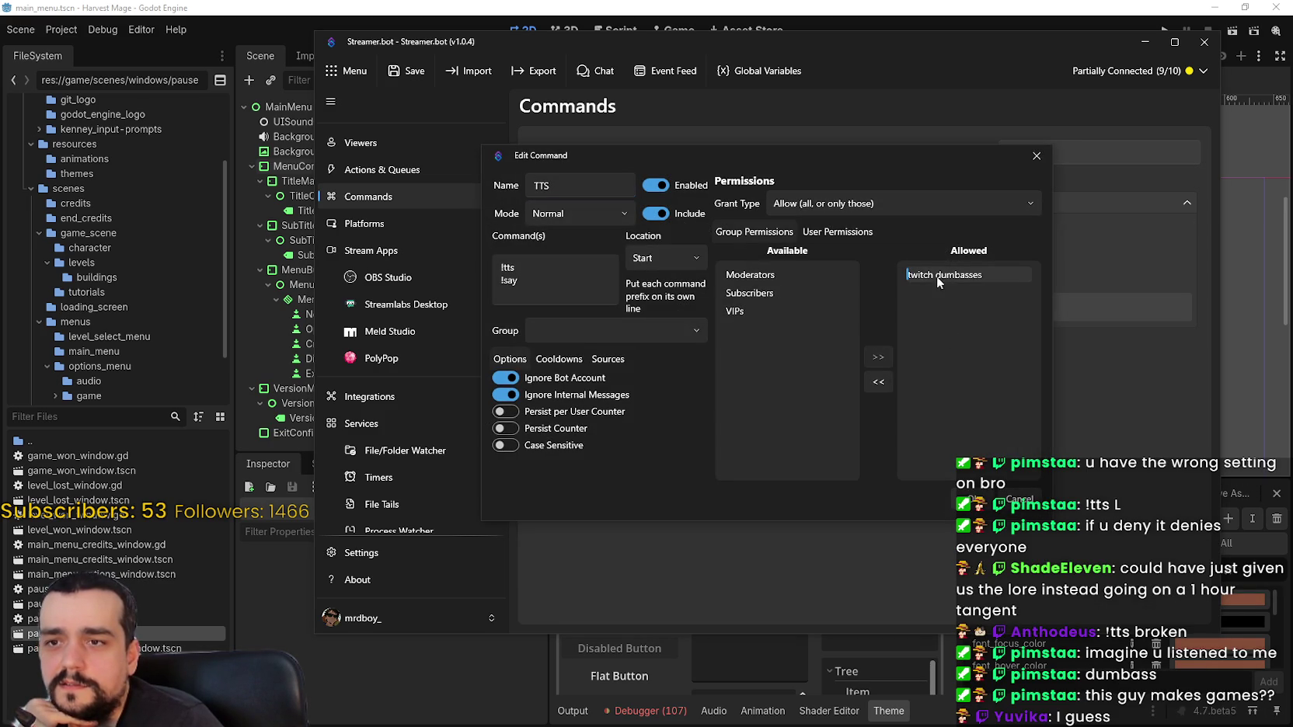
pyautogui.click(885, 383)
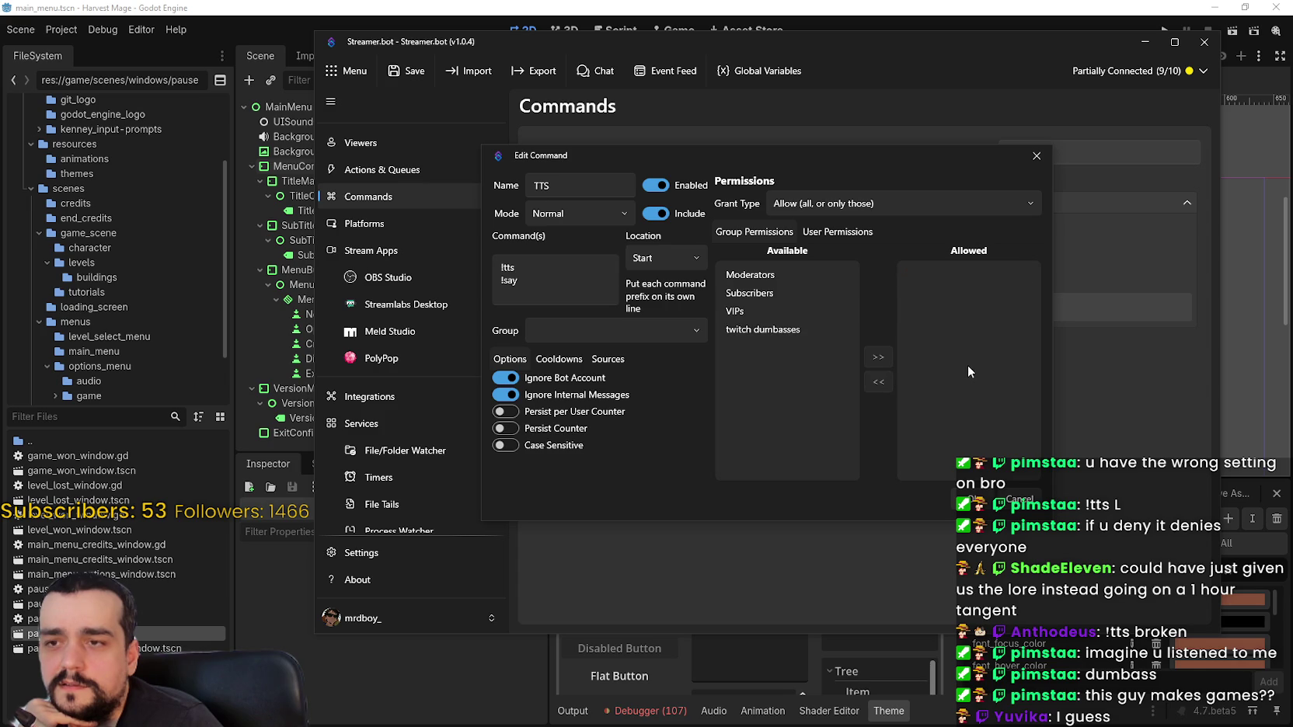
pyautogui.click(979, 499)
# Switch off the TTS command's Include option and close the editor
pyautogui.doubleClick(852, 311)
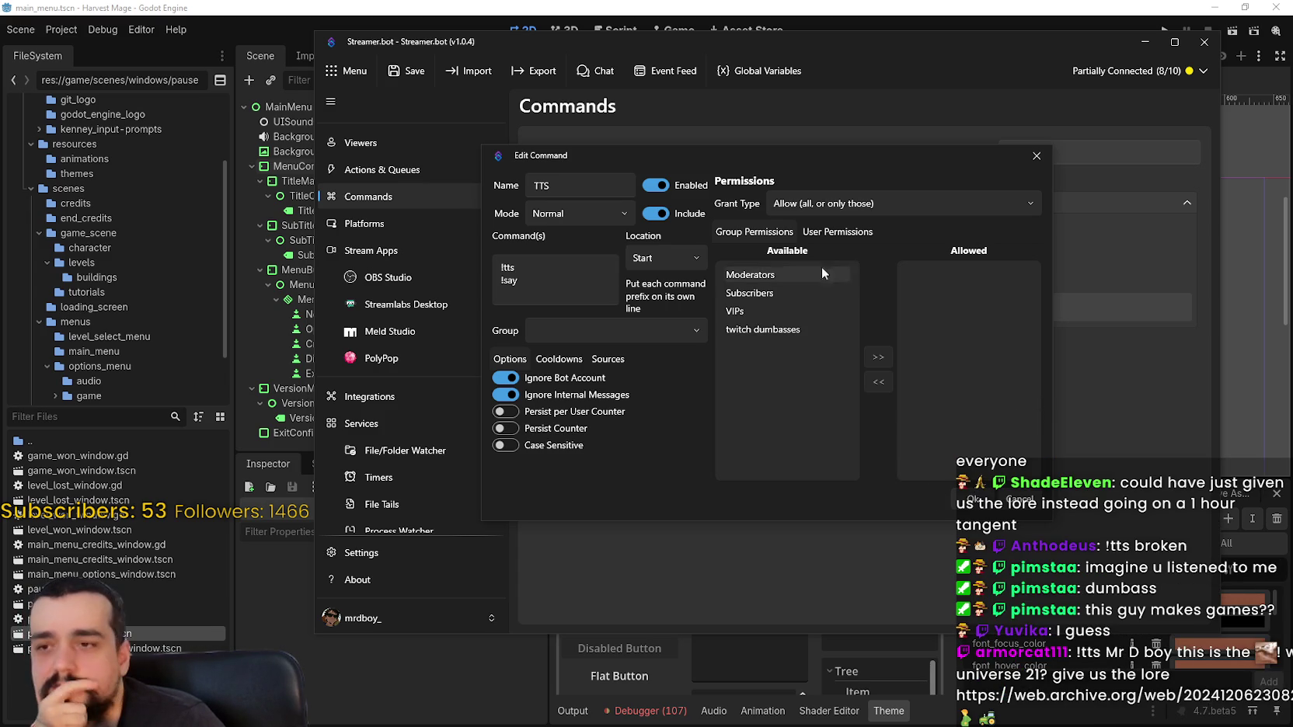
pyautogui.click(836, 204)
pyautogui.click(654, 213)
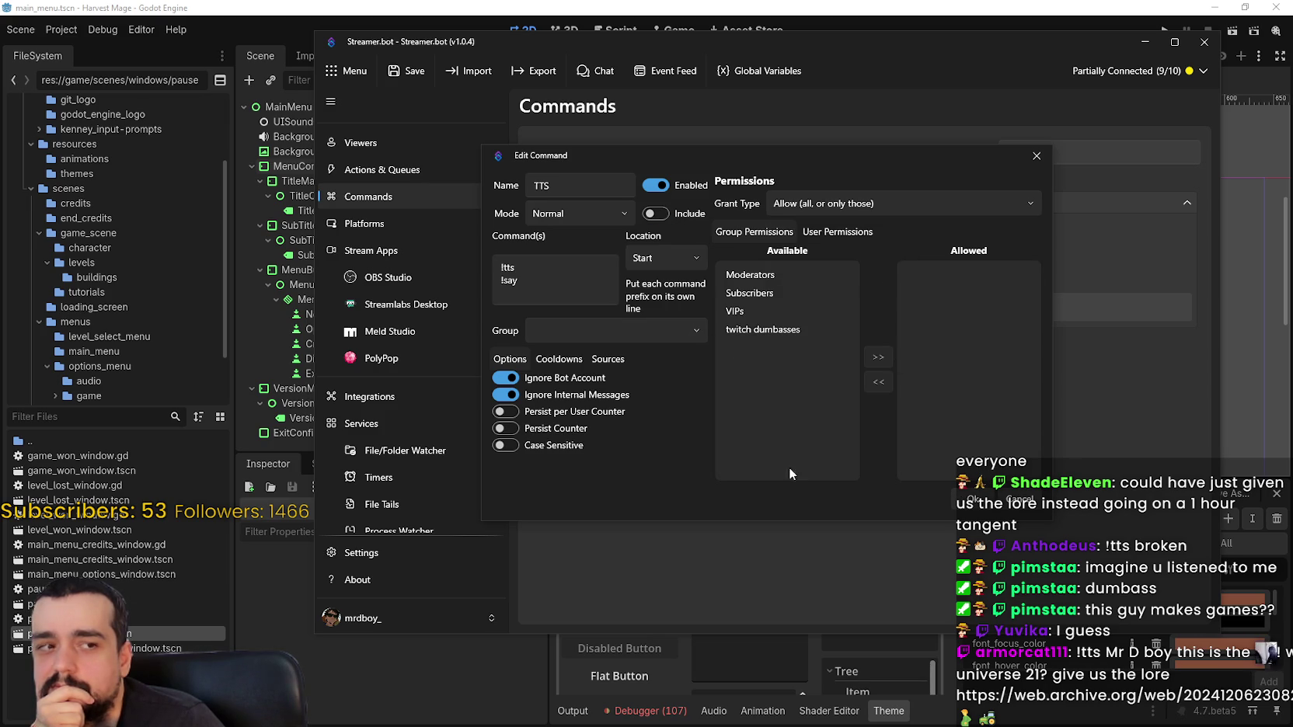
pyautogui.click(780, 330)
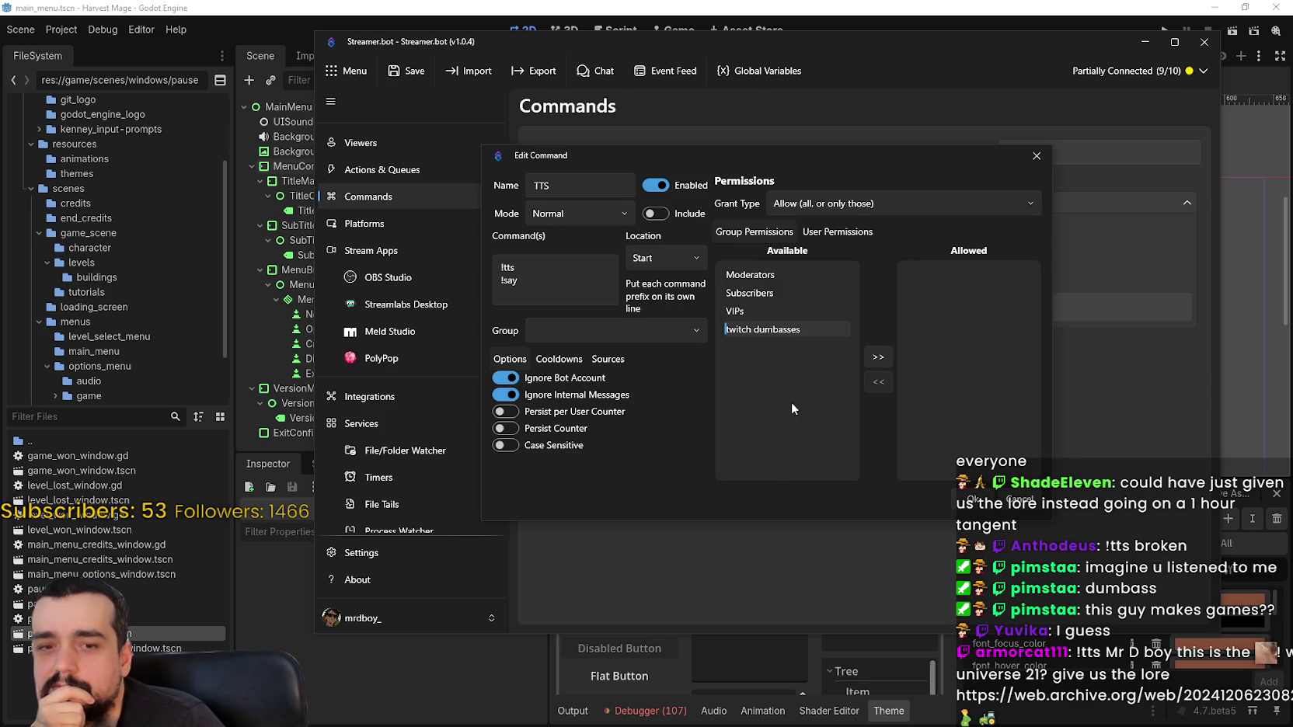
pyautogui.click(967, 498)
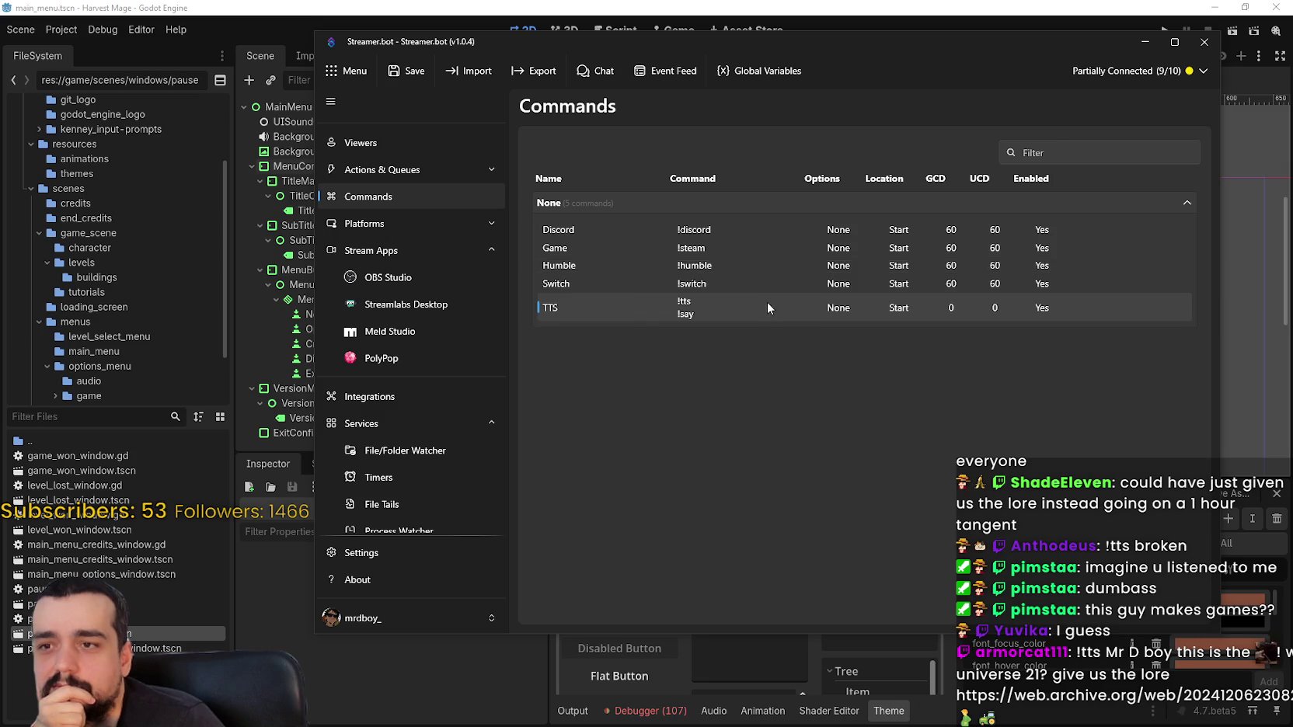
# Turn the TTS command's Include option back on and set its grant type to Deny
pyautogui.doubleClick(767, 301)
pyautogui.click(558, 359)
pyautogui.click(607, 359)
pyautogui.click(527, 359)
pyautogui.click(550, 359)
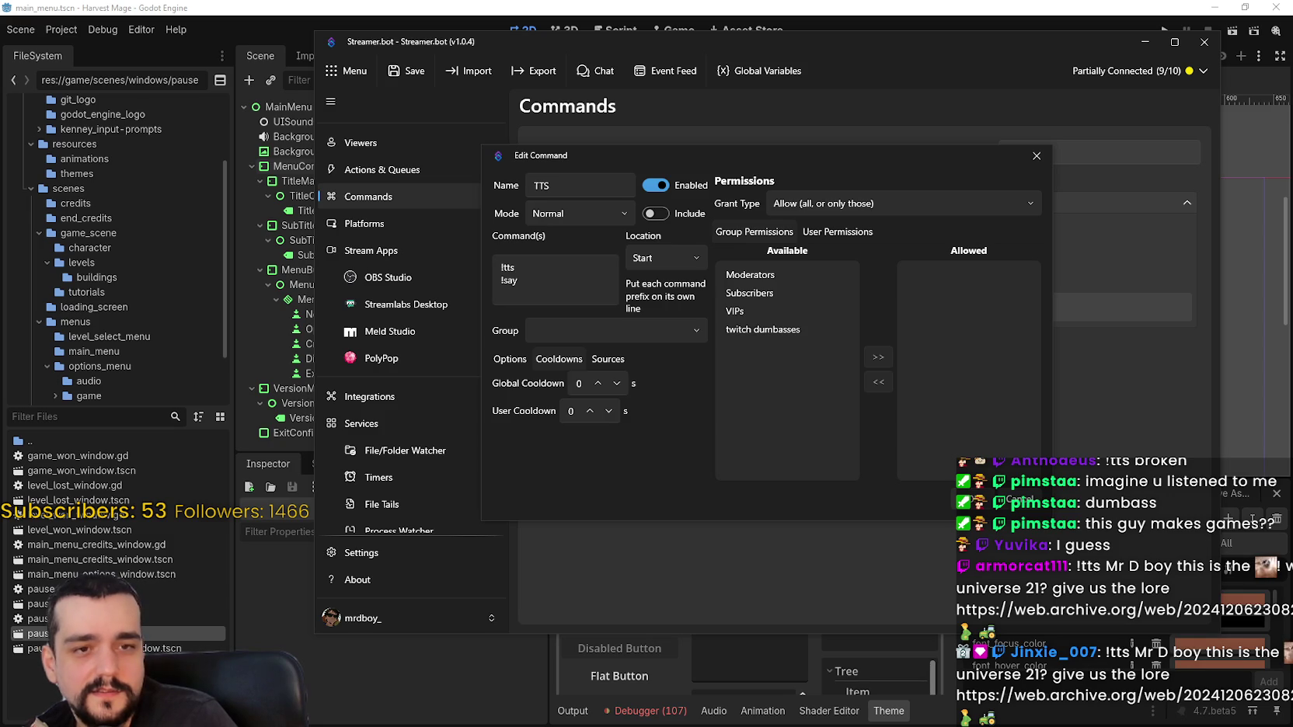
pyautogui.click(654, 213)
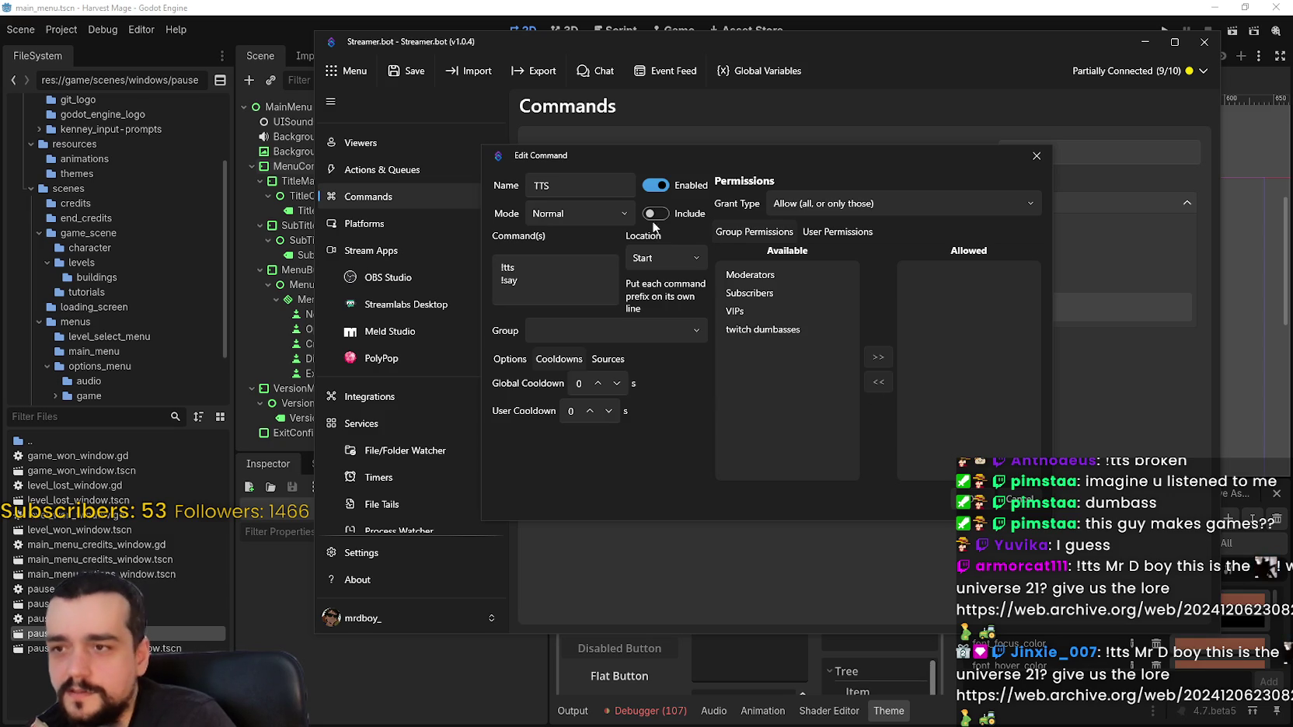
pyautogui.click(818, 205)
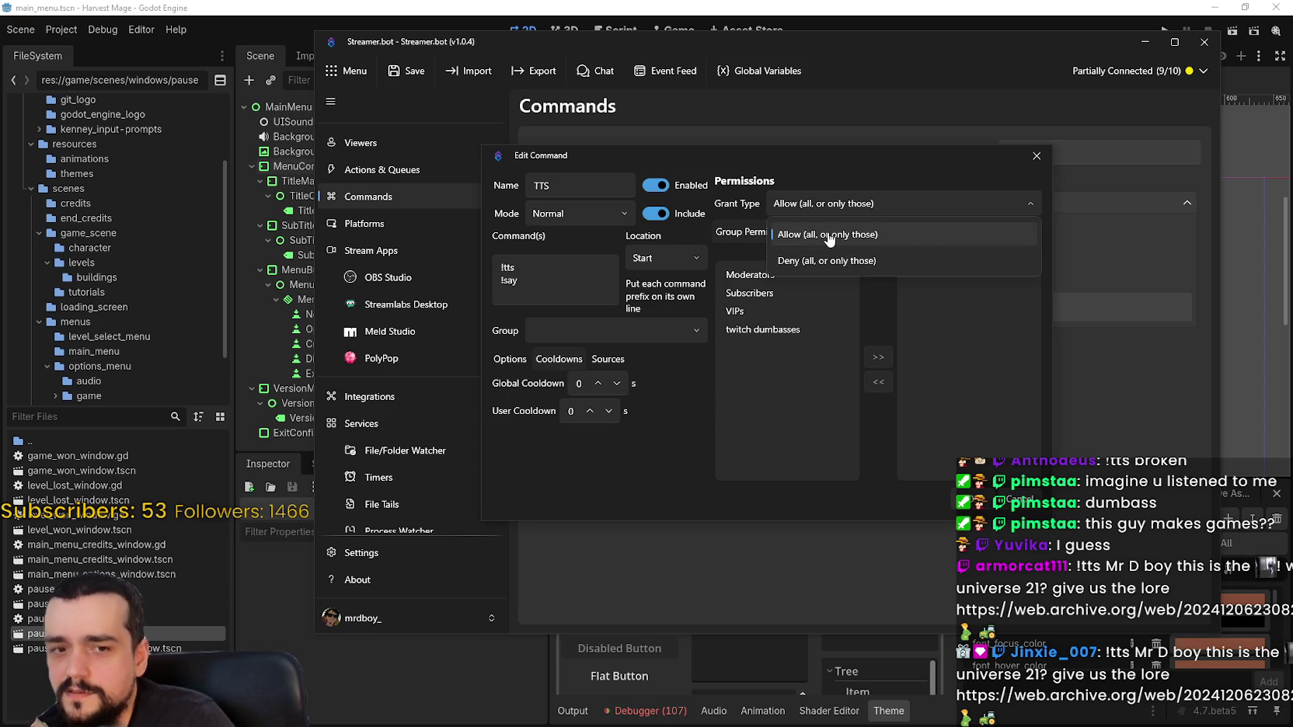
pyautogui.click(828, 261)
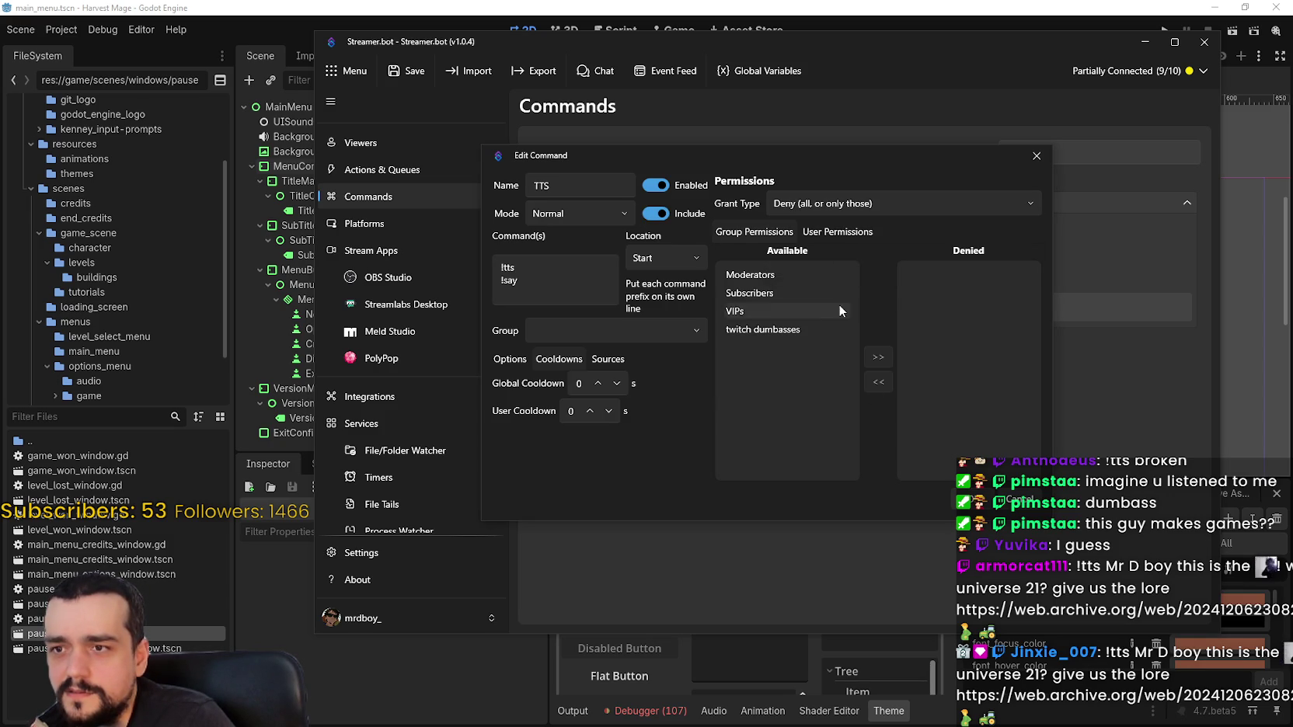
pyautogui.click(838, 232)
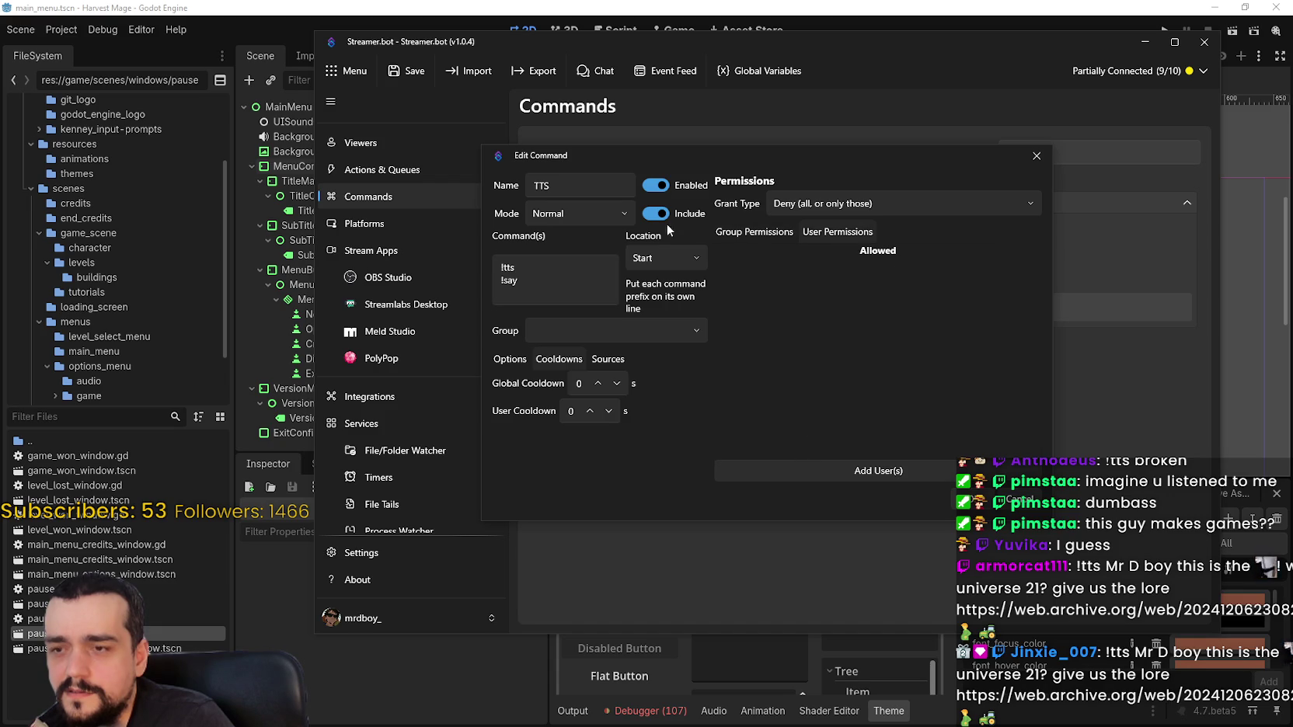
pyautogui.press('Escape')
# Add the twitch dumbasses group to the TTS command's Denied list and save
pyautogui.doubleClick(723, 300)
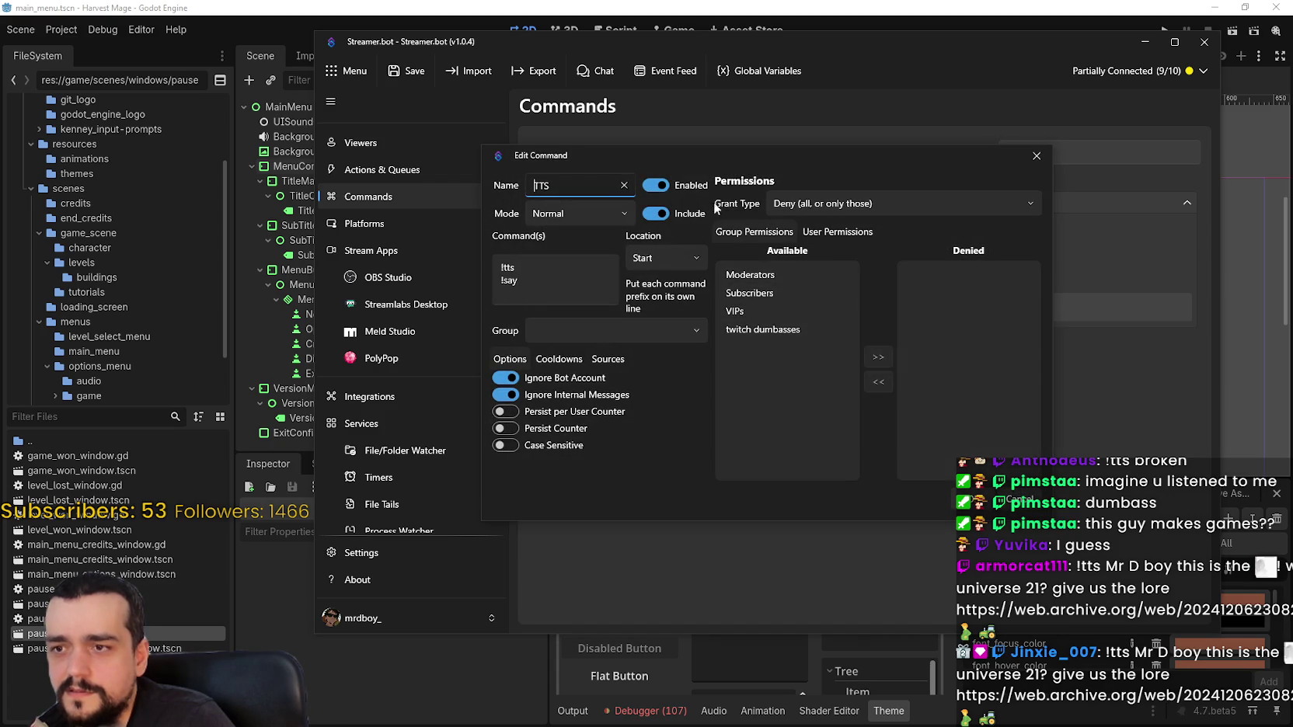
pyautogui.click(839, 332)
pyautogui.click(878, 357)
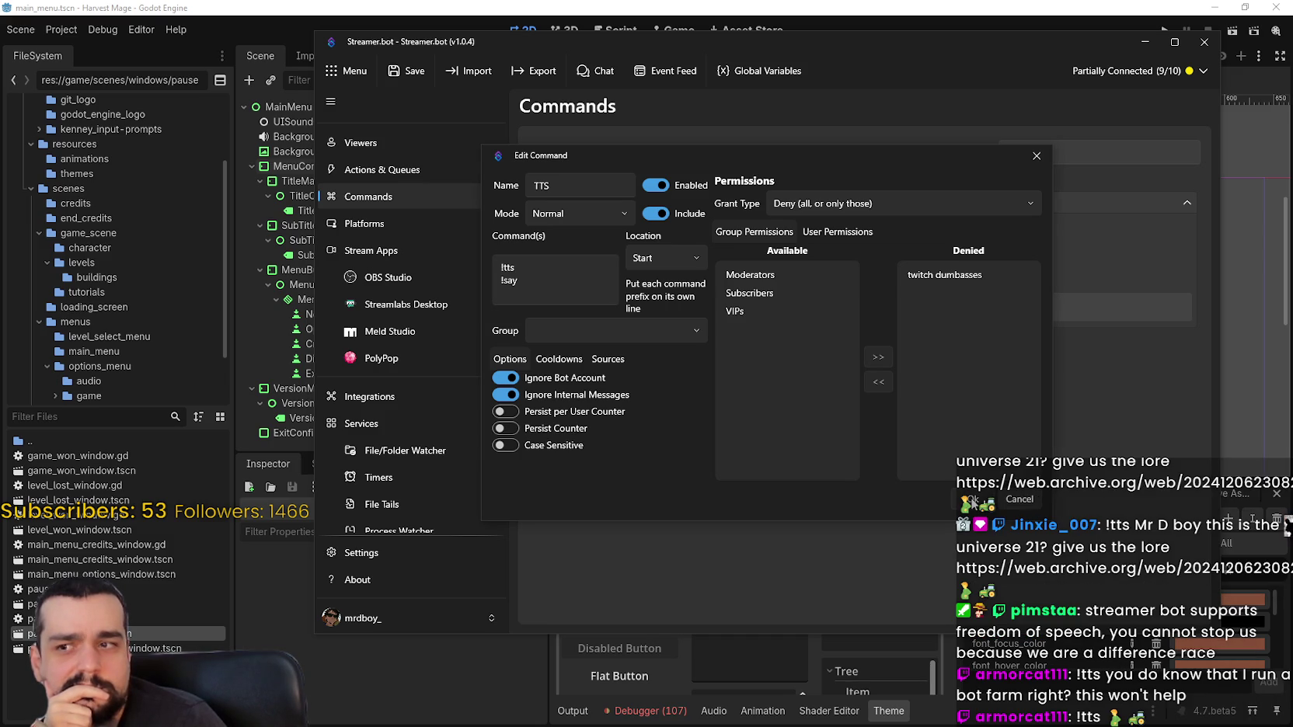
pyautogui.click(972, 501)
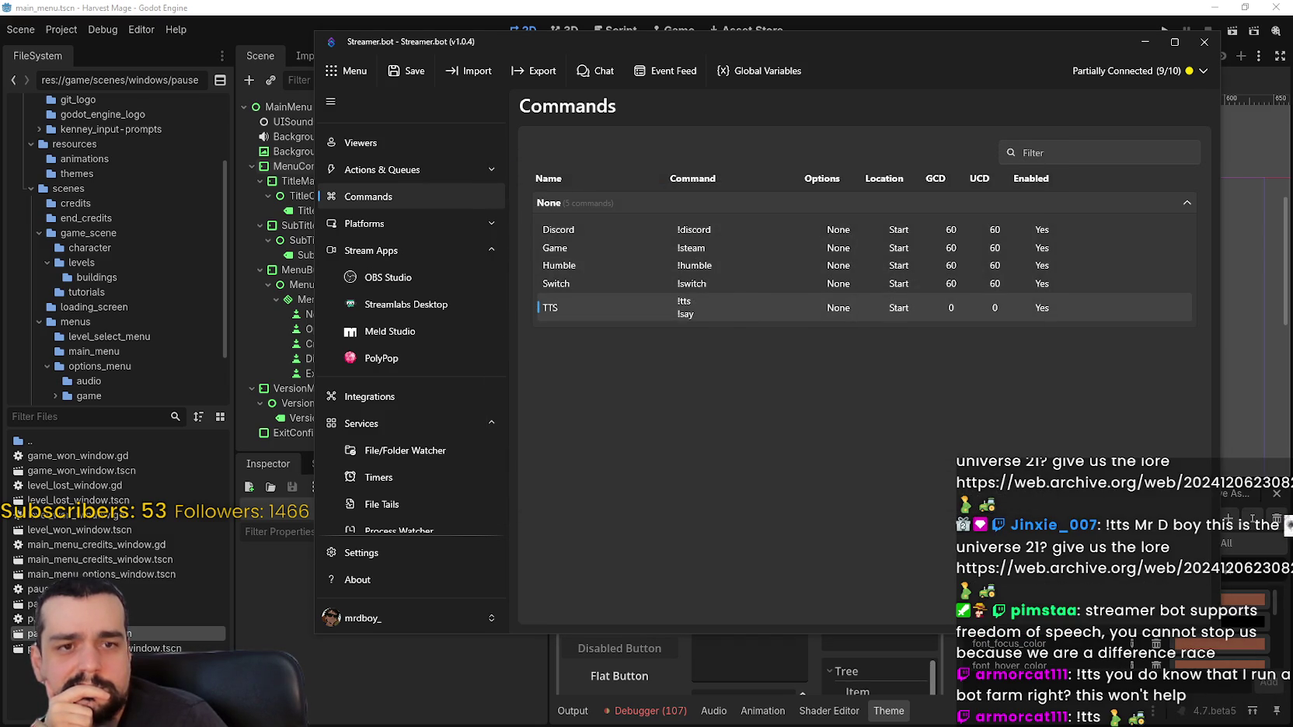
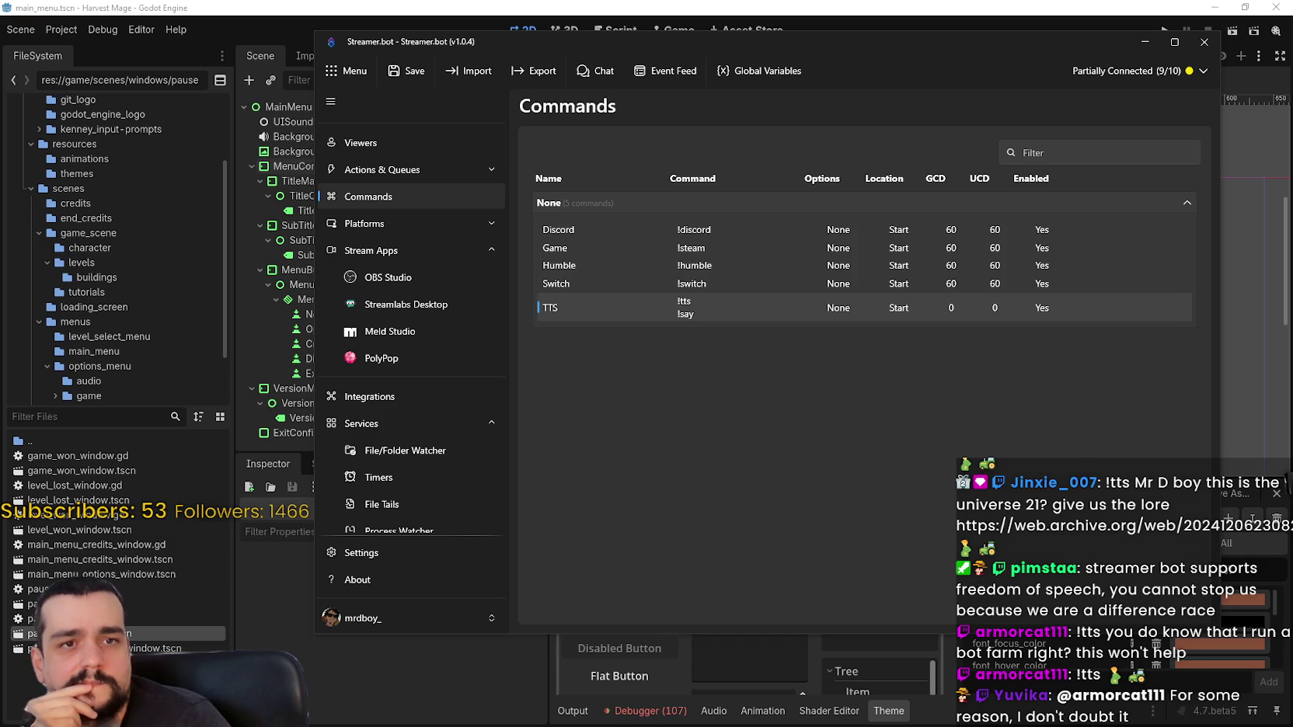
# In the TTS command's settings, move the twitch dumbasses group out of the denied list and back again
pyautogui.doubleClick(722, 307)
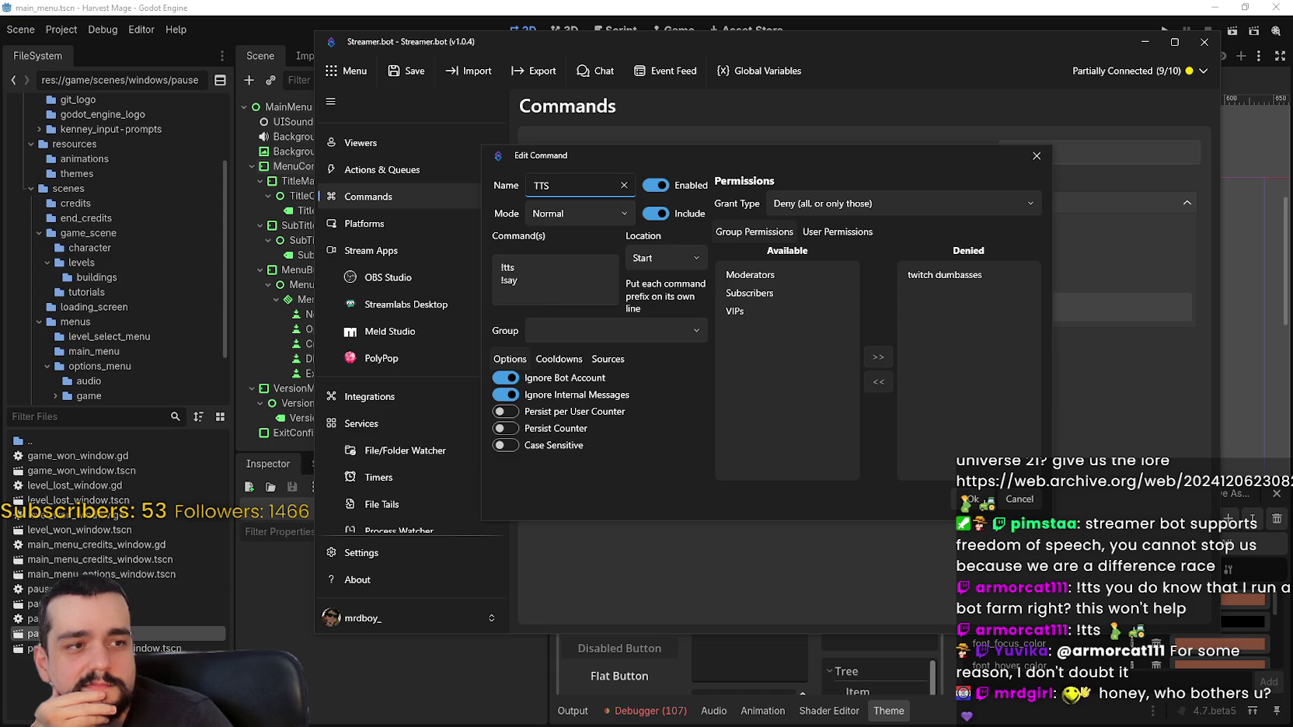
pyautogui.click(558, 360)
pyautogui.click(599, 359)
pyautogui.click(509, 359)
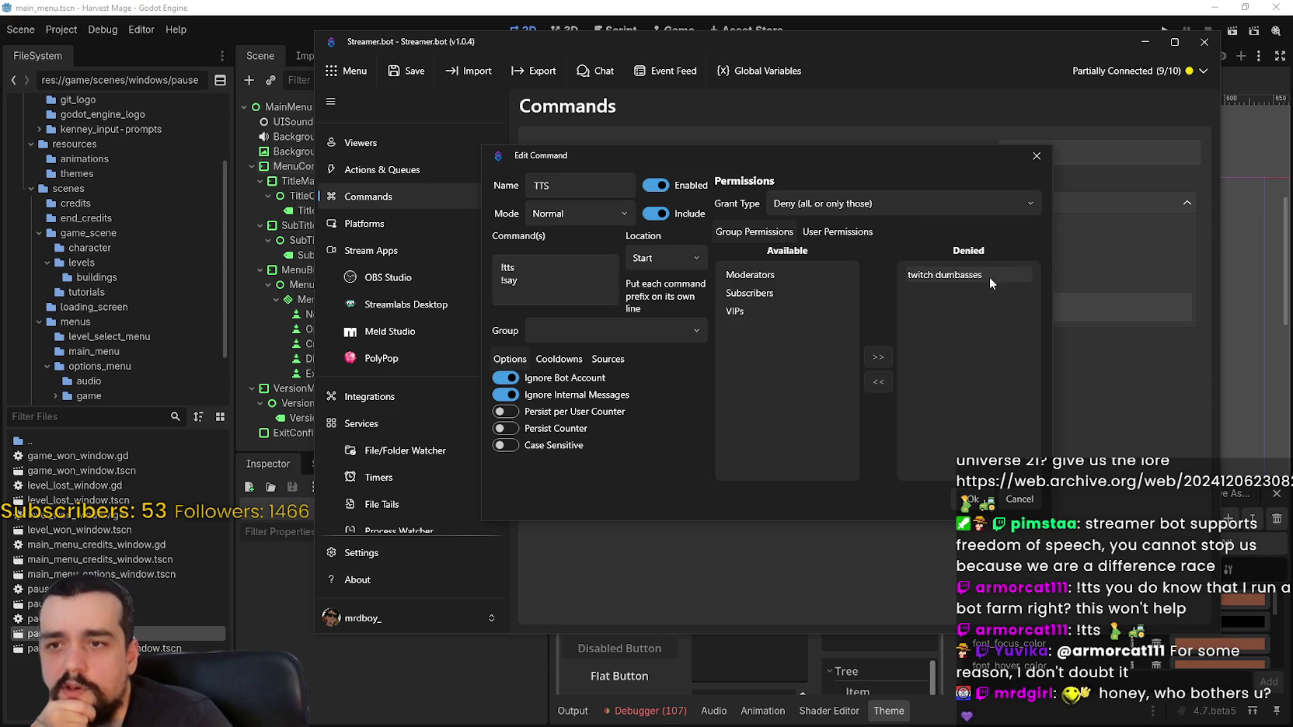
pyautogui.click(965, 277)
pyautogui.click(879, 382)
pyautogui.click(781, 331)
pyautogui.click(877, 357)
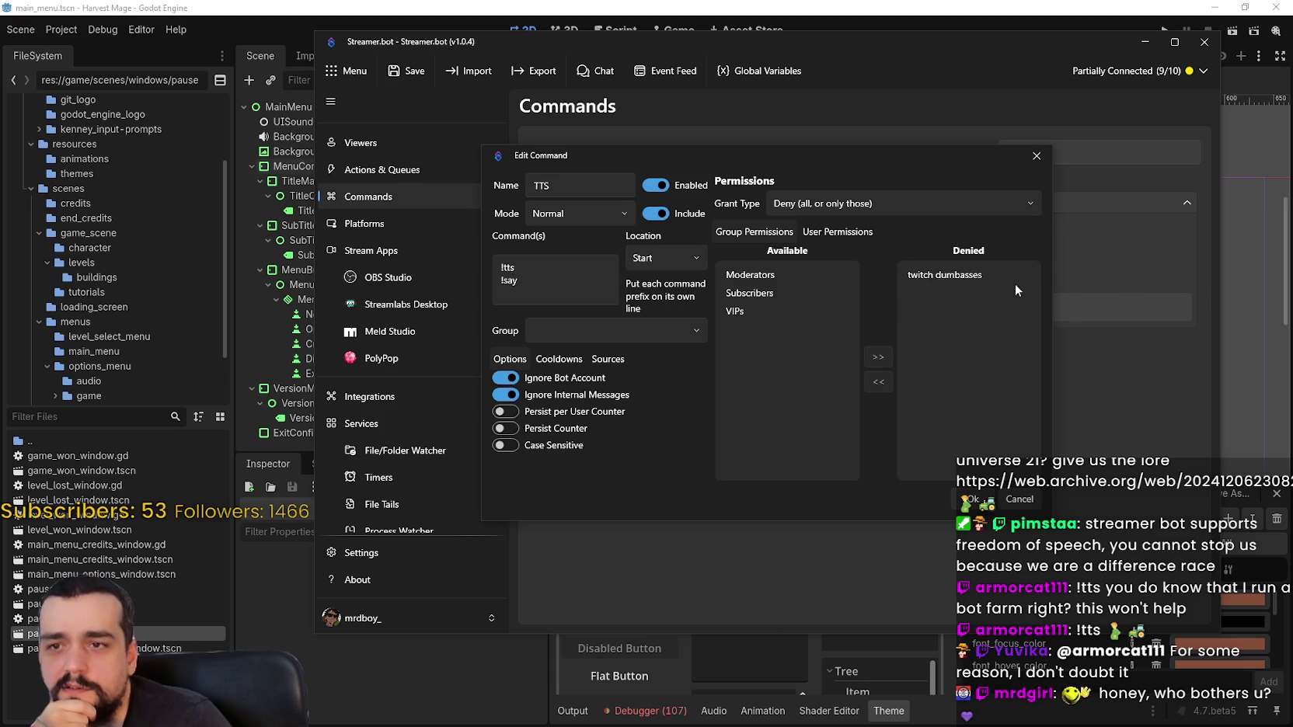
pyautogui.click(971, 498)
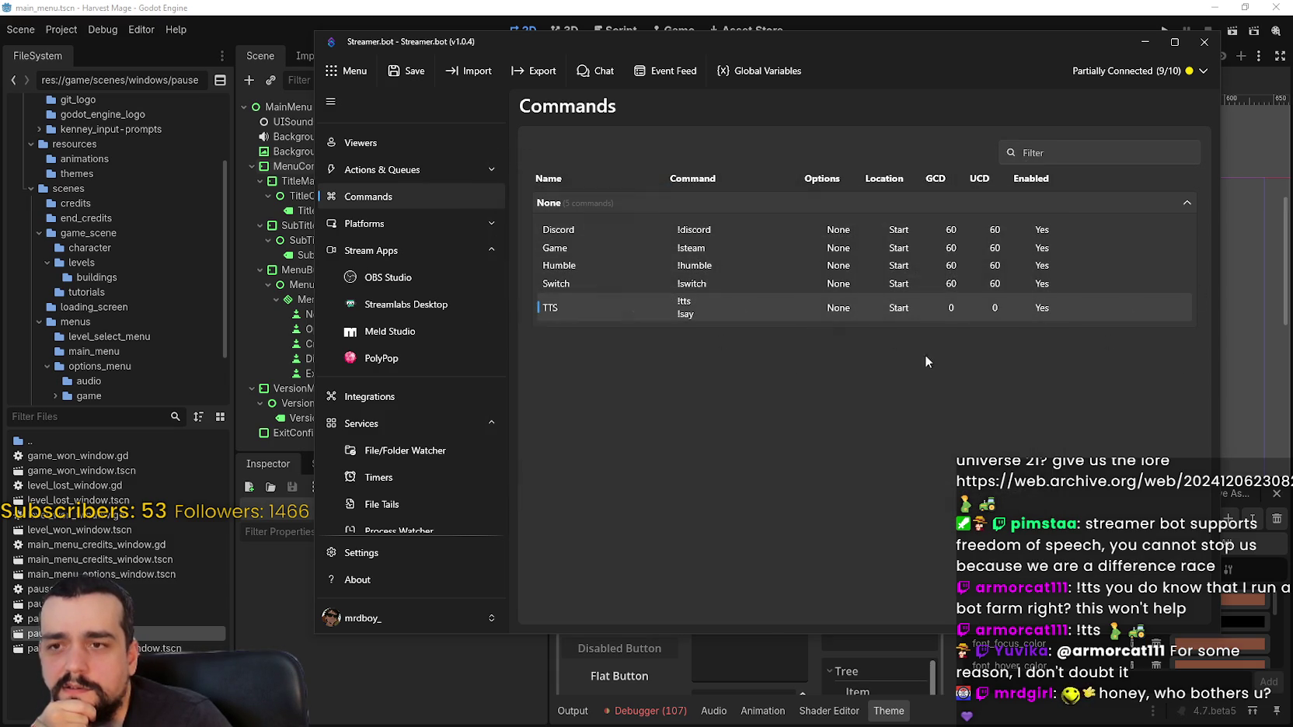
# Re-check the TTS command's cooldown and permissions, leaving the grant type unchanged
pyautogui.doubleClick(850, 309)
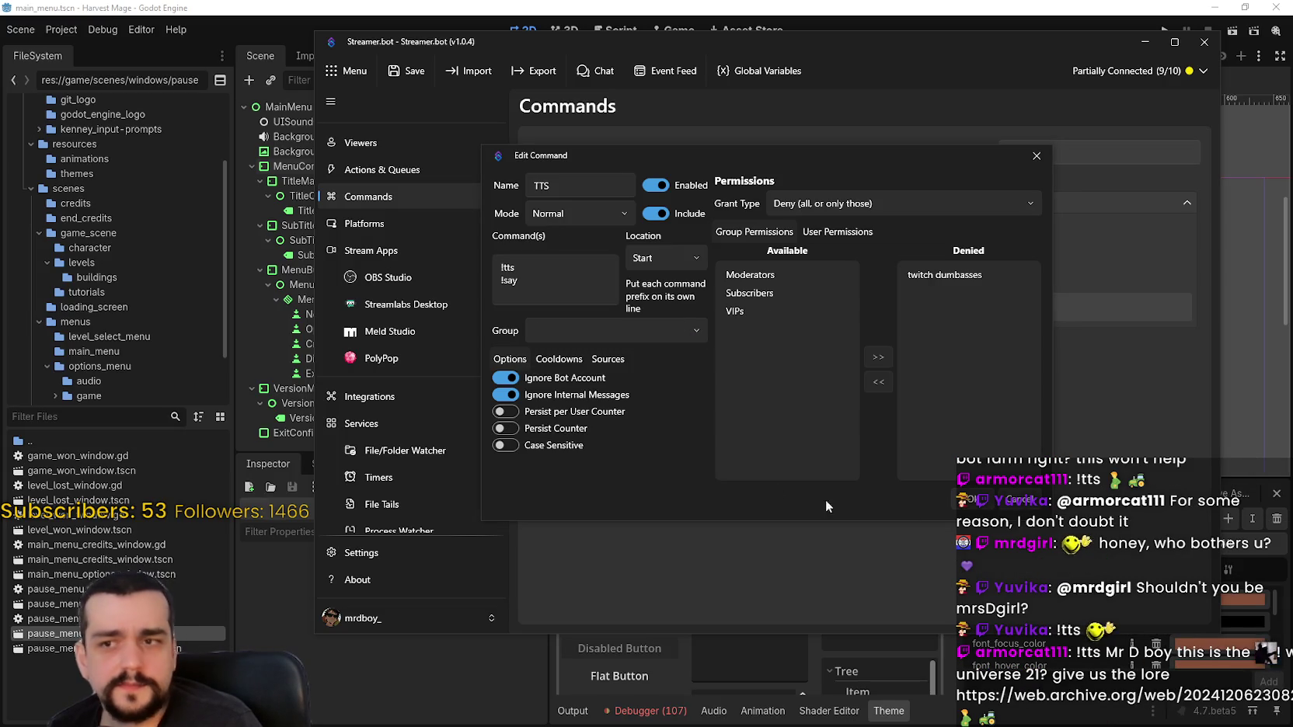
pyautogui.click(981, 501)
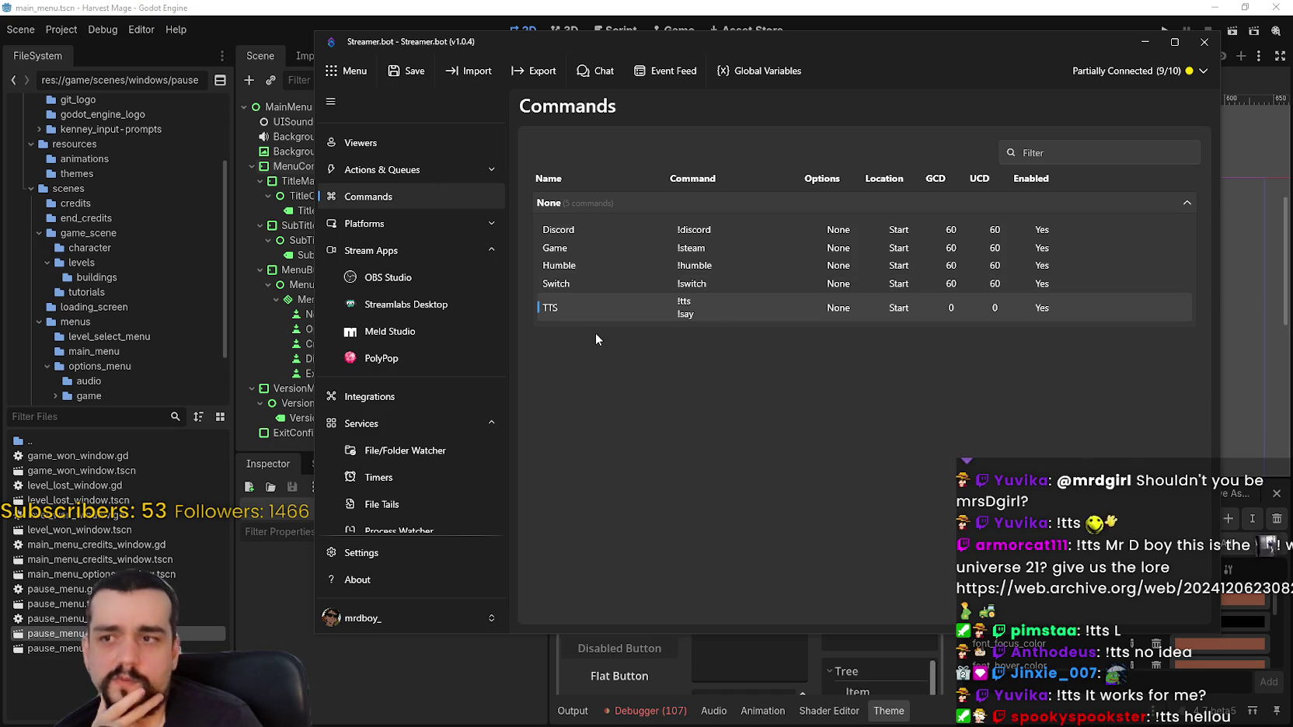
pyautogui.doubleClick(610, 311)
pyautogui.click(572, 359)
pyautogui.click(513, 359)
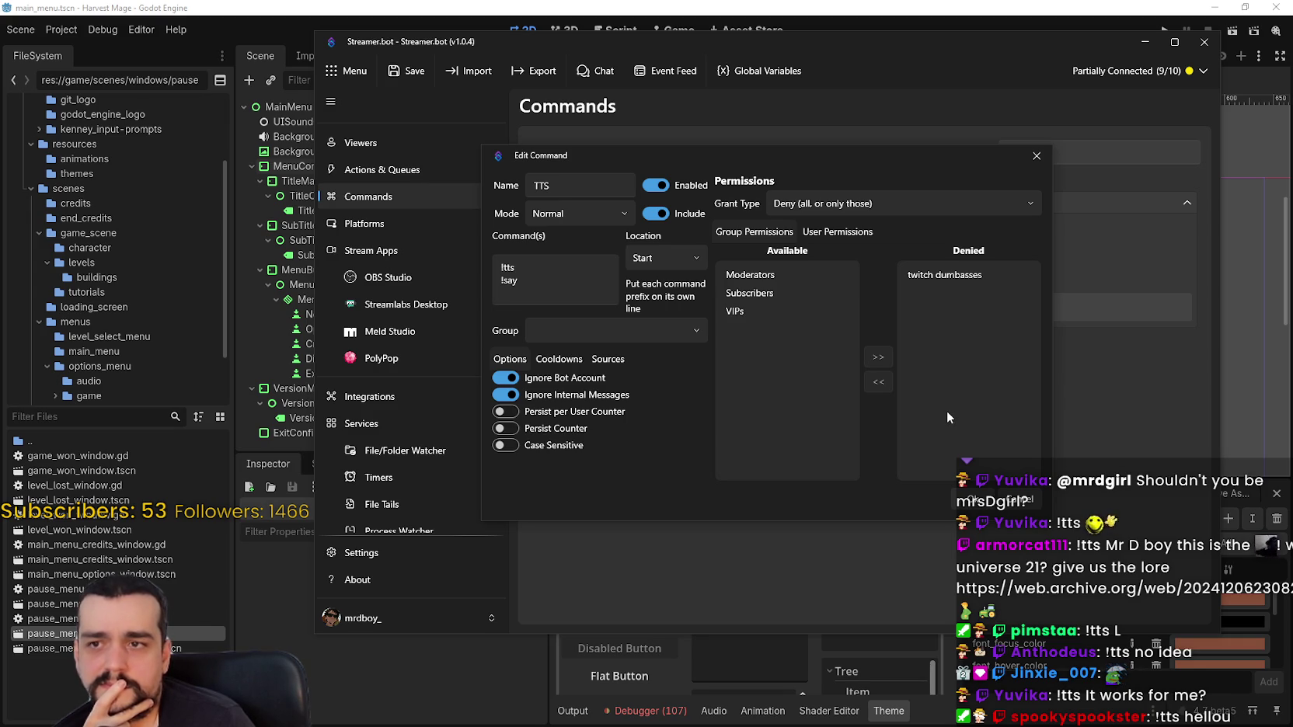
pyautogui.click(819, 233)
pyautogui.click(772, 233)
pyautogui.click(982, 196)
pyautogui.click(979, 196)
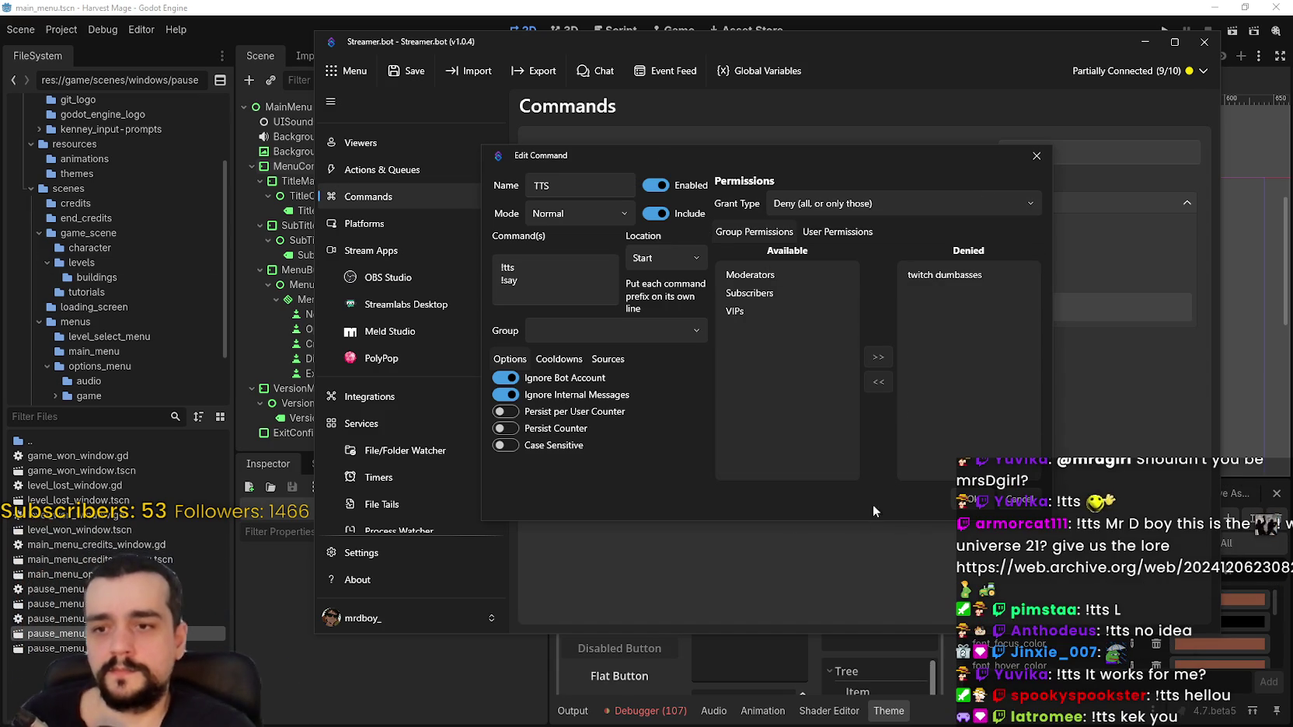
pyautogui.click(972, 496)
# Go to Settings › Groups to view the twitch dumbasses group's members
pyautogui.scroll(-2, 470, 497)
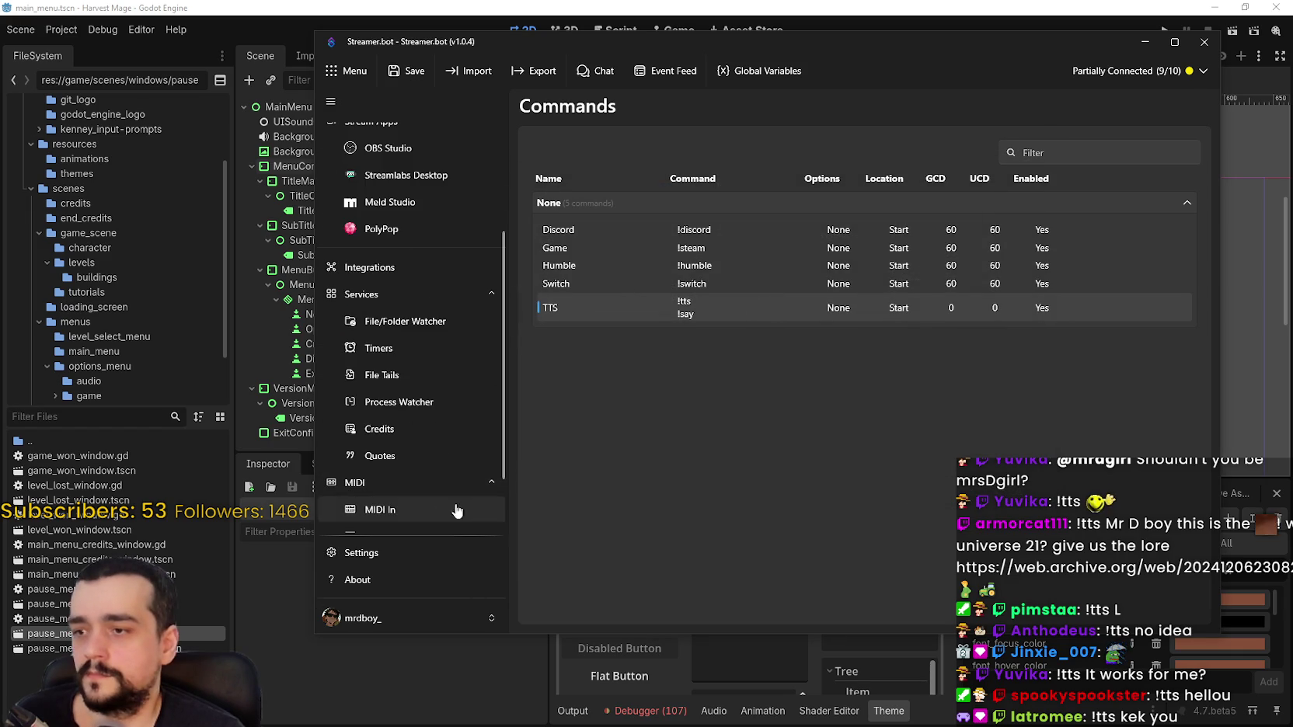
pyautogui.click(396, 554)
pyautogui.click(633, 394)
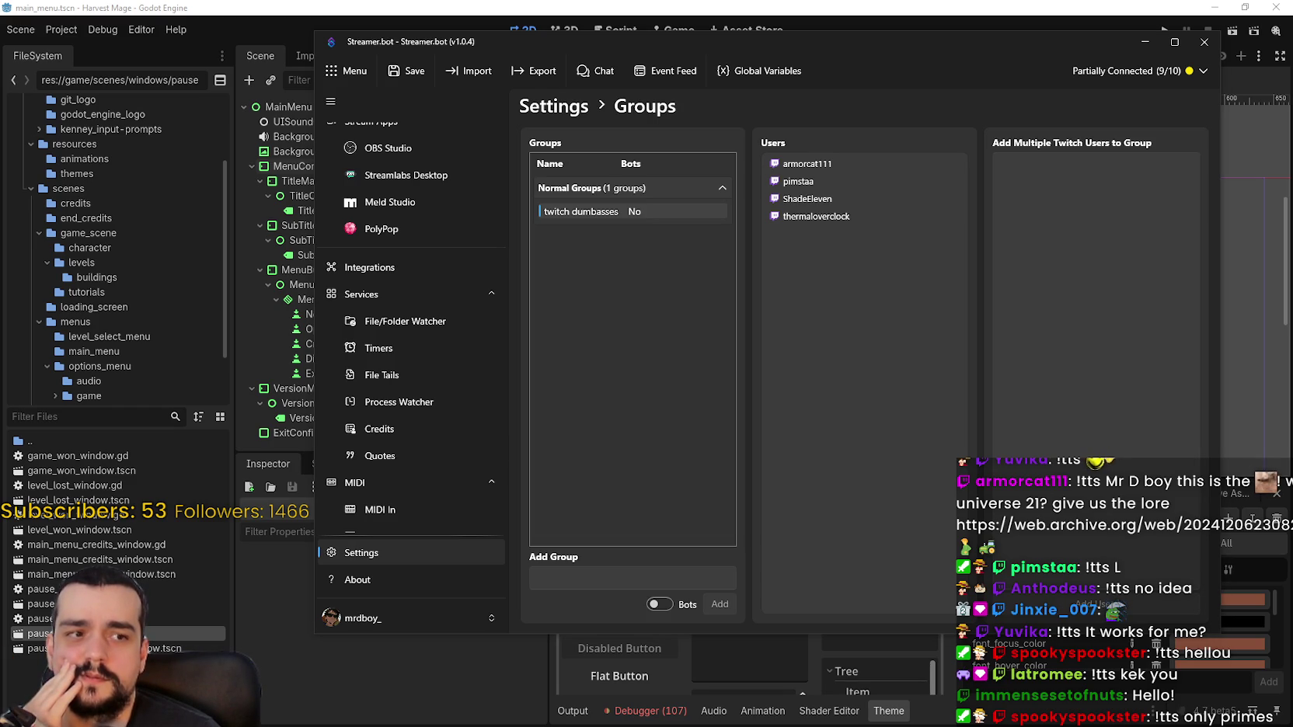
pyautogui.scroll(2, 413, 373)
pyautogui.scroll(2, 461, 400)
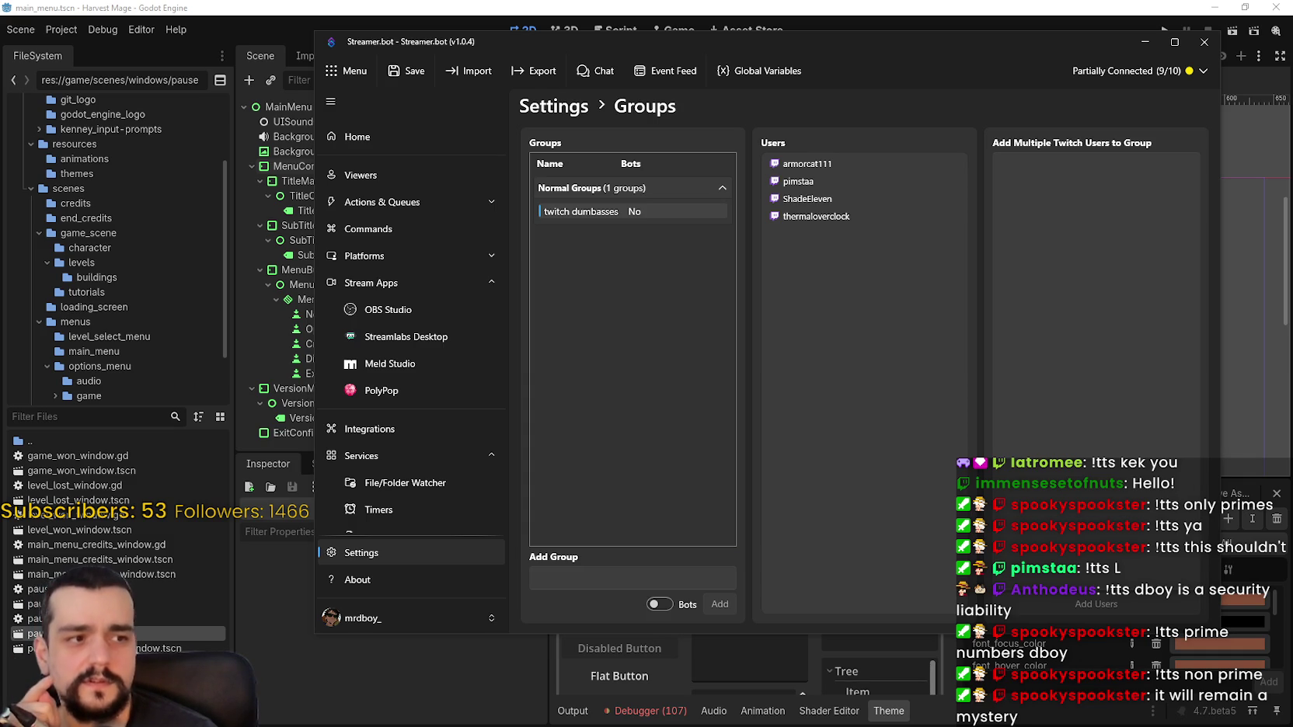
# Reopen the TTS command's Edit Command dialog with the Speaker.bot log moved aside
pyautogui.click(393, 229)
pyautogui.doubleClick(822, 306)
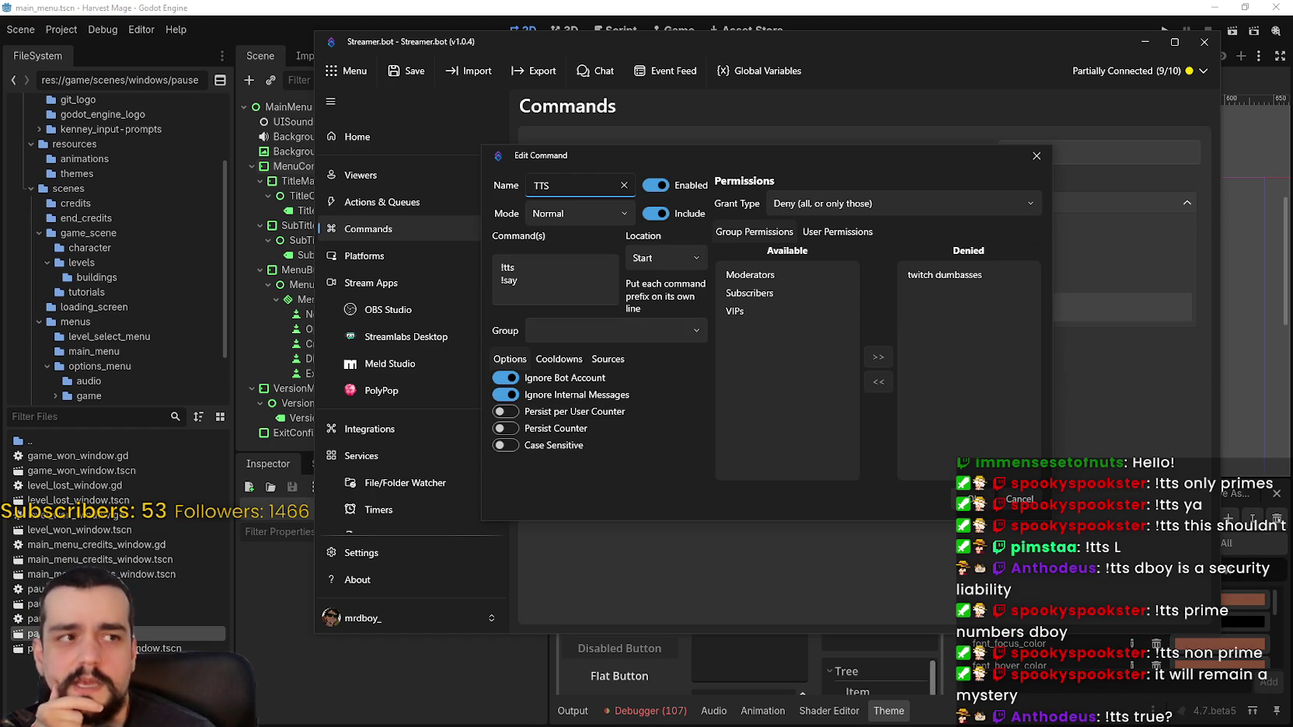
pyautogui.moveTo(661, 115); pyautogui.dragTo(832, 109)
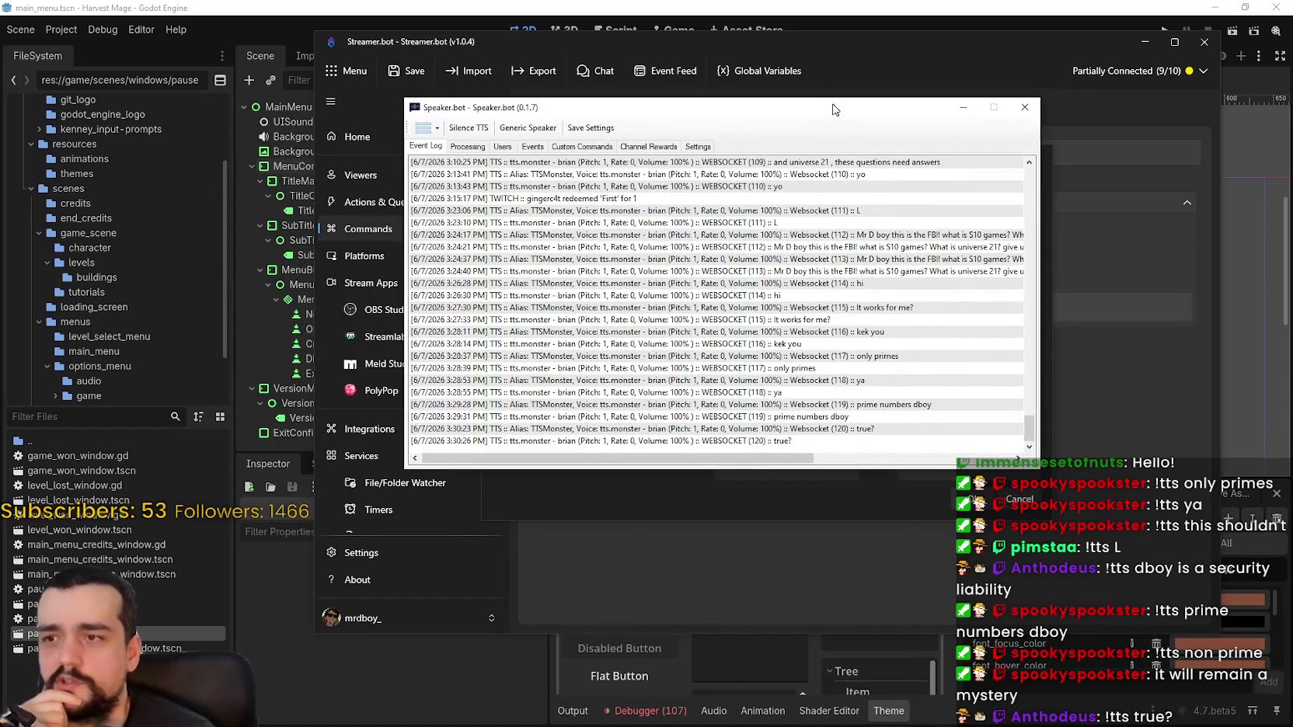
pyautogui.hotkey('alt', 'Tab')
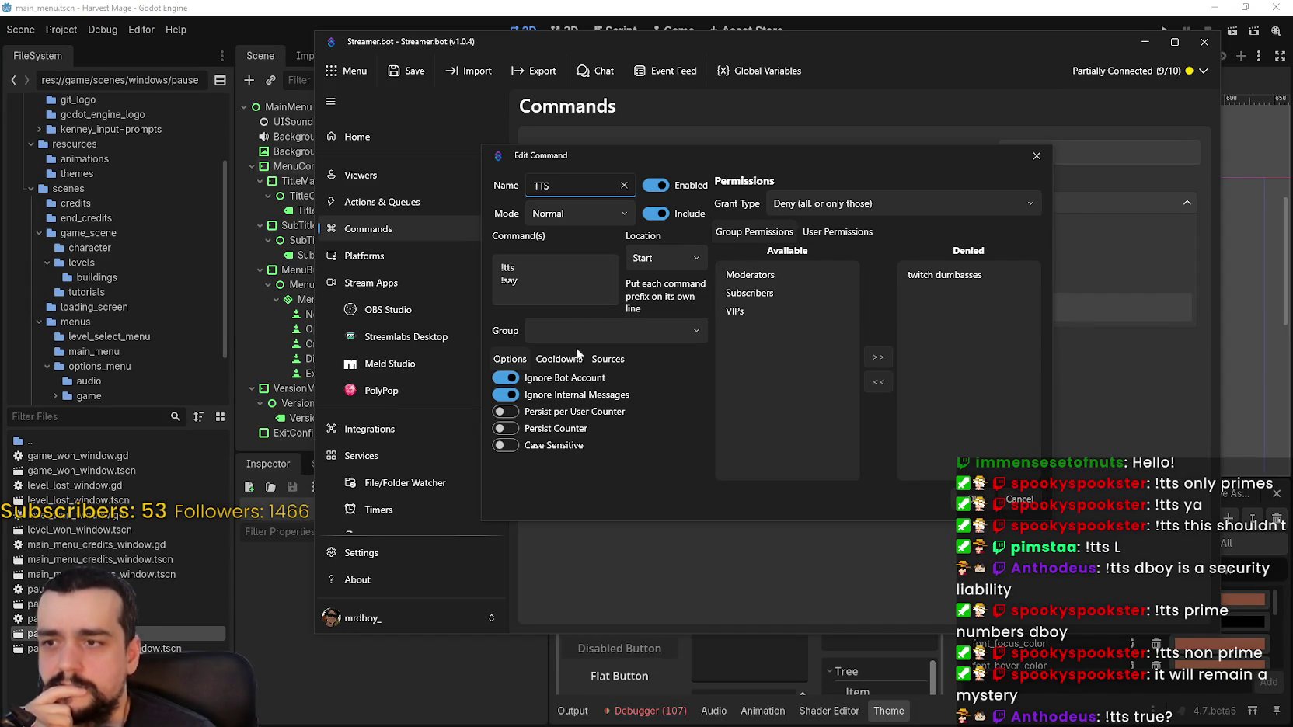
# Keep the TTS command's match location set to Start
pyautogui.click(668, 256)
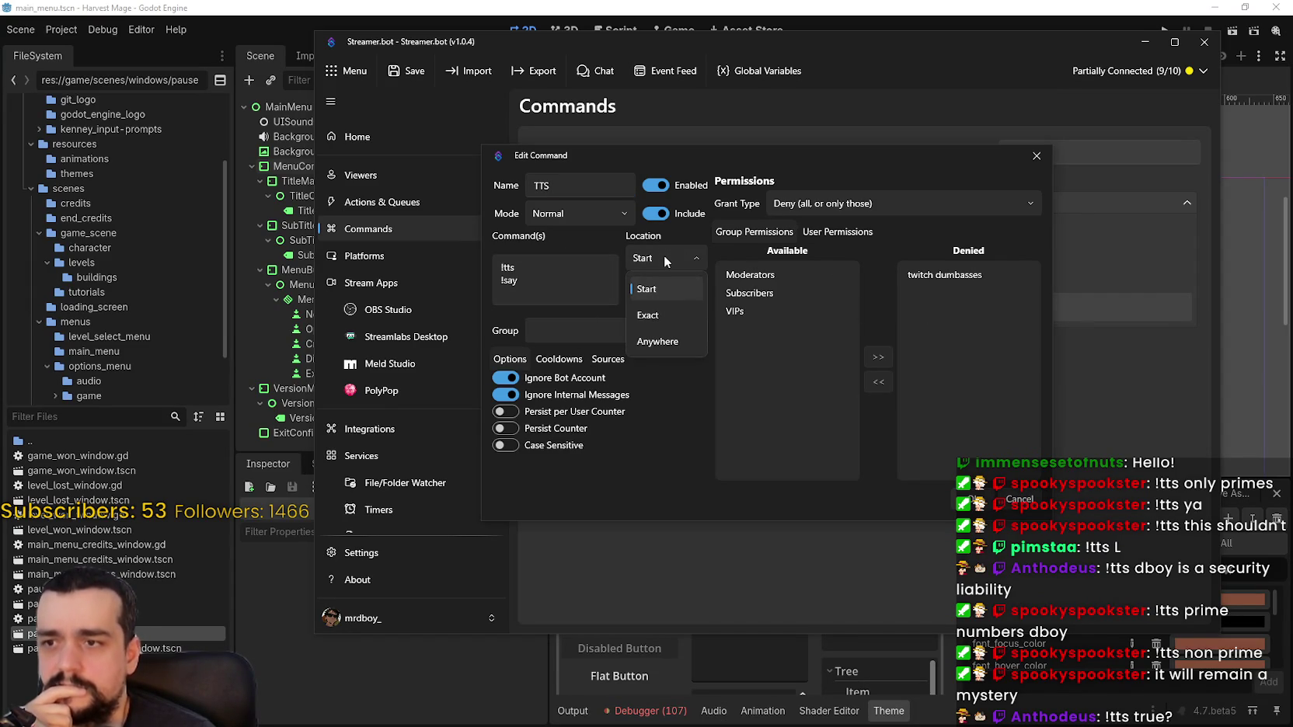
pyautogui.click(663, 255)
pyautogui.click(667, 260)
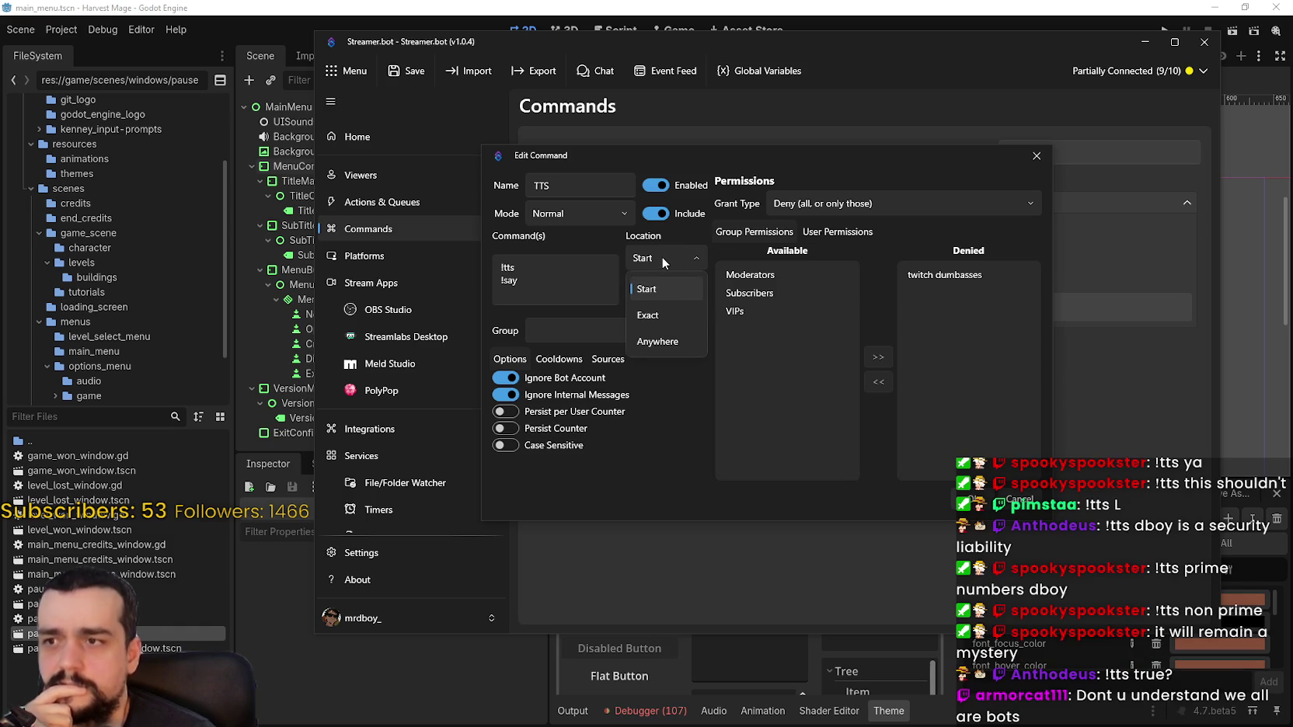
pyautogui.click(661, 256)
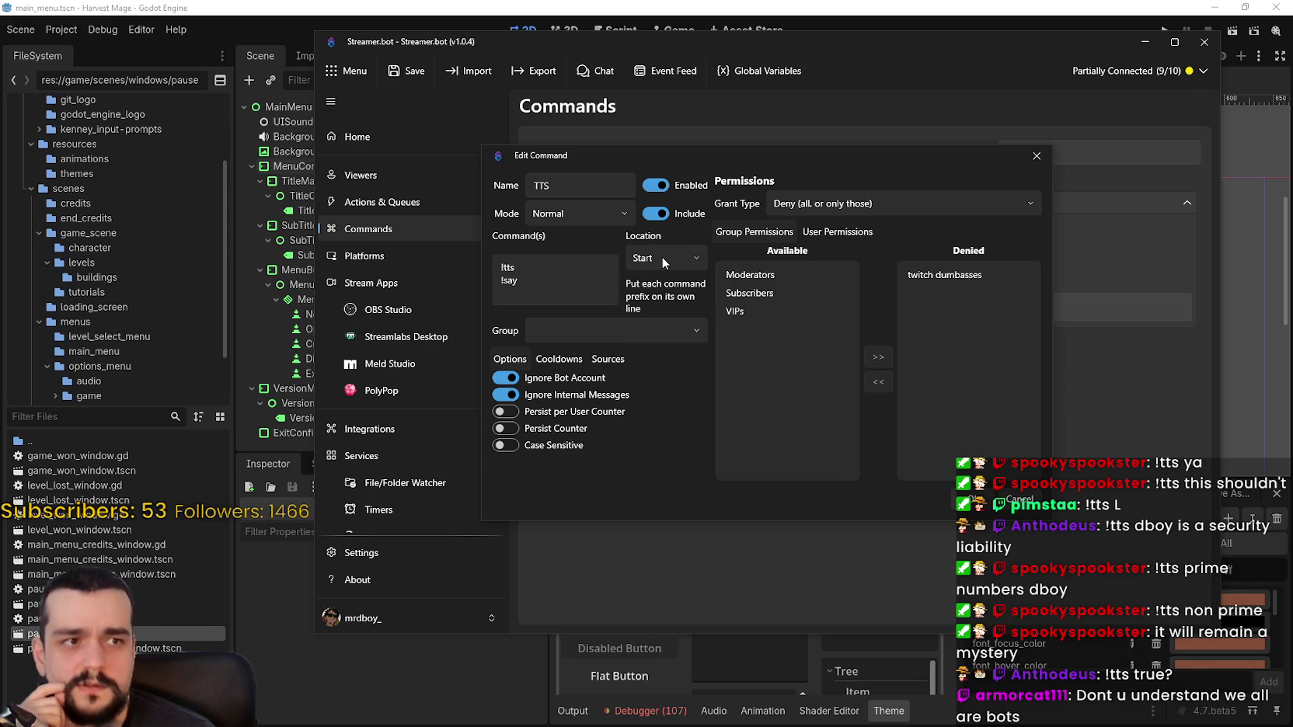
# Review the cooldown and source settings, keep Normal mode, and save the TTS command
pyautogui.click(576, 361)
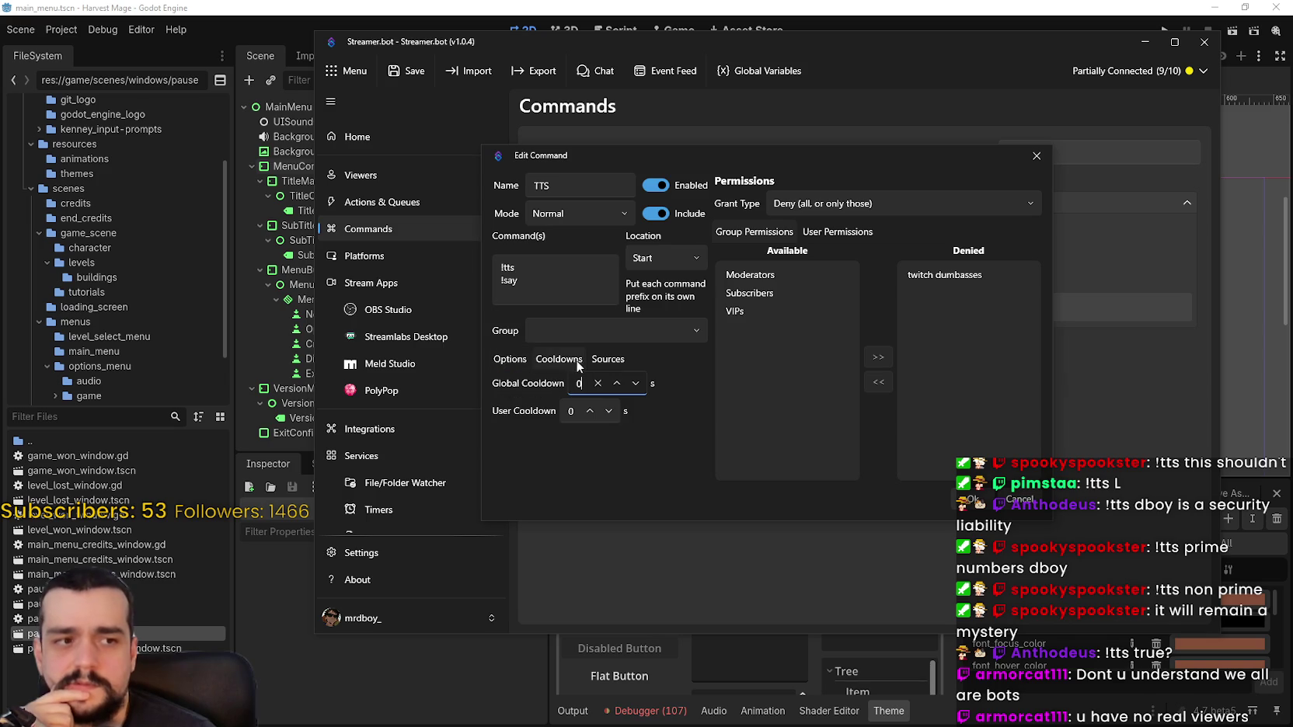
pyautogui.click(514, 359)
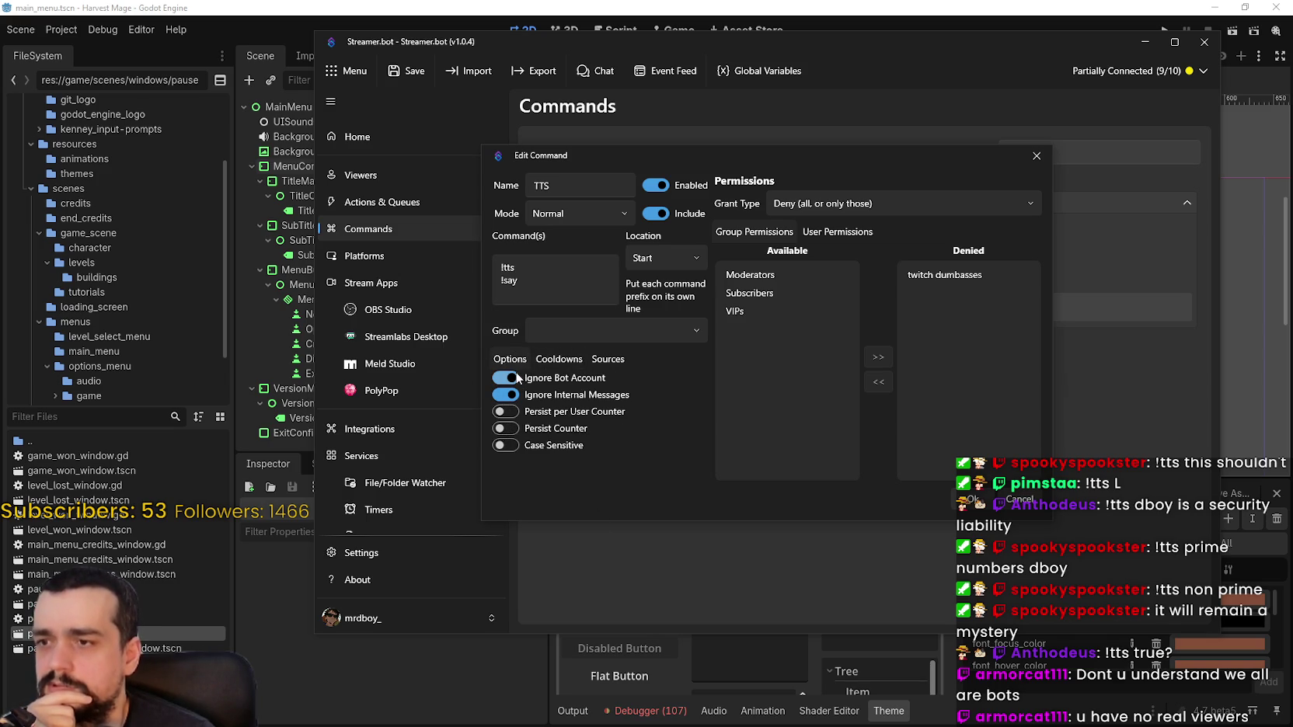
pyautogui.click(593, 359)
pyautogui.click(559, 359)
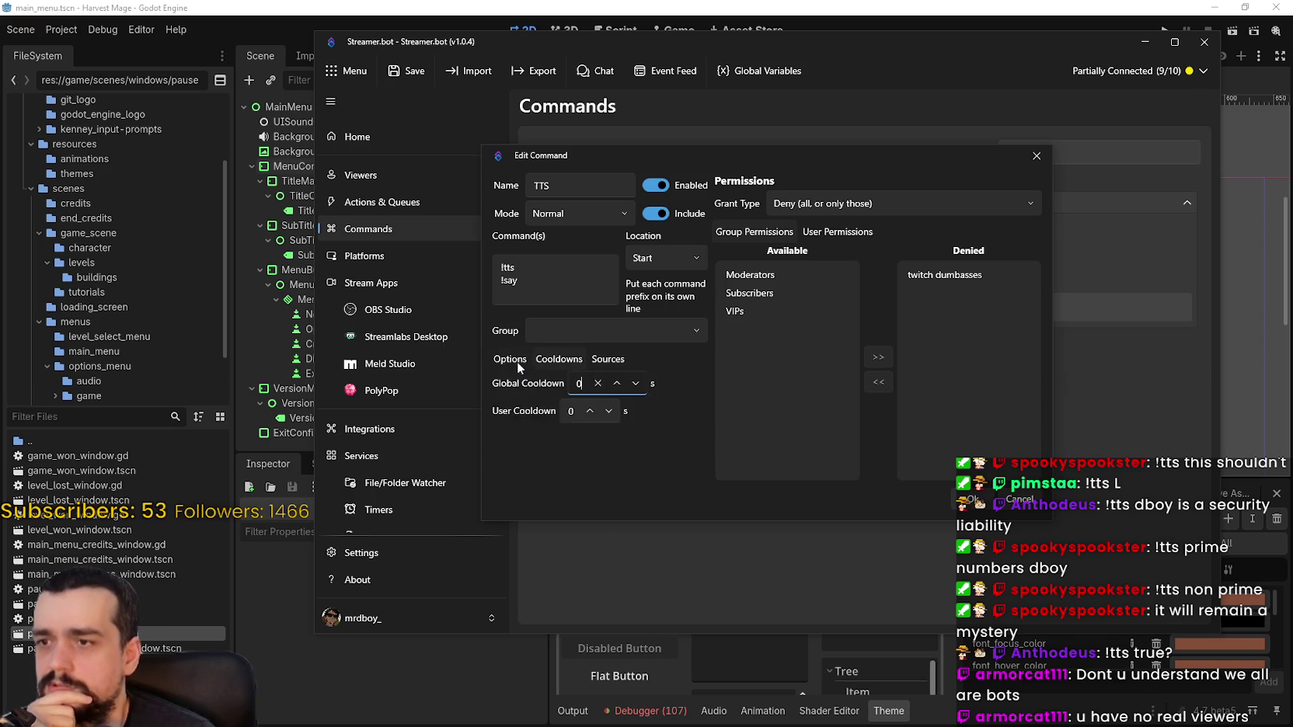
pyautogui.click(519, 360)
pyautogui.click(587, 206)
pyautogui.click(588, 206)
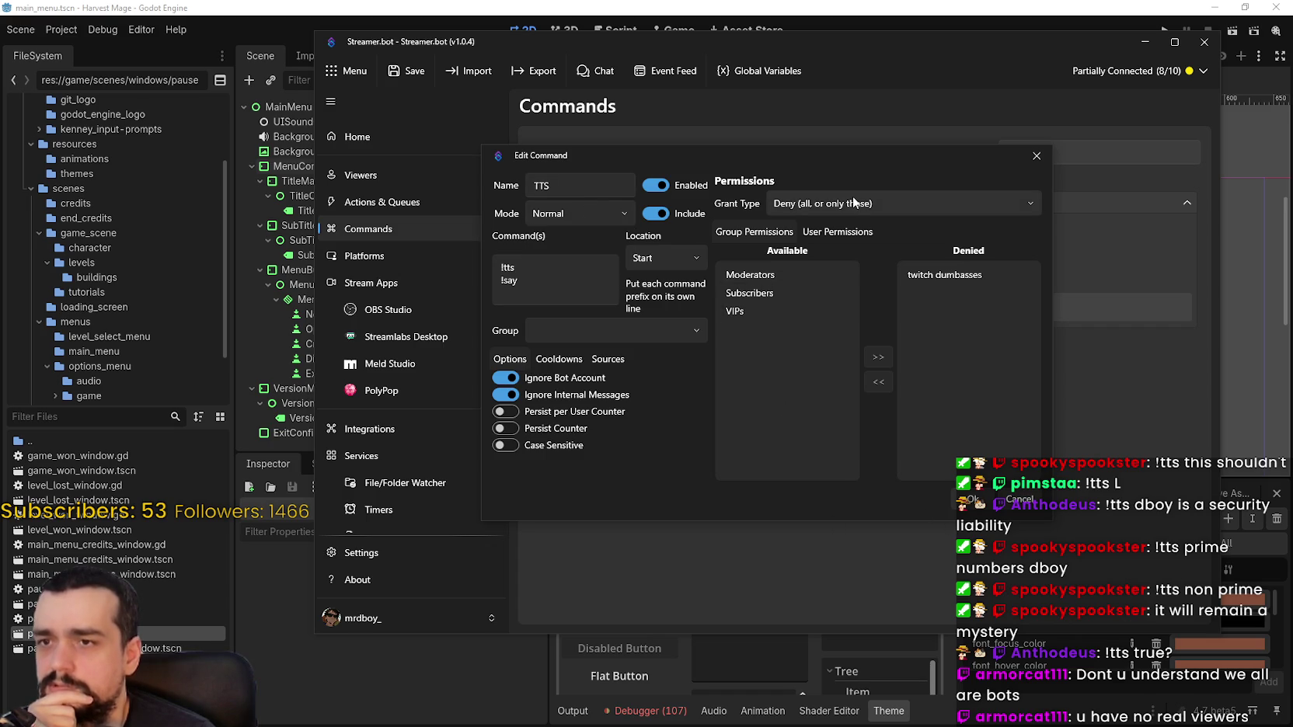
pyautogui.click(812, 224)
pyautogui.click(765, 232)
pyautogui.click(971, 500)
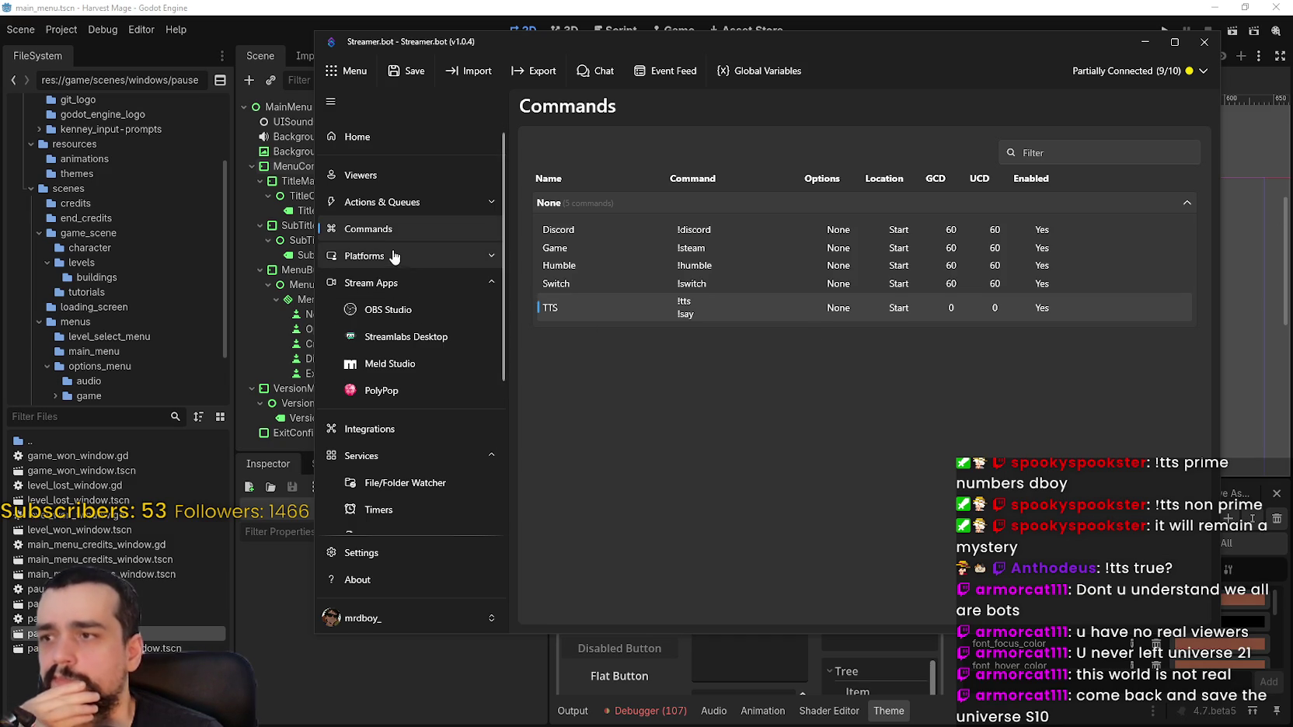
# Browse the Actions list, checking the TTS CHEER and Switch actions before returning to TTS
pyautogui.click(392, 204)
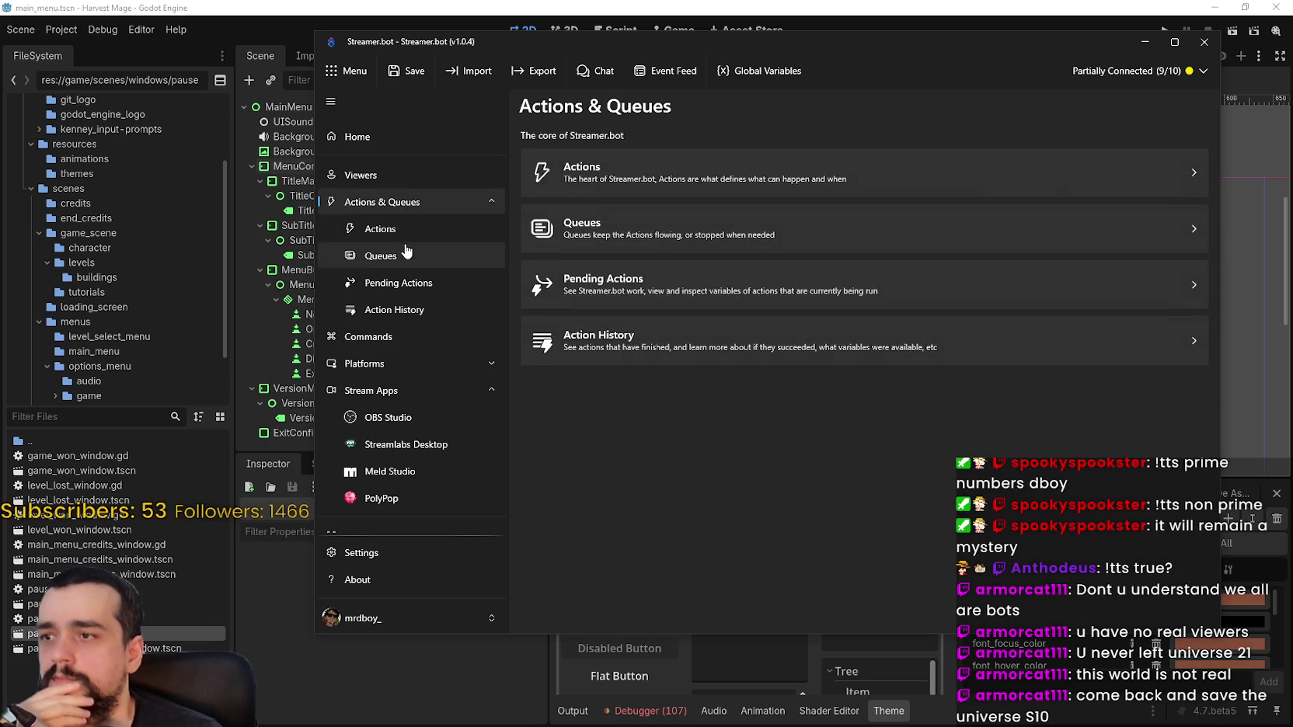
pyautogui.click(380, 229)
pyautogui.click(707, 401)
pyautogui.click(713, 384)
pyautogui.click(715, 371)
pyautogui.click(723, 386)
# Inspect the TTS trigger and Speaker.bot speak step unchanged, then view Queues and the Commands list
pyautogui.doubleClick(981, 195)
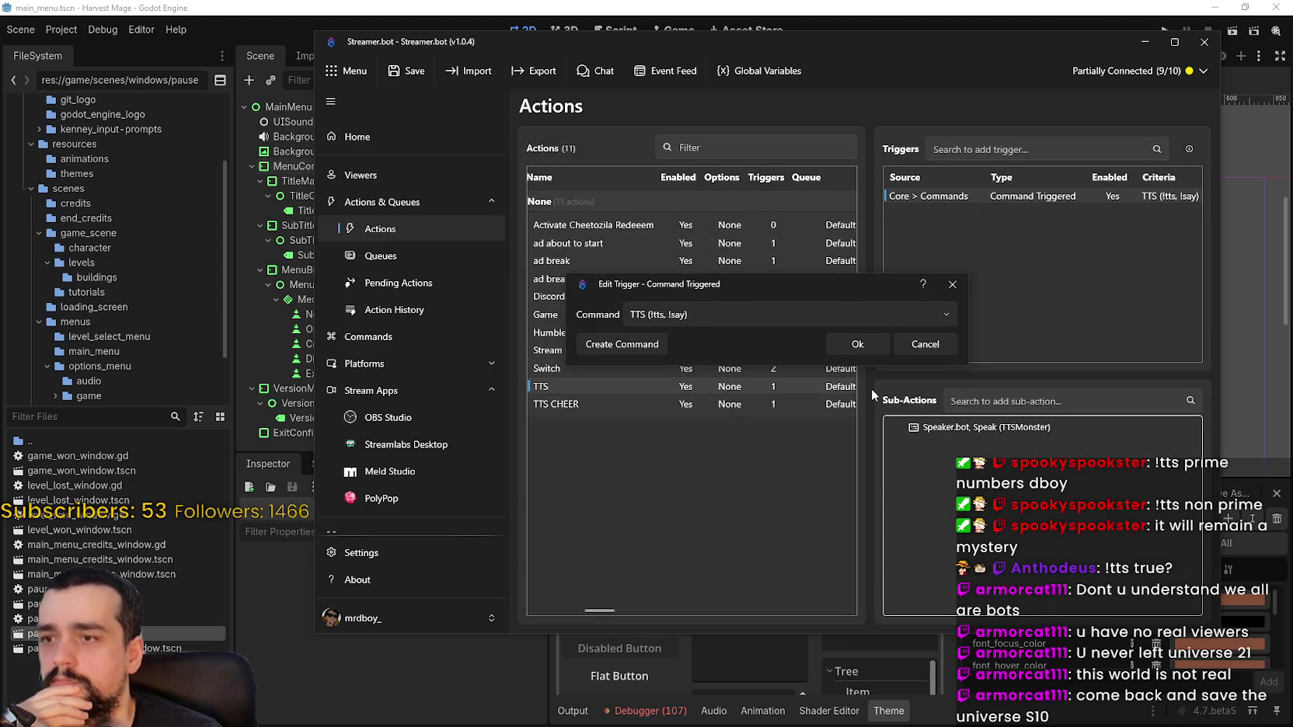
pyautogui.click(914, 349)
pyautogui.doubleClick(982, 428)
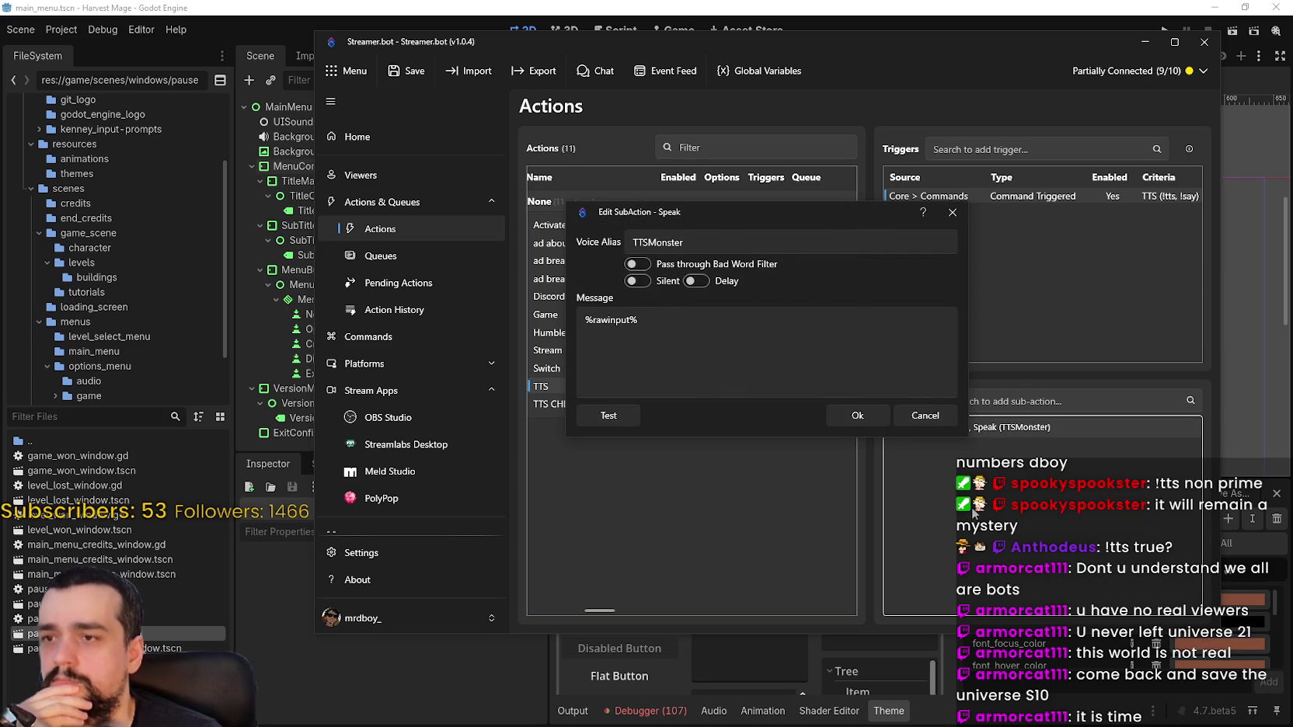
pyautogui.click(924, 417)
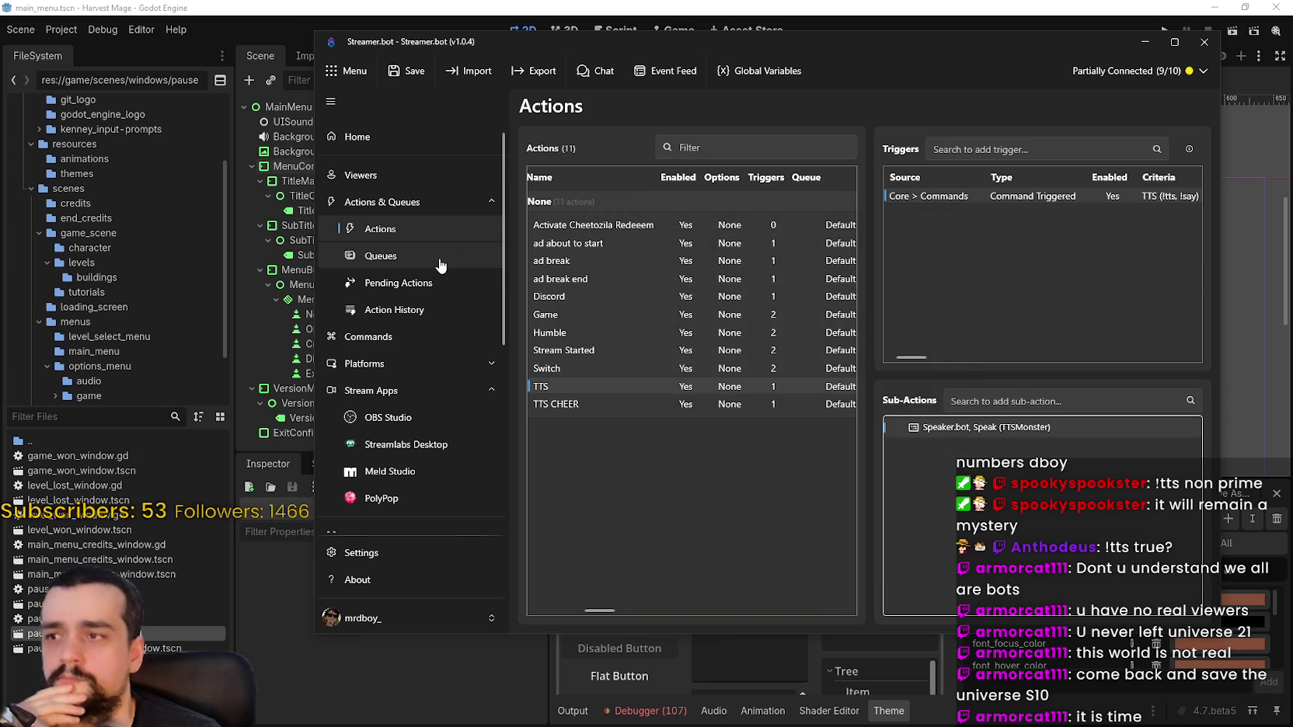
pyautogui.click(438, 264)
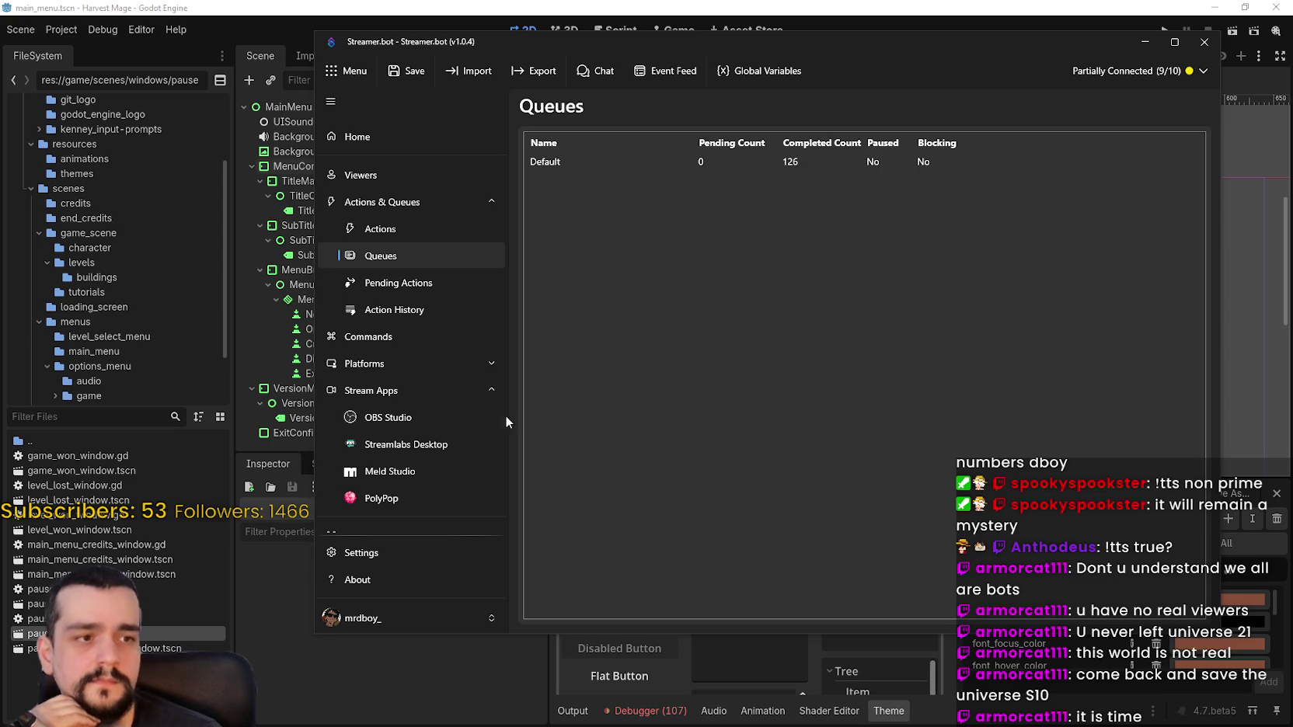
pyautogui.click(404, 338)
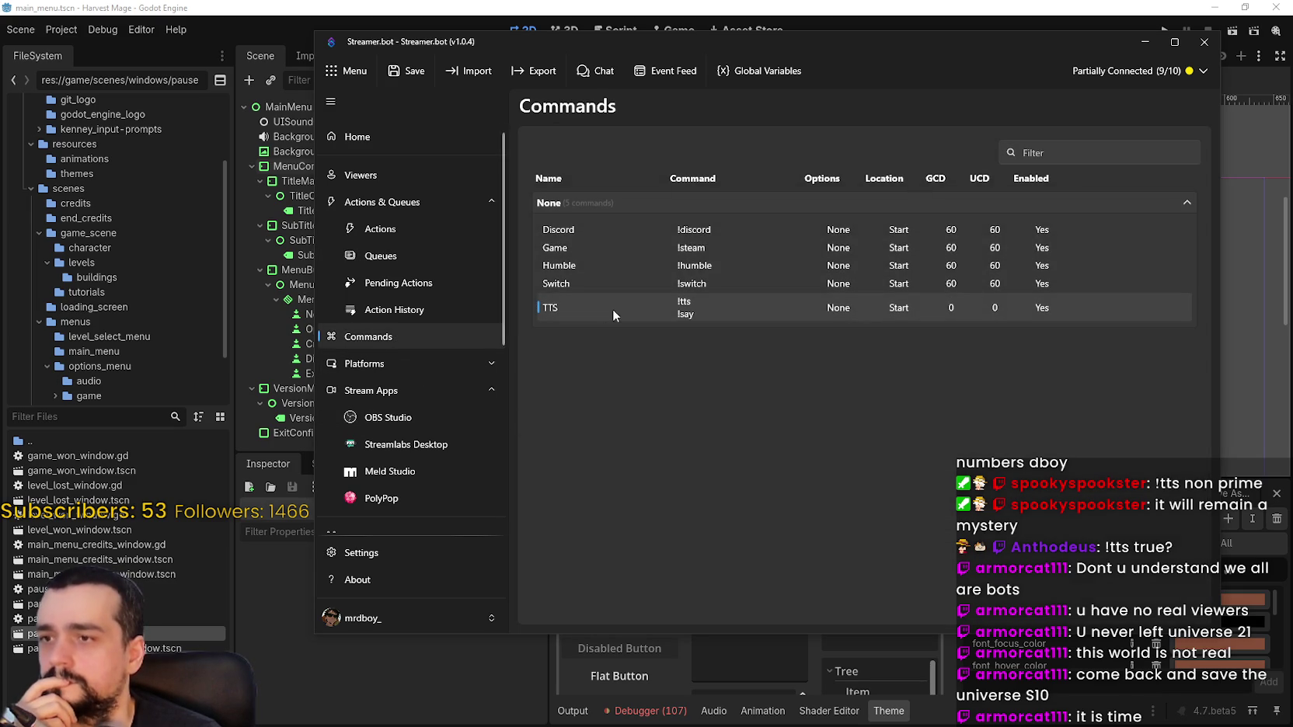
# Reset the TTS command's usage counter and its per-user counters
pyautogui.rightClick(611, 308)
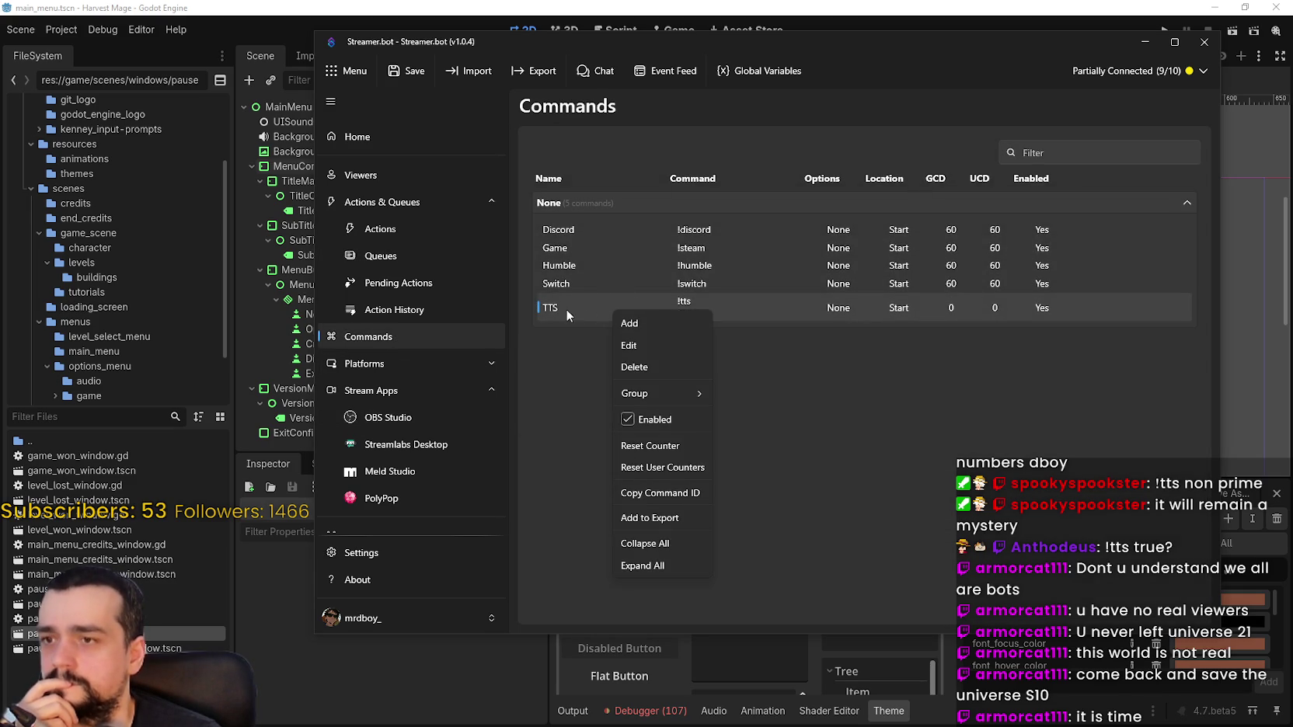
pyautogui.moveTo(647, 388)
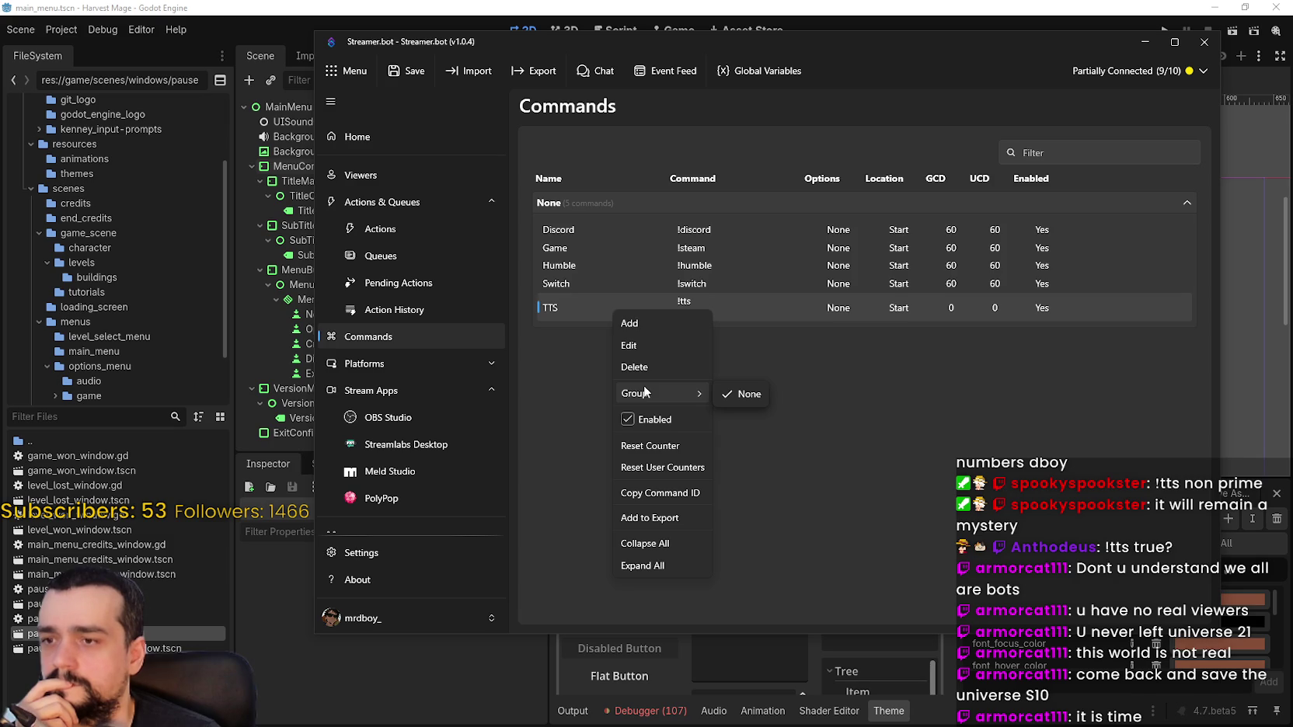
pyautogui.click(662, 440)
pyautogui.rightClick(639, 307)
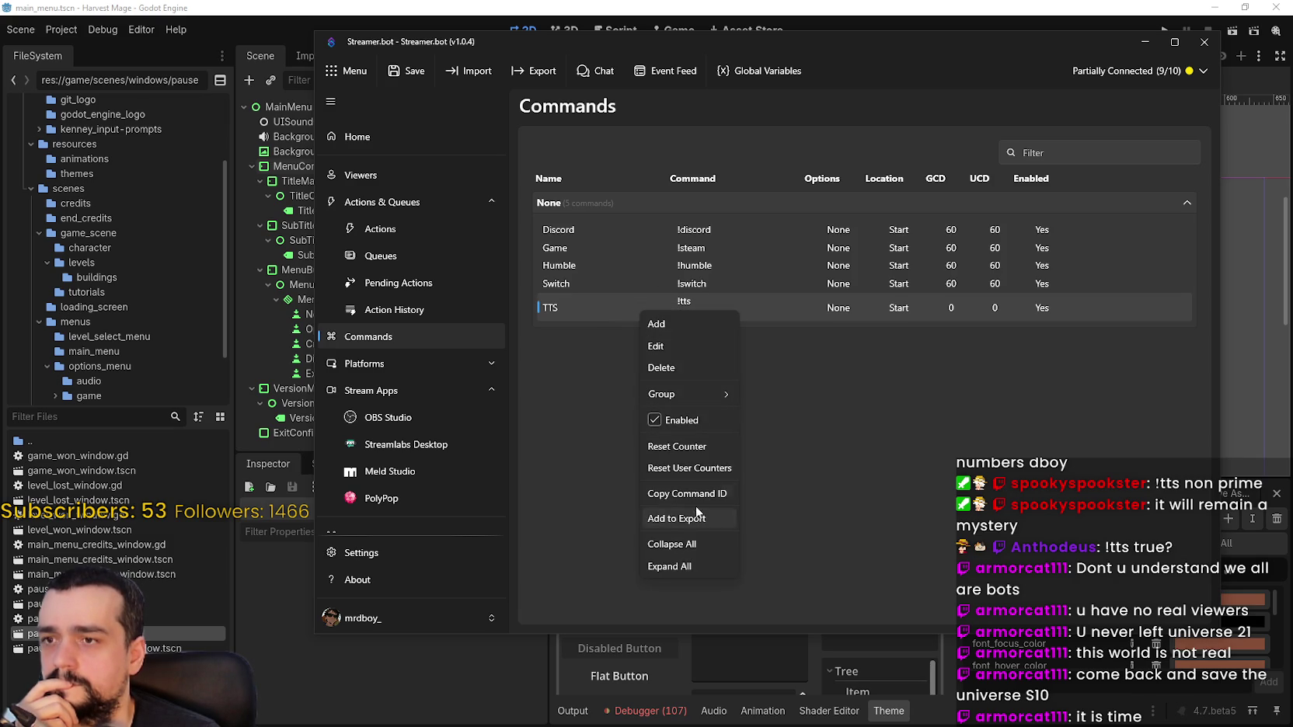
pyautogui.click(699, 471)
# Open the TTS command in the Edit Command dialog
pyautogui.rightClick(677, 303)
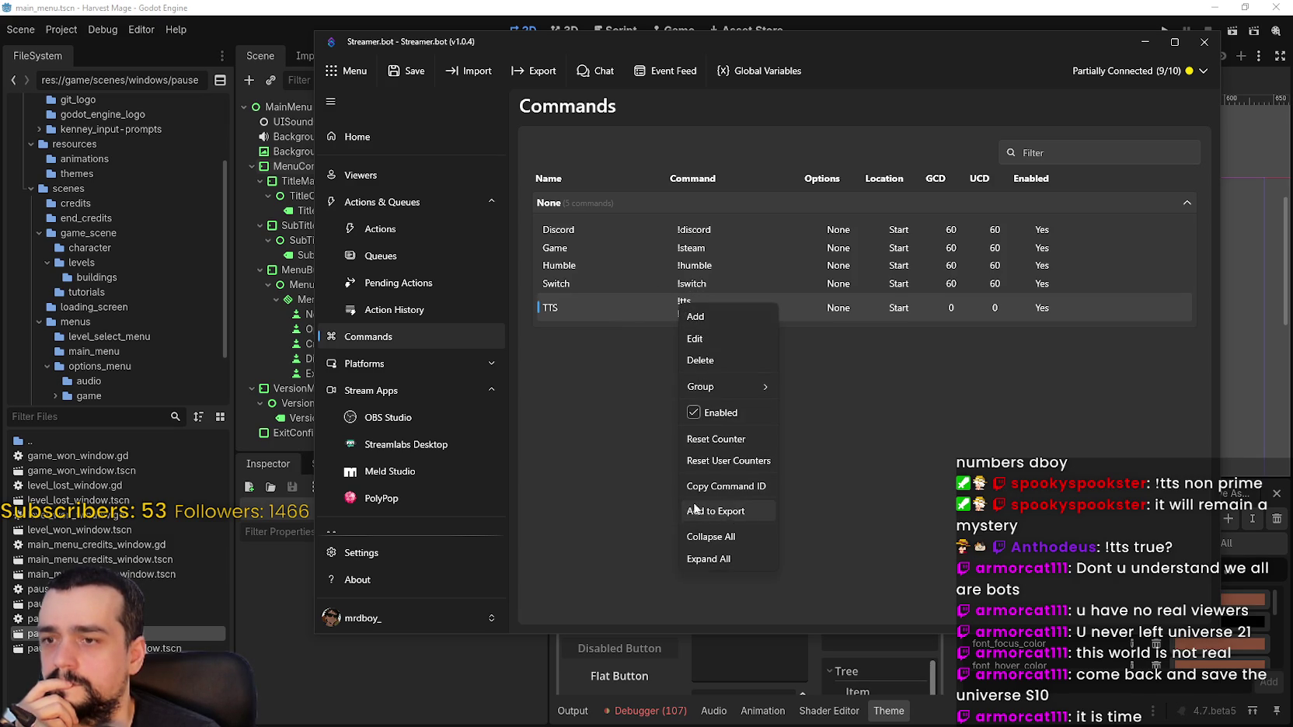
pyautogui.click(888, 329)
pyautogui.doubleClick(888, 315)
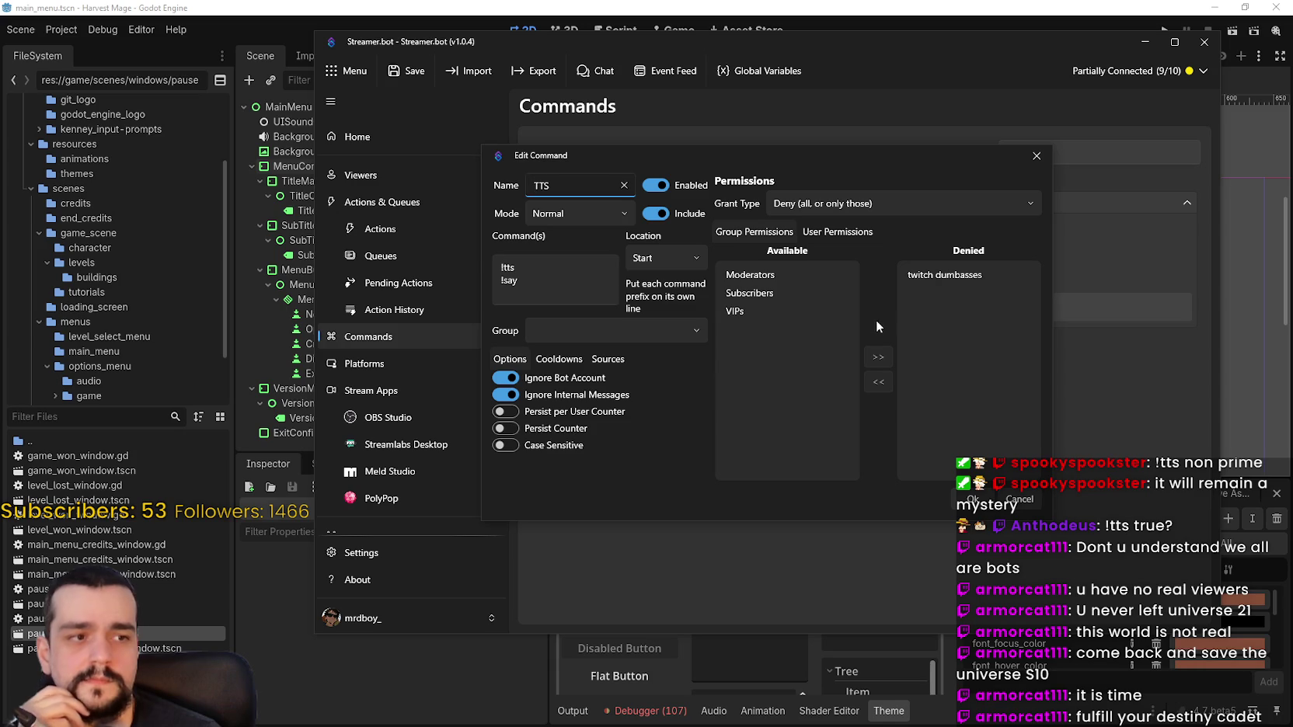
# Review TTS user and group permissions, then drag Speaker.bot's event log over the editor
pyautogui.click(822, 232)
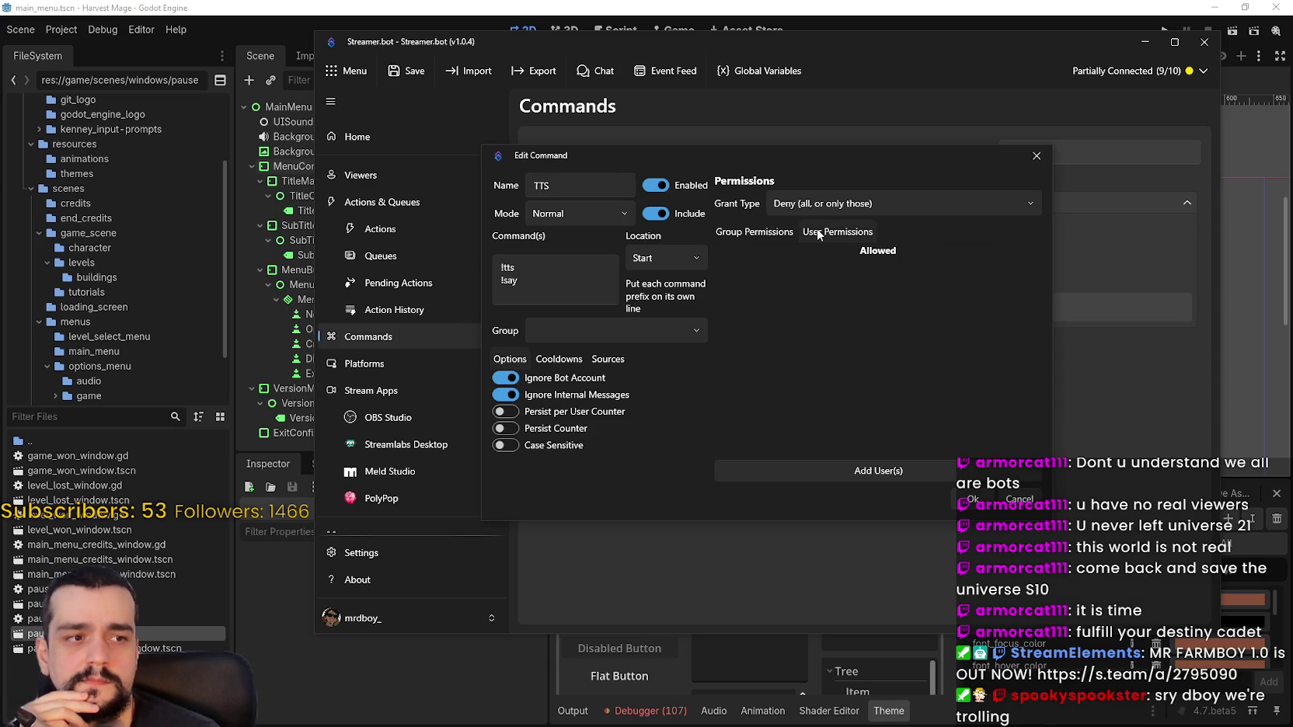
pyautogui.click(755, 233)
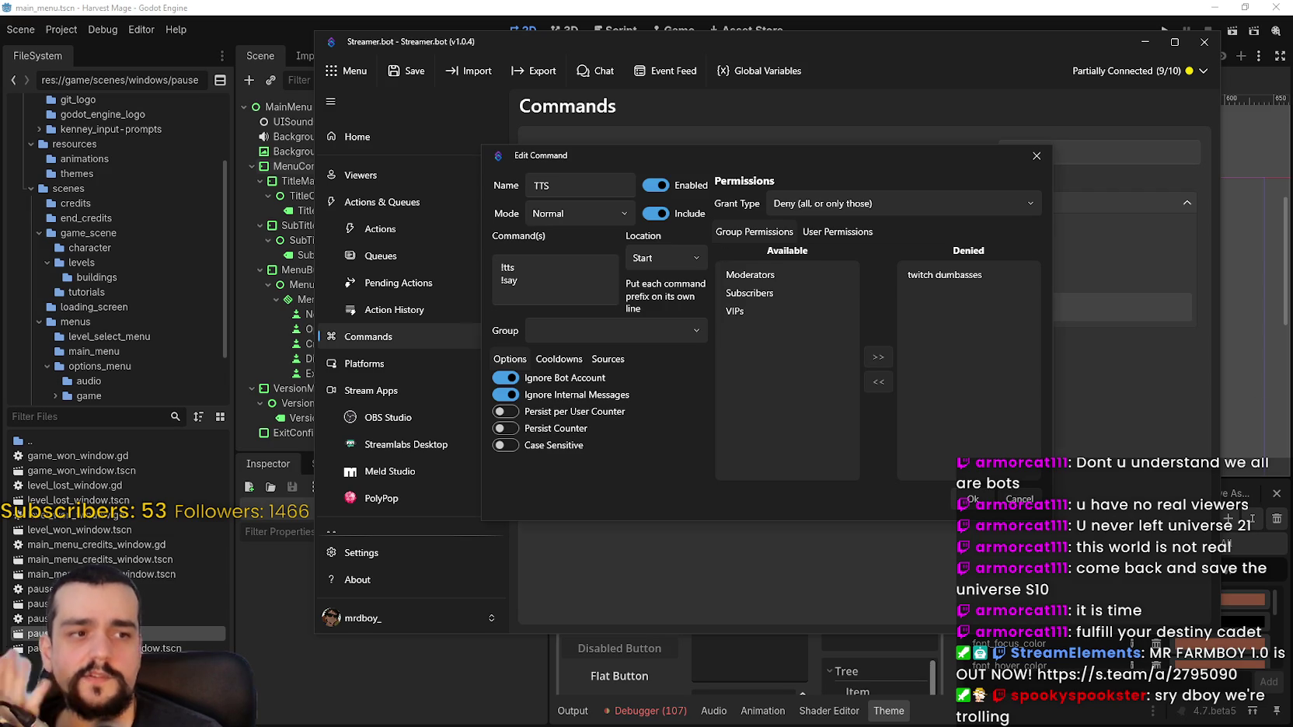
pyautogui.moveTo(1292, 167); pyautogui.dragTo(935, 84)
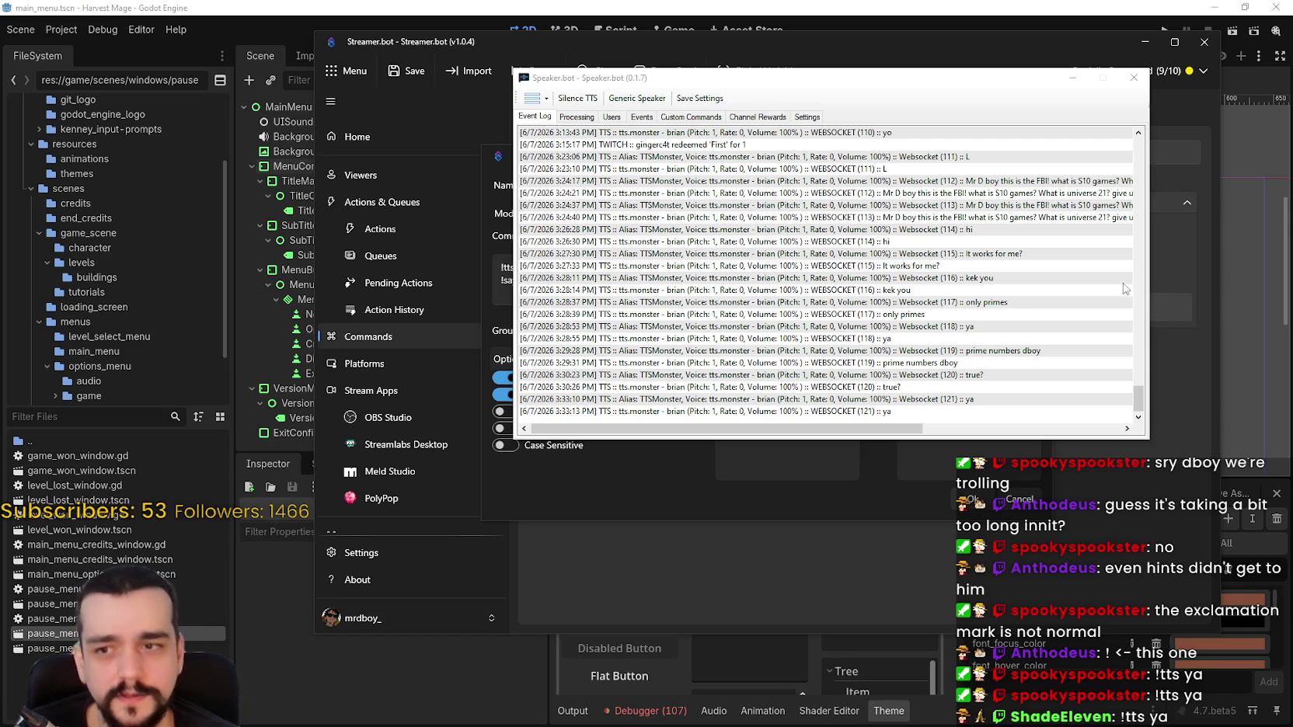
# Minimize Speaker.bot, close the TTS command editor unchanged, and switch to Paint
pyautogui.click(1072, 81)
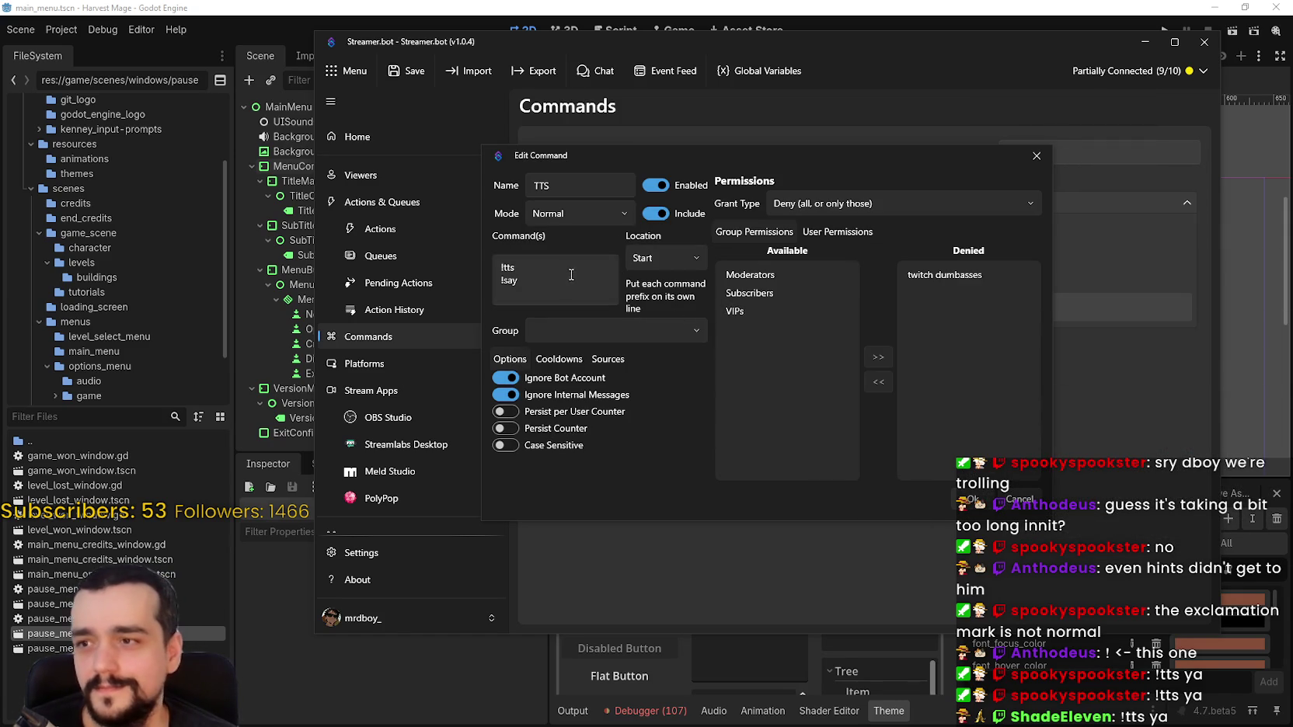
pyautogui.moveTo(516, 267); pyautogui.dragTo(491, 261)
pyautogui.click(493, 264)
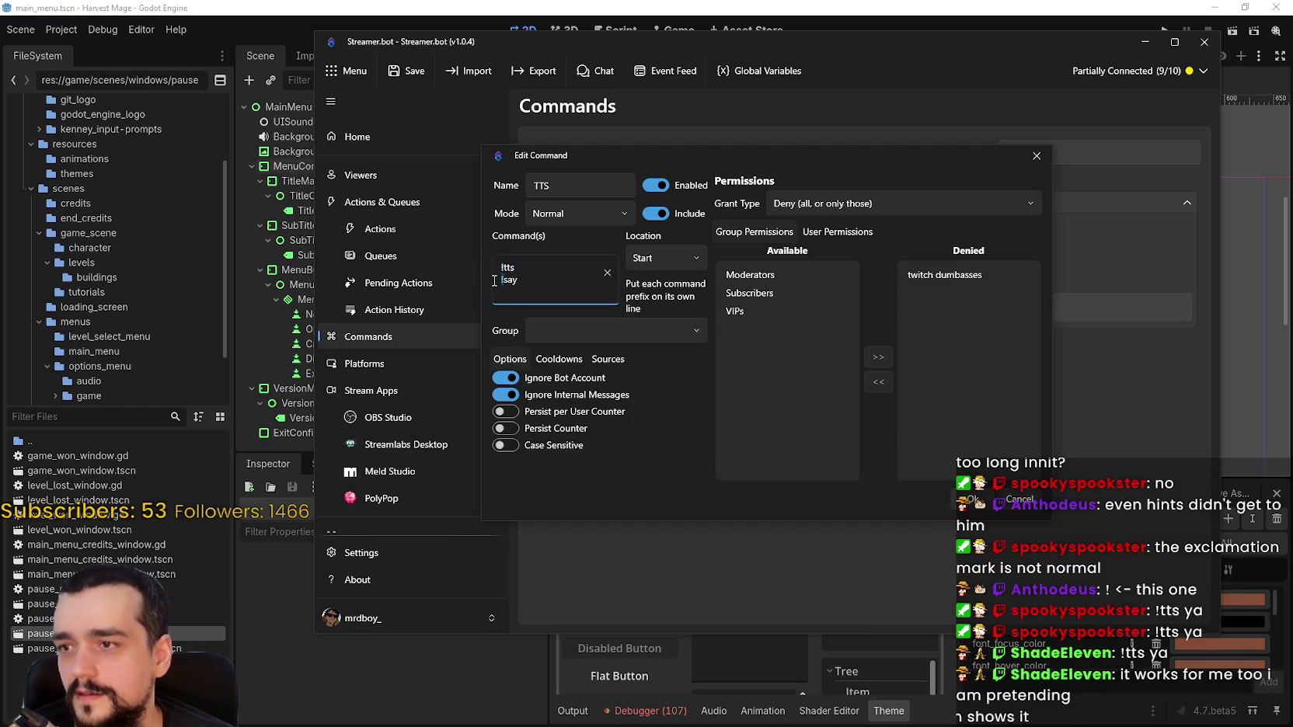
pyautogui.click(971, 498)
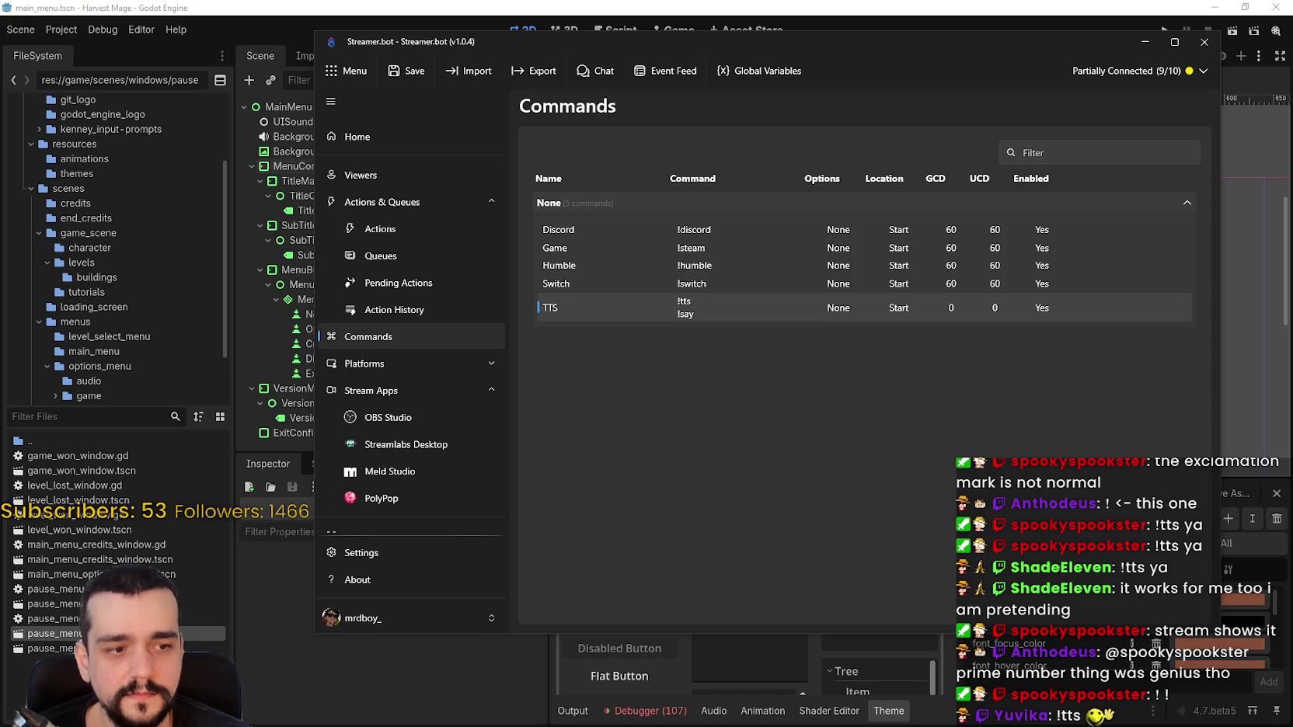
pyautogui.hotkey('alt', 'Tab')
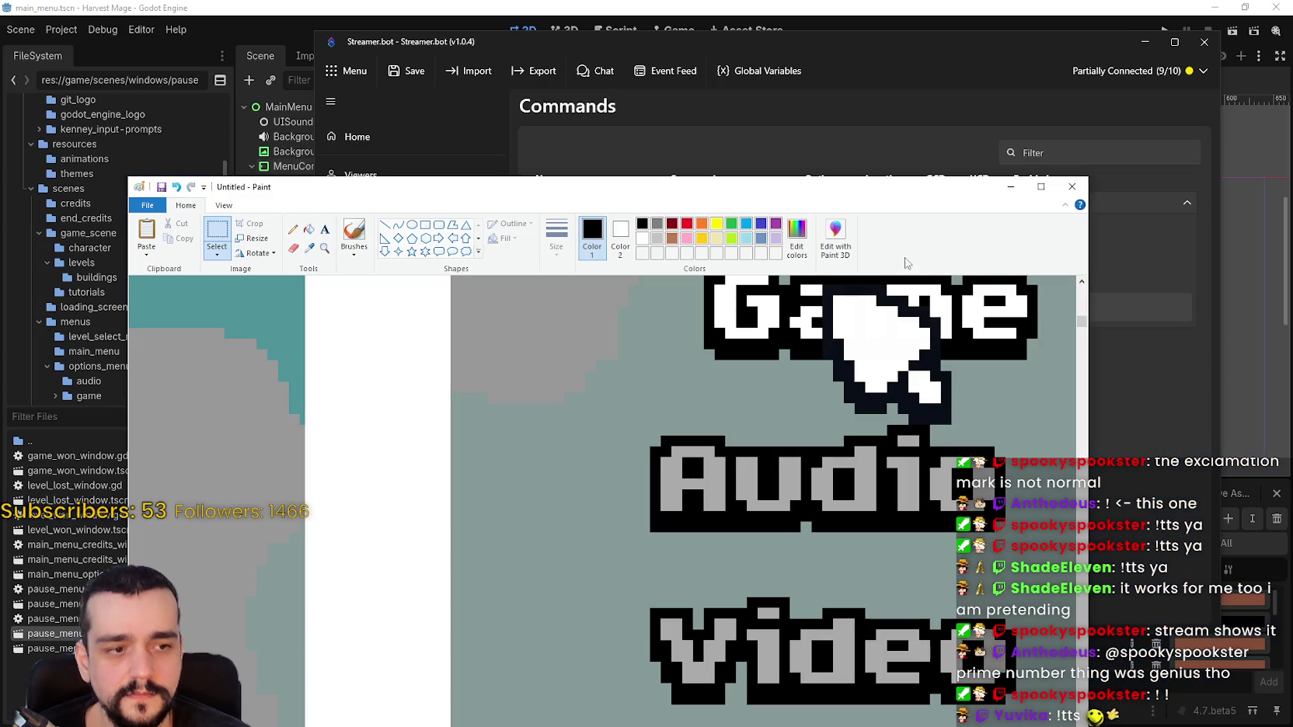
# Maximize Paint and scroll down to the empty area of the canvas
pyautogui.click(224, 205)
pyautogui.click(1041, 186)
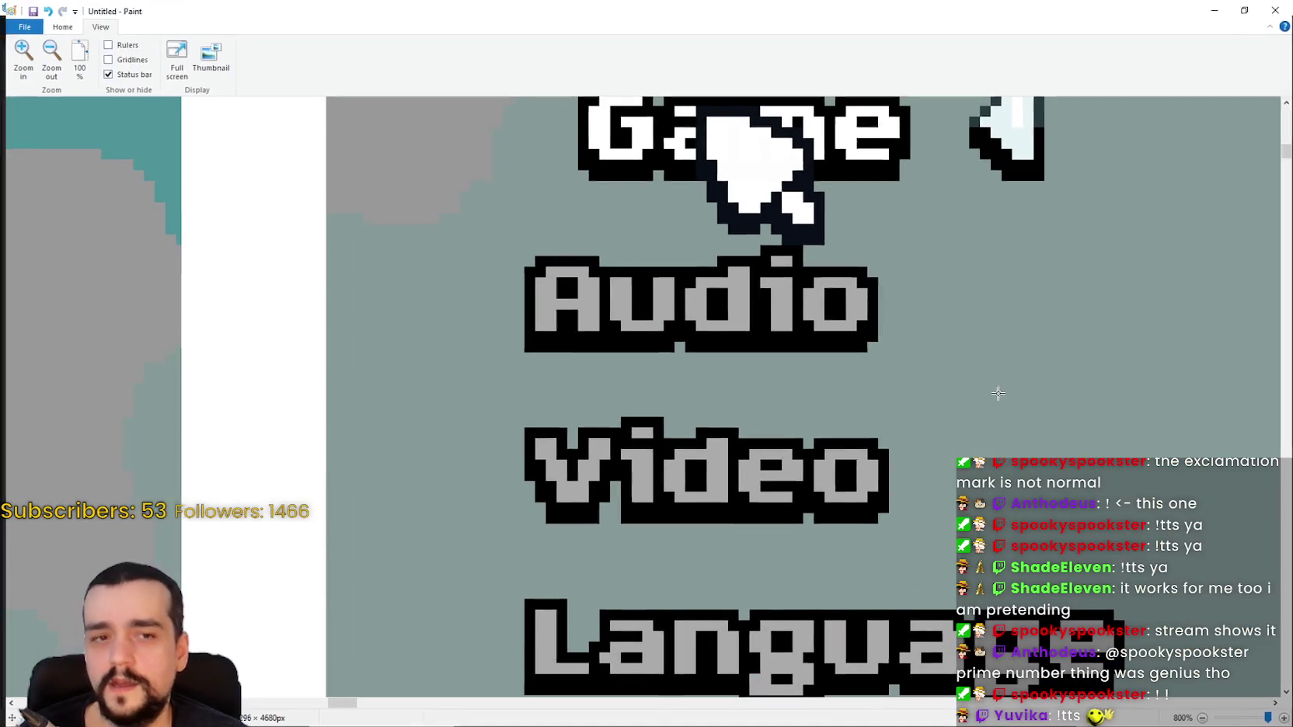
pyautogui.scroll(-2, 918, 394)
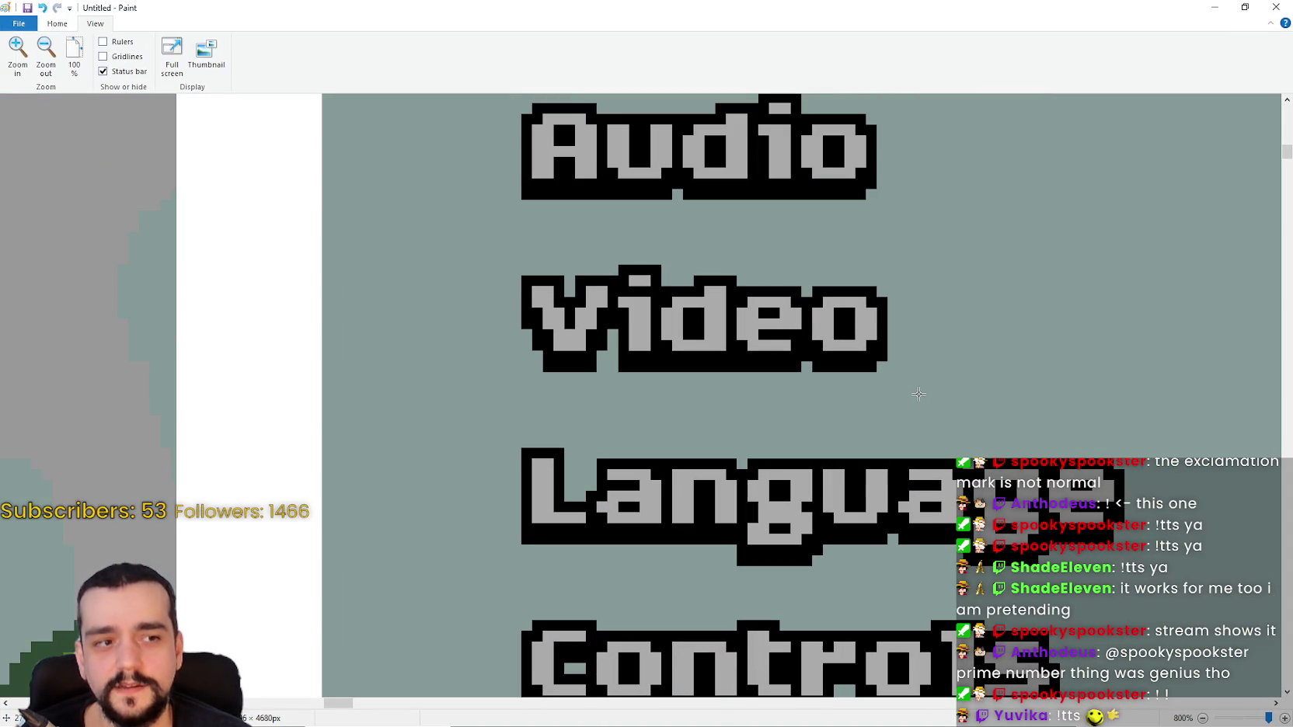
pyautogui.scroll(-15, 918, 395)
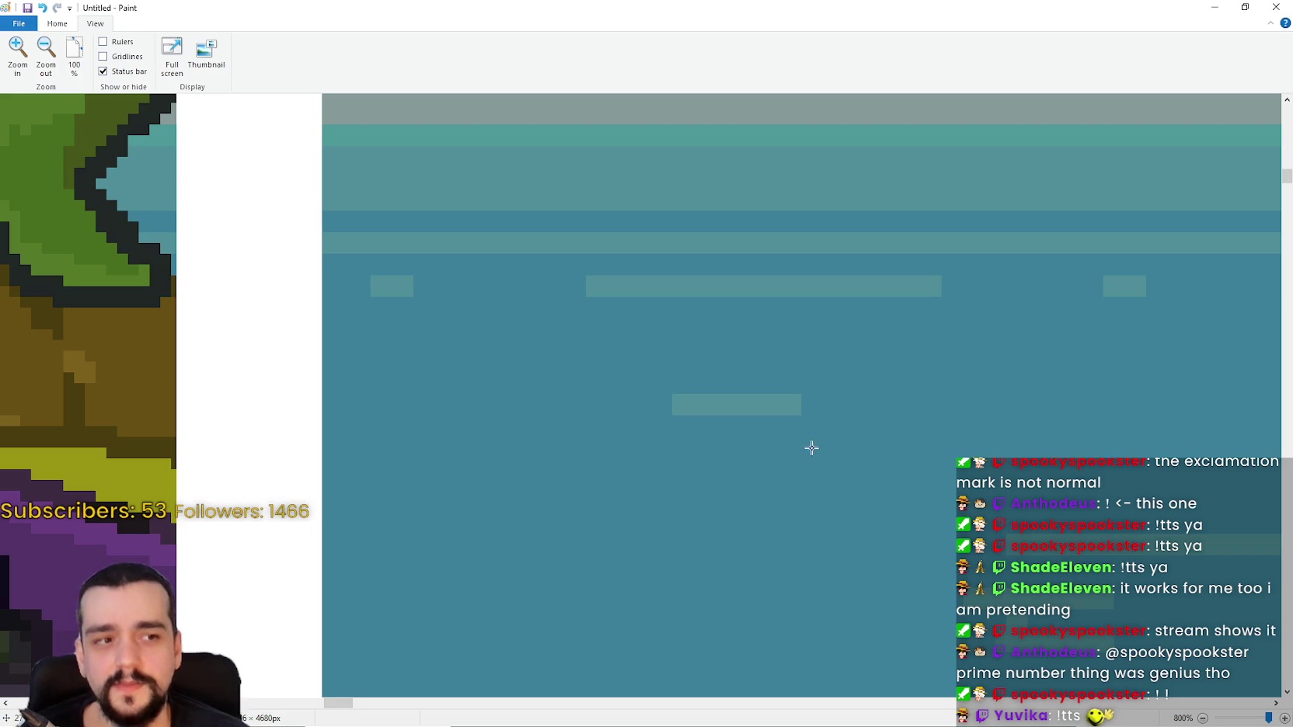
pyautogui.scroll(-5, 811, 448)
pyautogui.scroll(-6, 777, 435)
pyautogui.scroll(-2, 738, 396)
# Paste the chat-line screenshot, position it below the game images, then delete it
pyautogui.scroll(2, 711, 381)
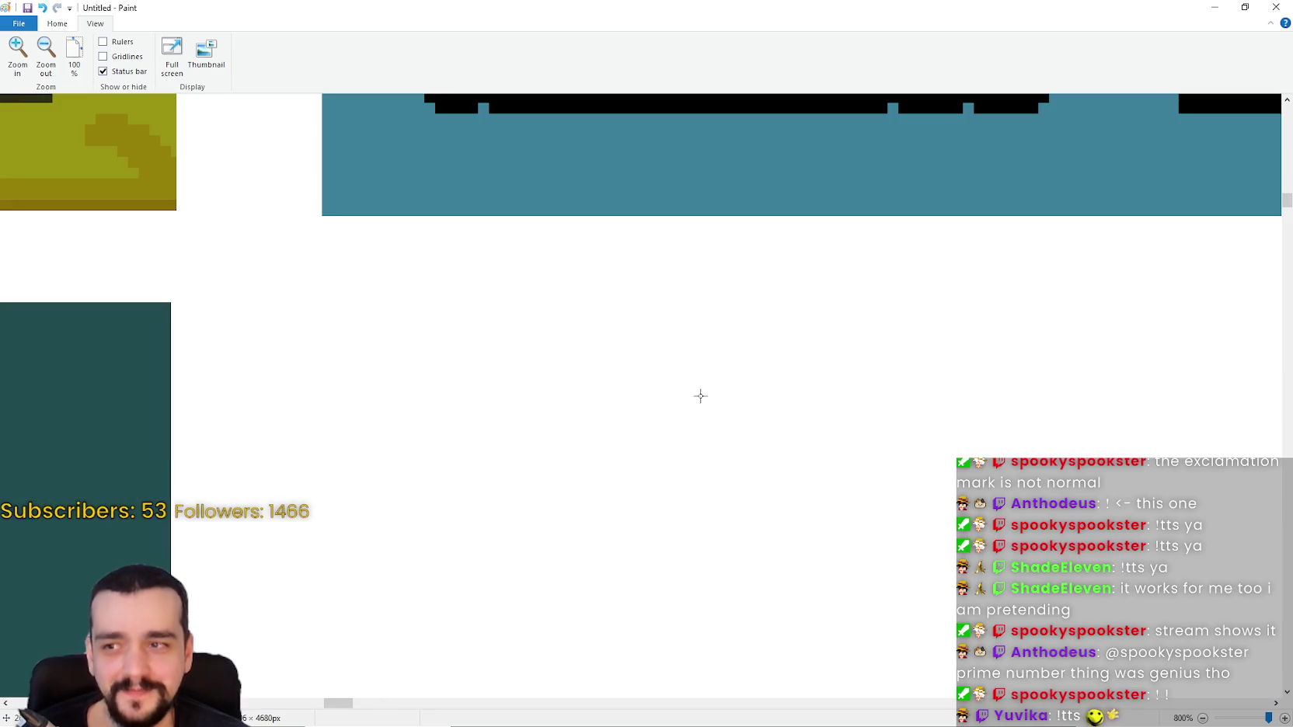
pyautogui.hotkey('ctrl', 'v')
pyautogui.moveTo(578, 210)
pyautogui.mouseDown()
pyautogui.moveTo(532, 367)
pyautogui.moveTo(500, 404)
pyautogui.mouseUp()
pyautogui.moveTo(973, 451); pyautogui.dragTo(889, 459)
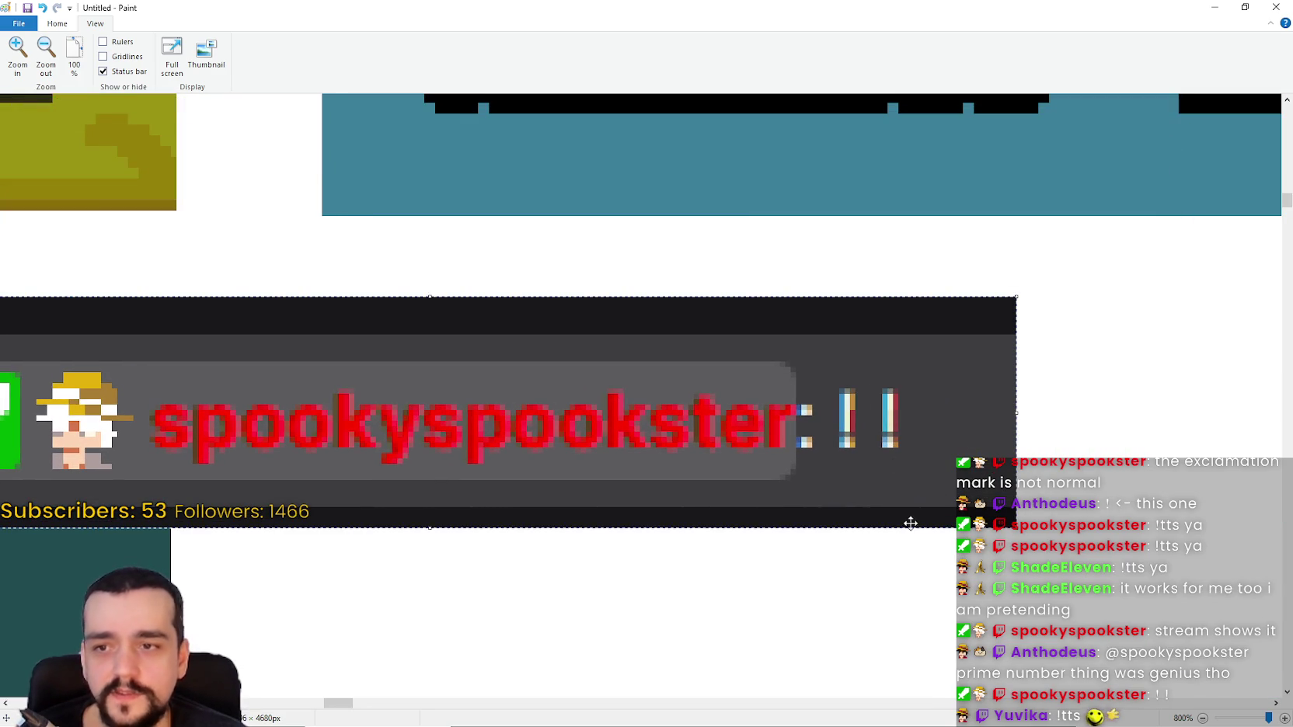
pyautogui.moveTo(813, 427)
pyautogui.mouseDown()
pyautogui.moveTo(878, 418)
pyautogui.moveTo(835, 433)
pyautogui.mouseUp()
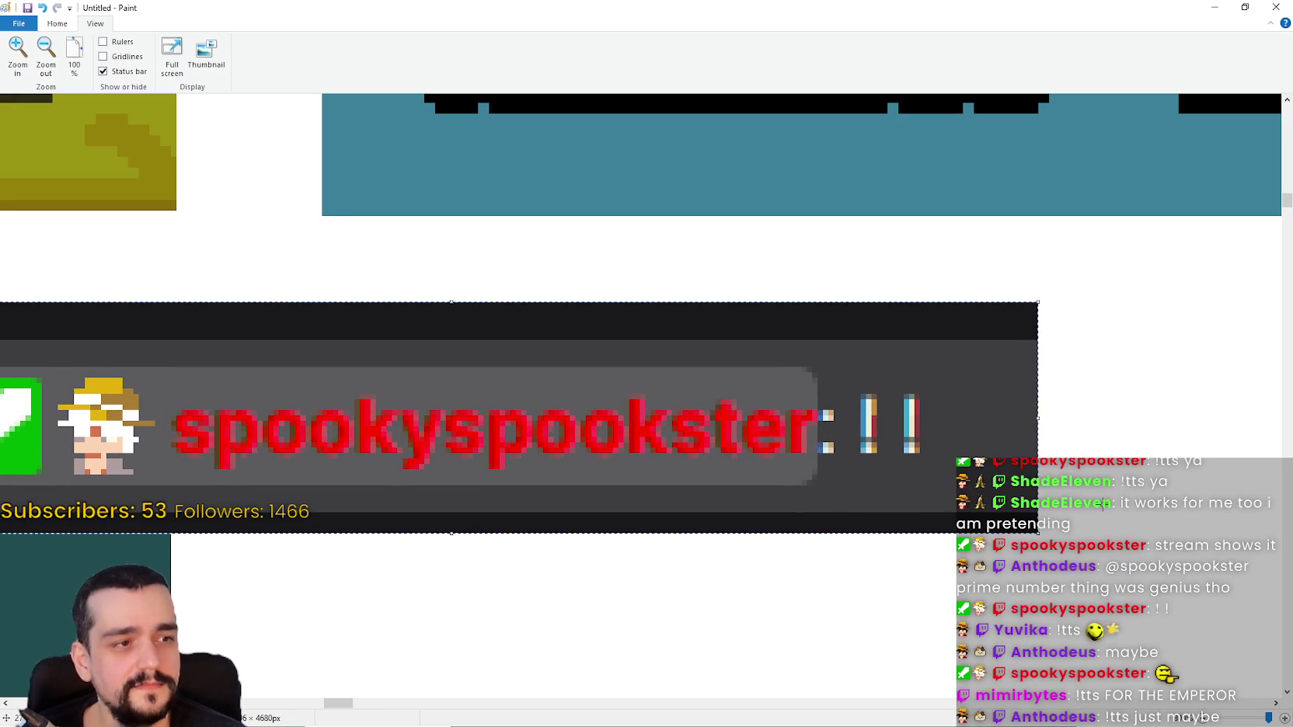
pyautogui.press('Delete')
# Scroll down the Paint canvas
pyautogui.scroll(-5, 884, 430)
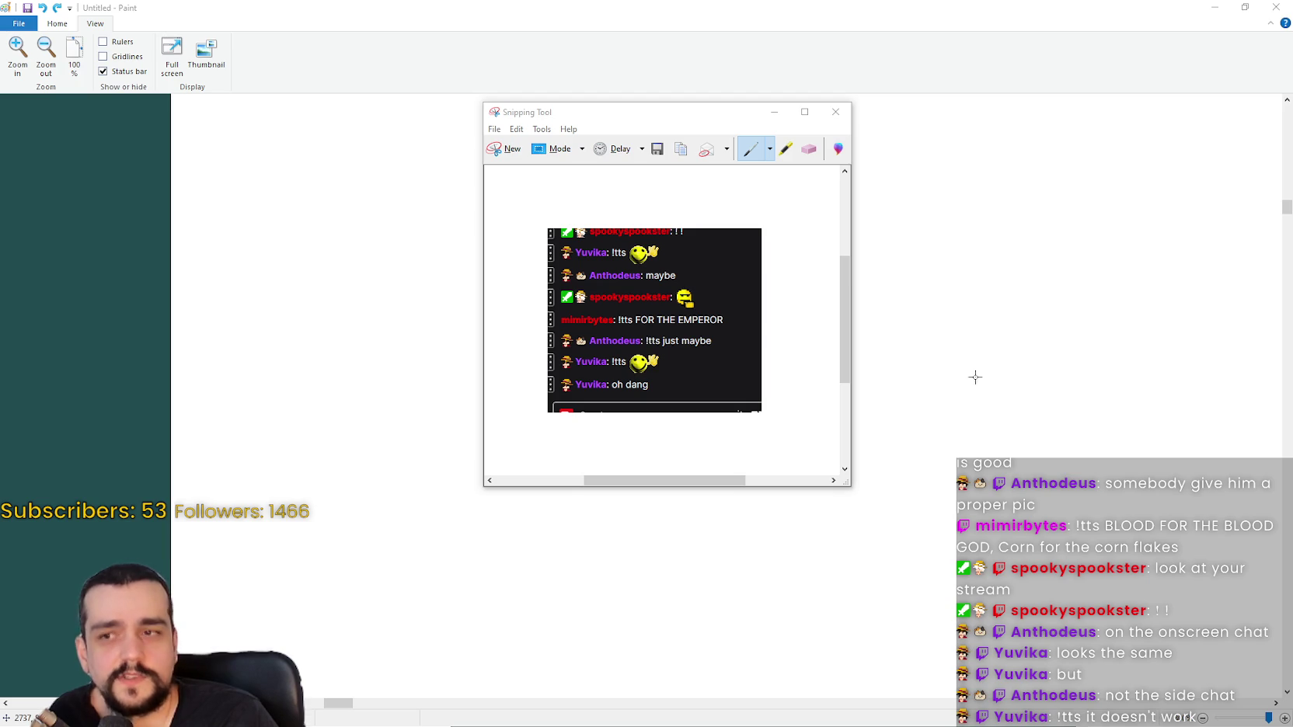
# Close Snipping Tool without saving and scroll back to the five Shelldiver screenshots
pyautogui.click(835, 111)
pyautogui.click(721, 306)
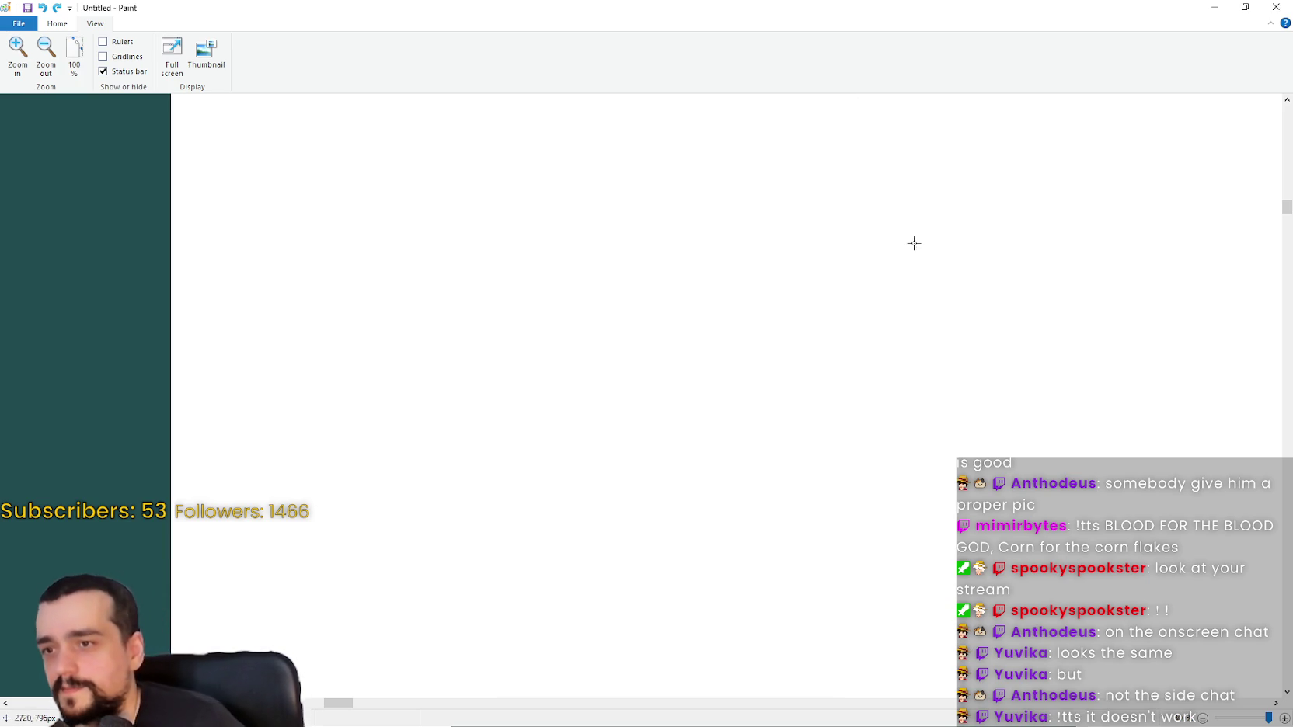
pyautogui.scroll(-3, 716, 288)
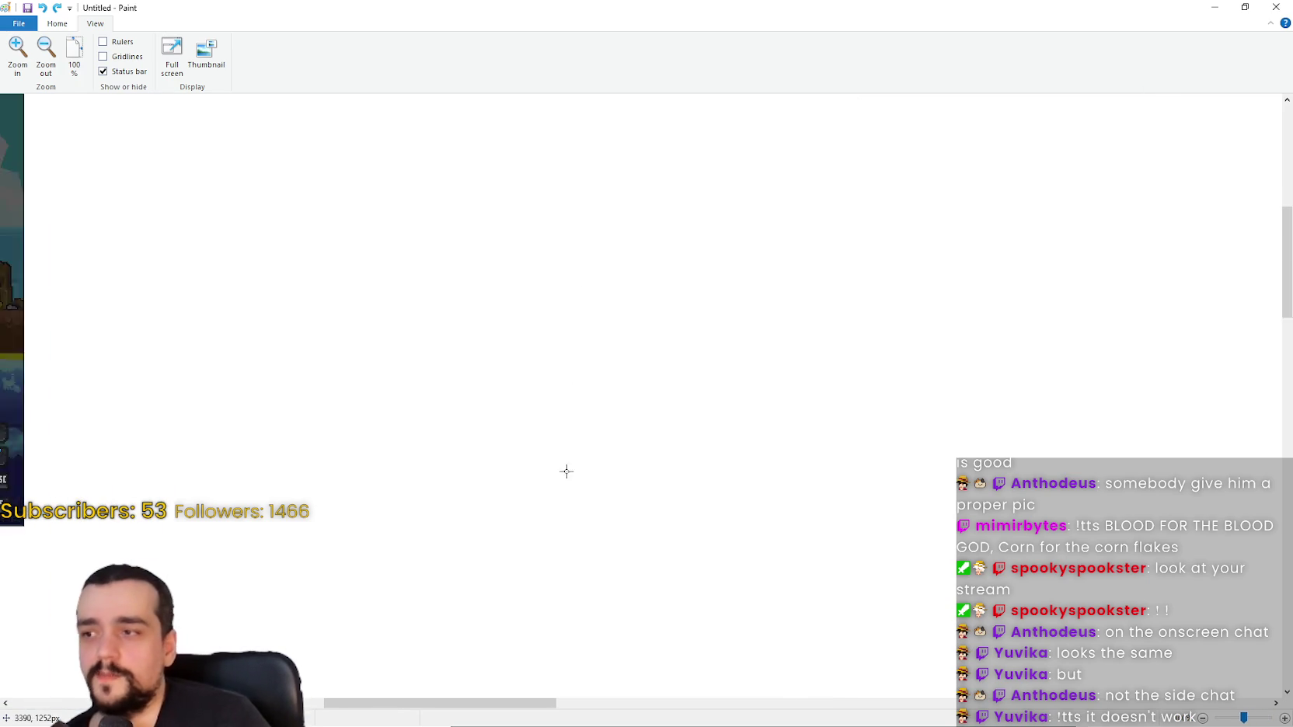
pyautogui.hscroll(-5, 23, 632)
pyautogui.scroll(3, 275, 424)
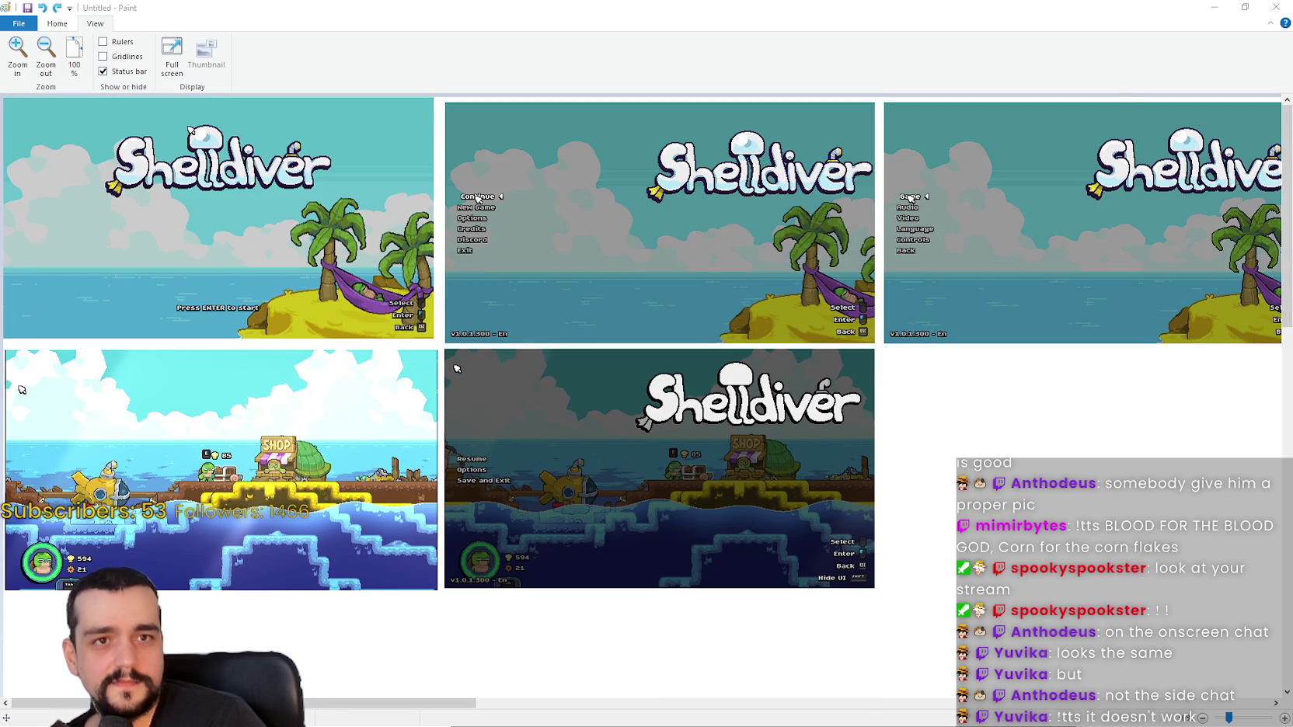
# Minimize Paint and Streamer.bot to bring up Godot's main_menu scene with game_theme.tres
pyautogui.click(1212, 7)
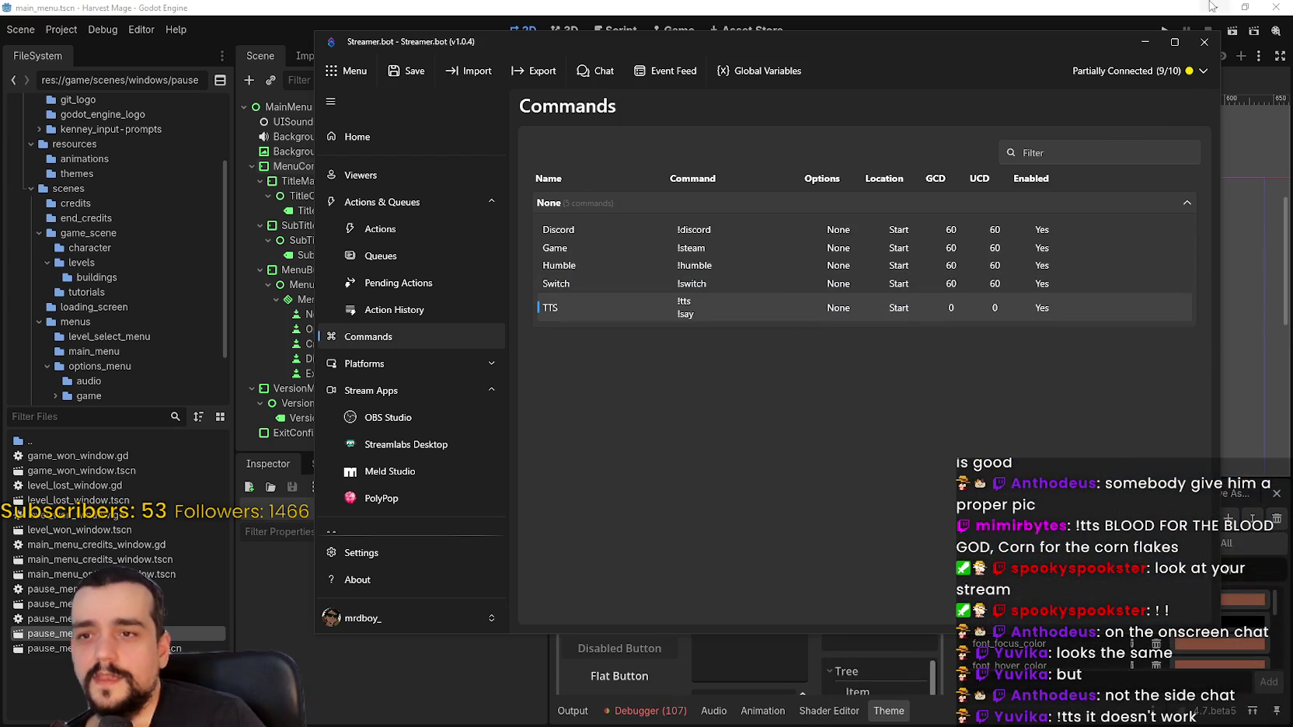
pyautogui.click(1101, 46)
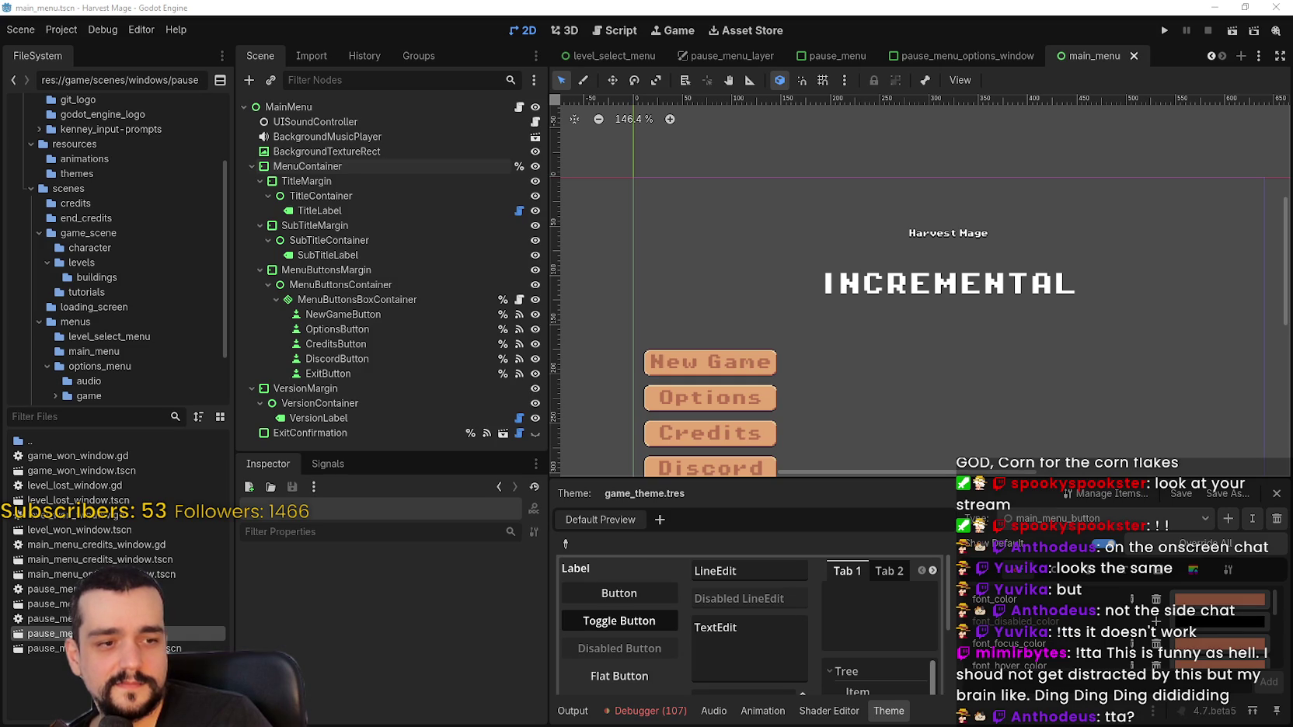
# Check the Speaker.bot TTS log, return to Godot, then switch to the Paint screenshot image
pyautogui.hotkey('alt', 'Tab')
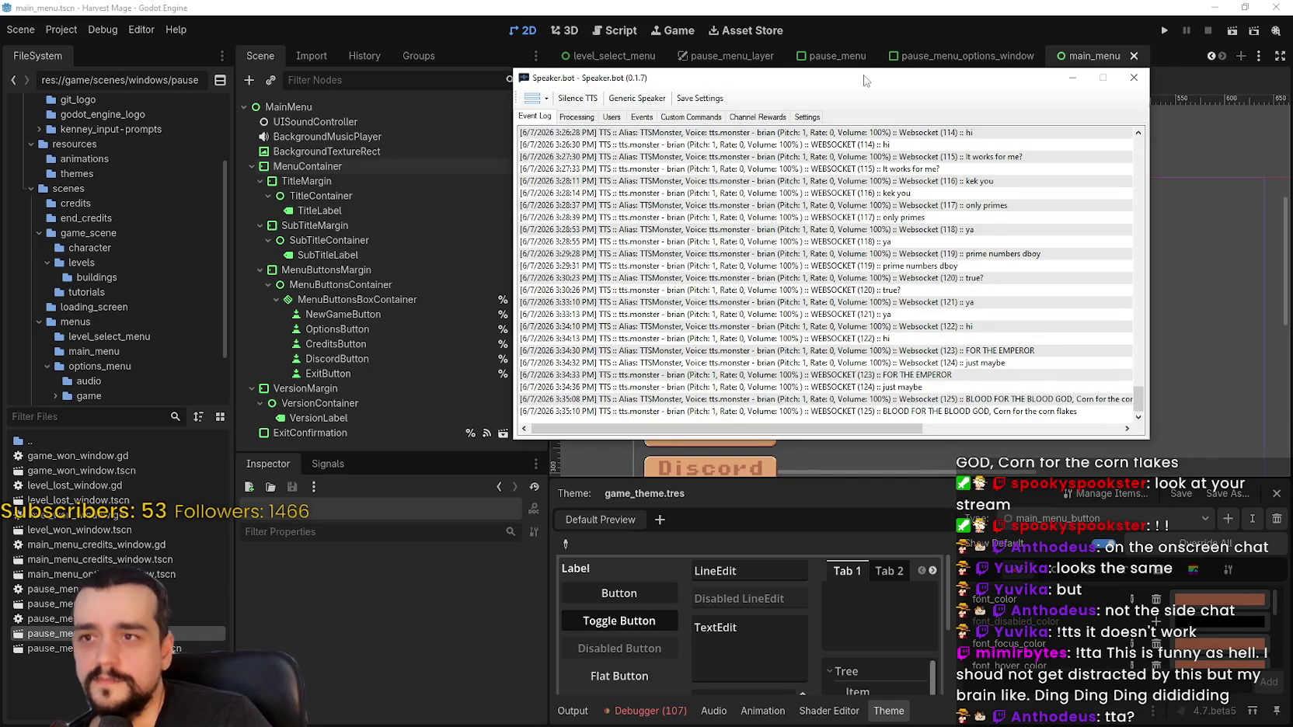
pyautogui.hotkey('alt', 'Tab')
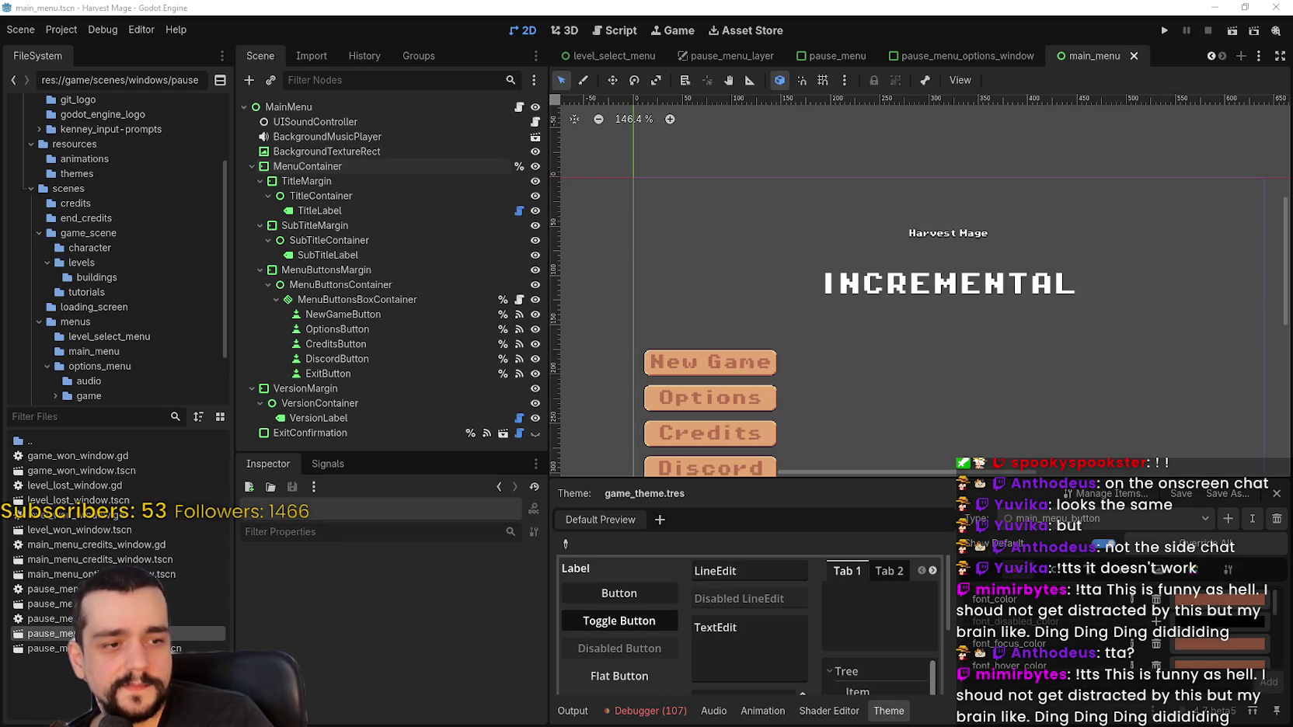
pyautogui.hotkey('alt', 'Tab')
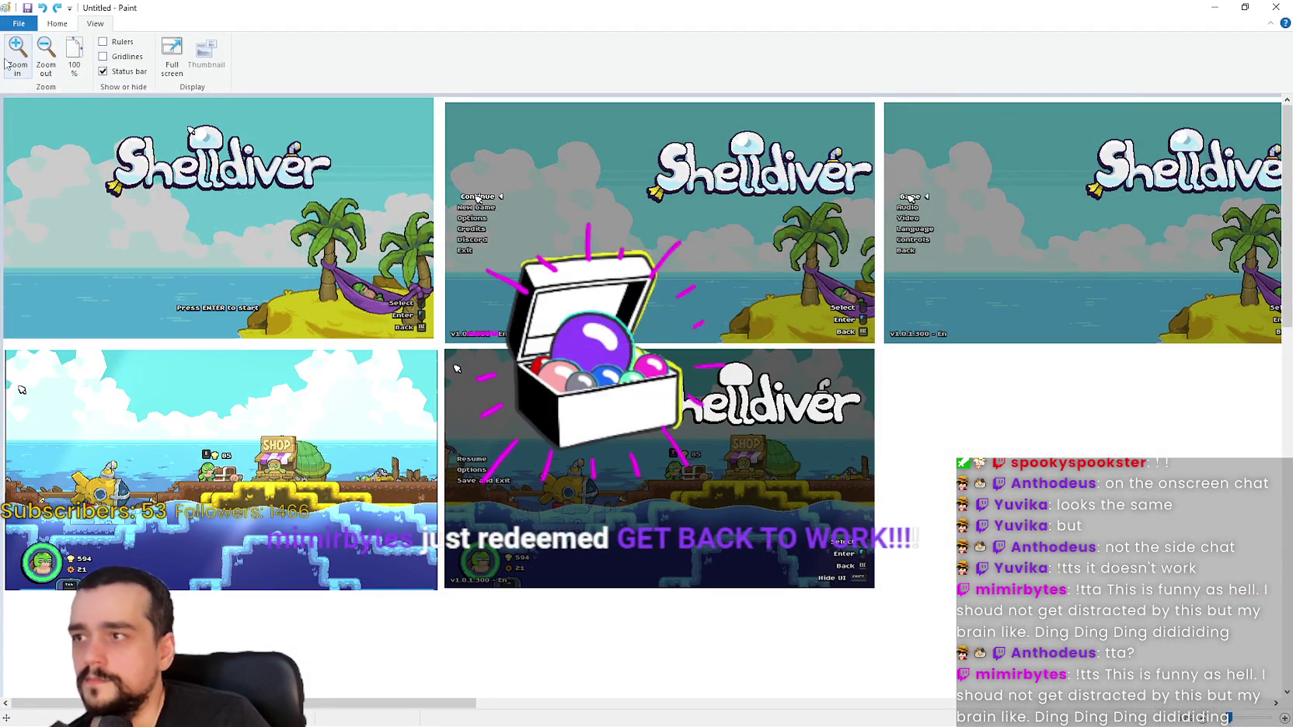
# Select the dark chat snippet in Paint and view its two exclamation marks at 800%
pyautogui.click(7, 62)
pyautogui.click(7, 62)
pyautogui.click(7, 62)
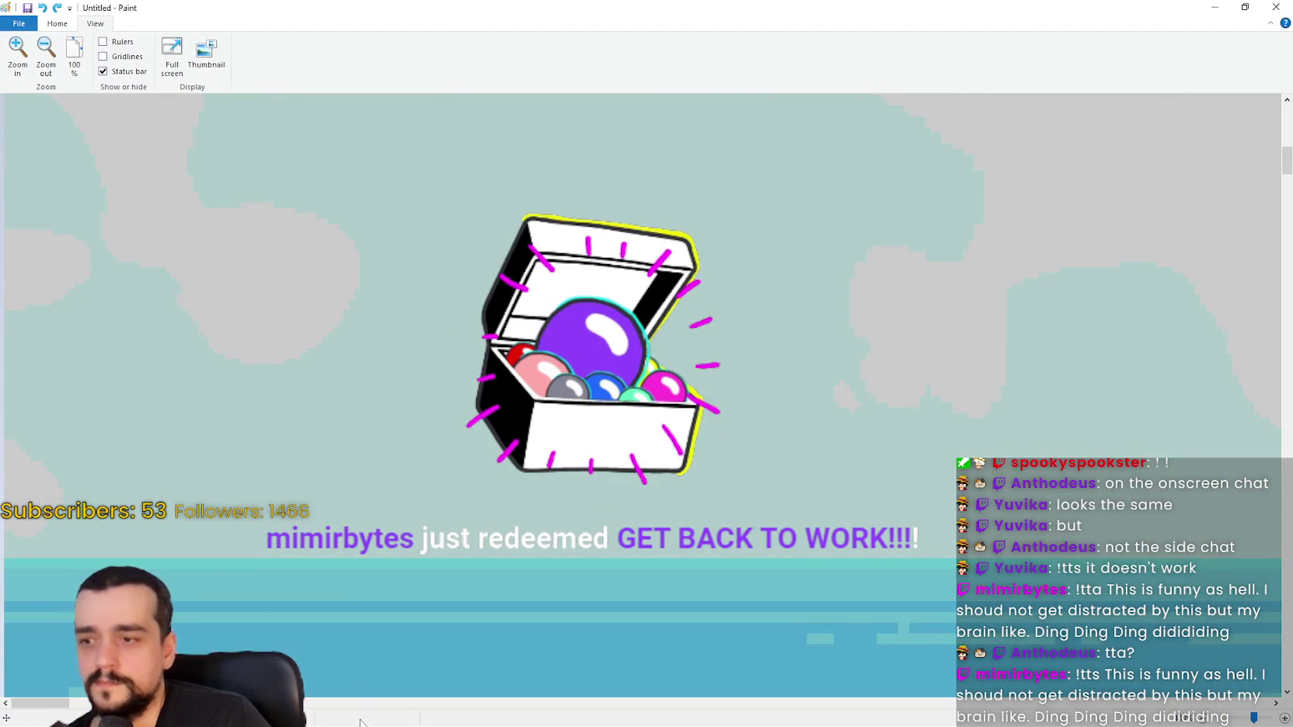
pyautogui.moveTo(38, 702)
pyautogui.mouseDown()
pyautogui.moveTo(699, 703)
pyautogui.moveTo(617, 703)
pyautogui.mouseUp()
pyautogui.scroll(-5, 620, 619)
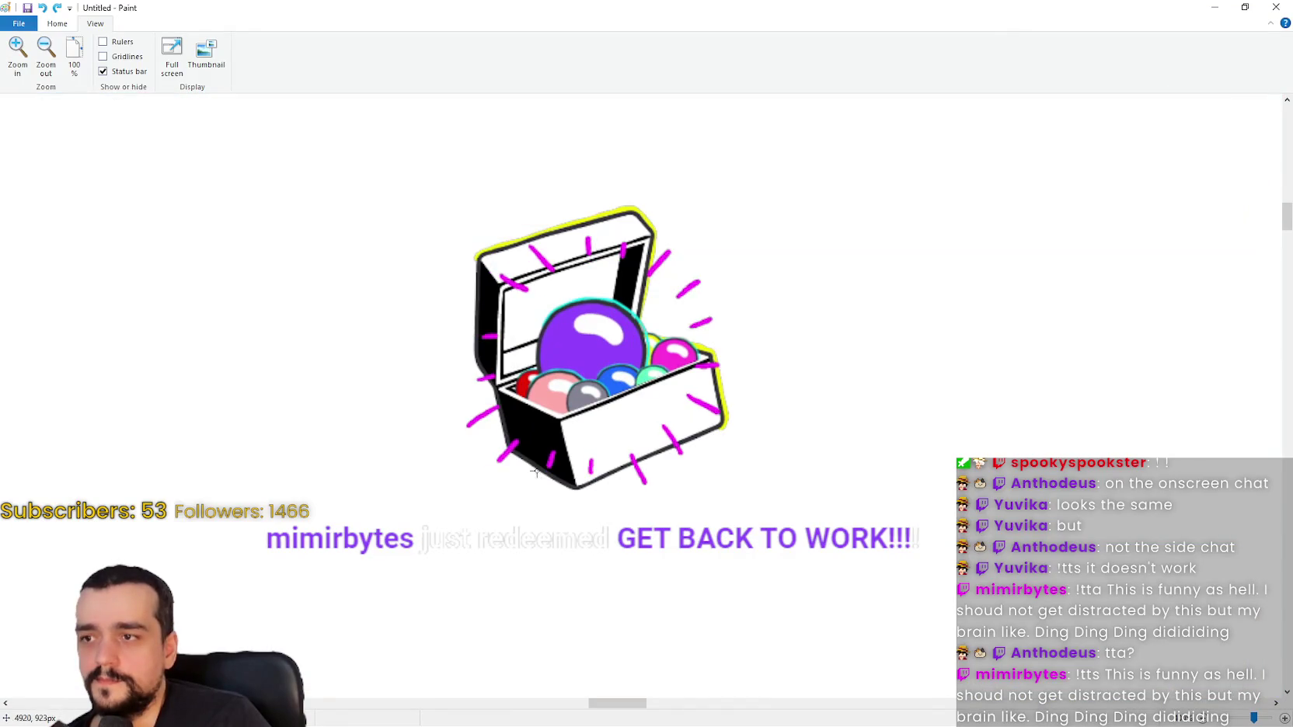
pyautogui.moveTo(104, 145); pyautogui.dragTo(666, 277)
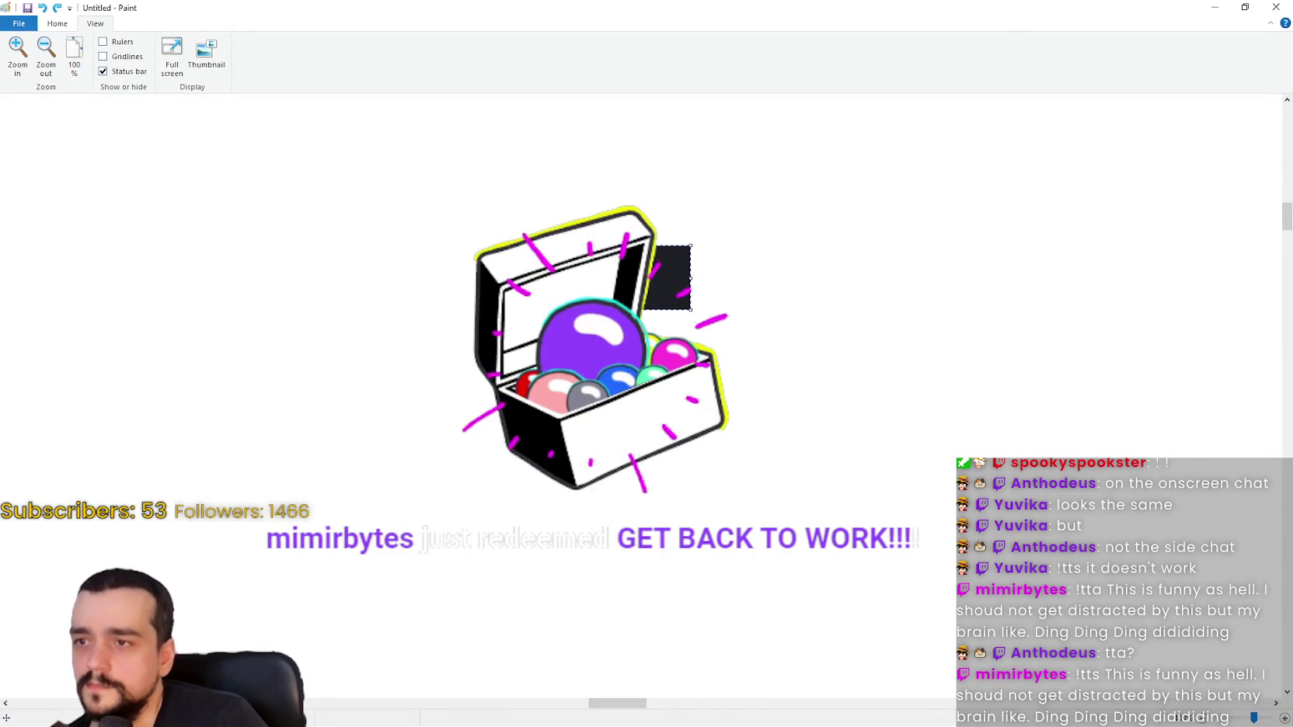
pyautogui.click(17, 48)
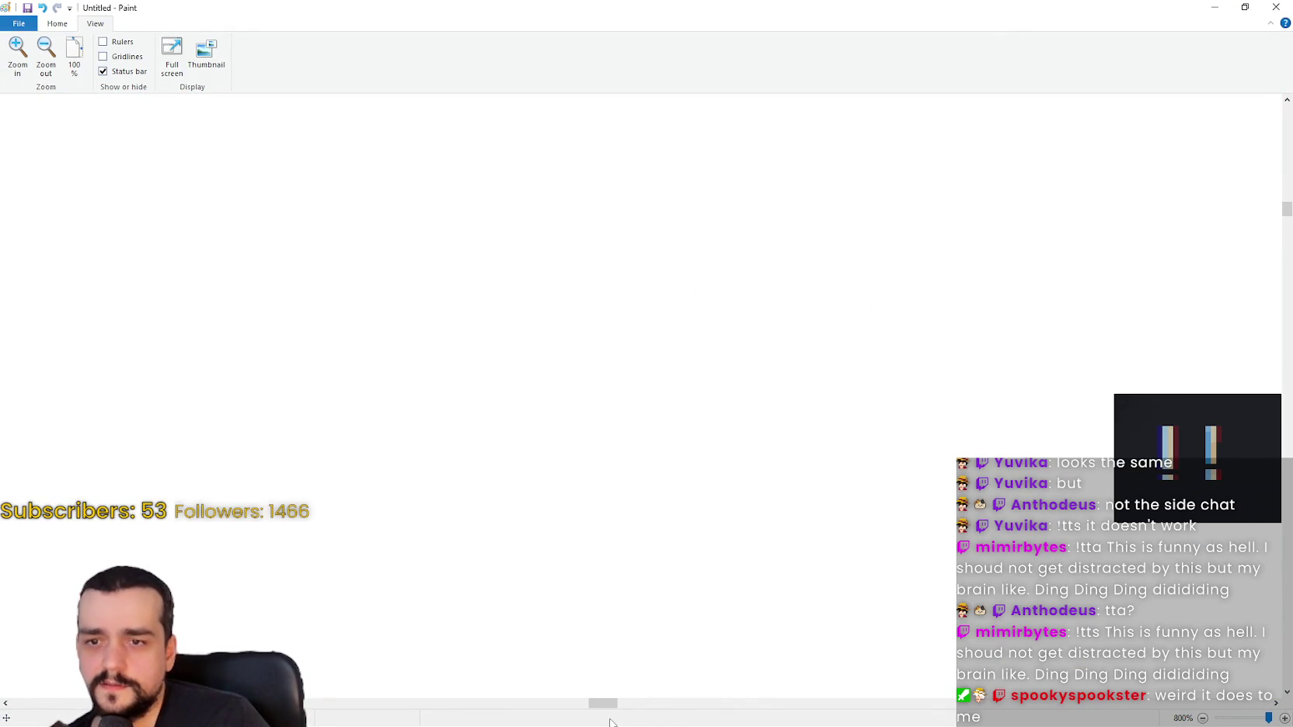
pyautogui.moveTo(602, 703); pyautogui.dragTo(619, 705)
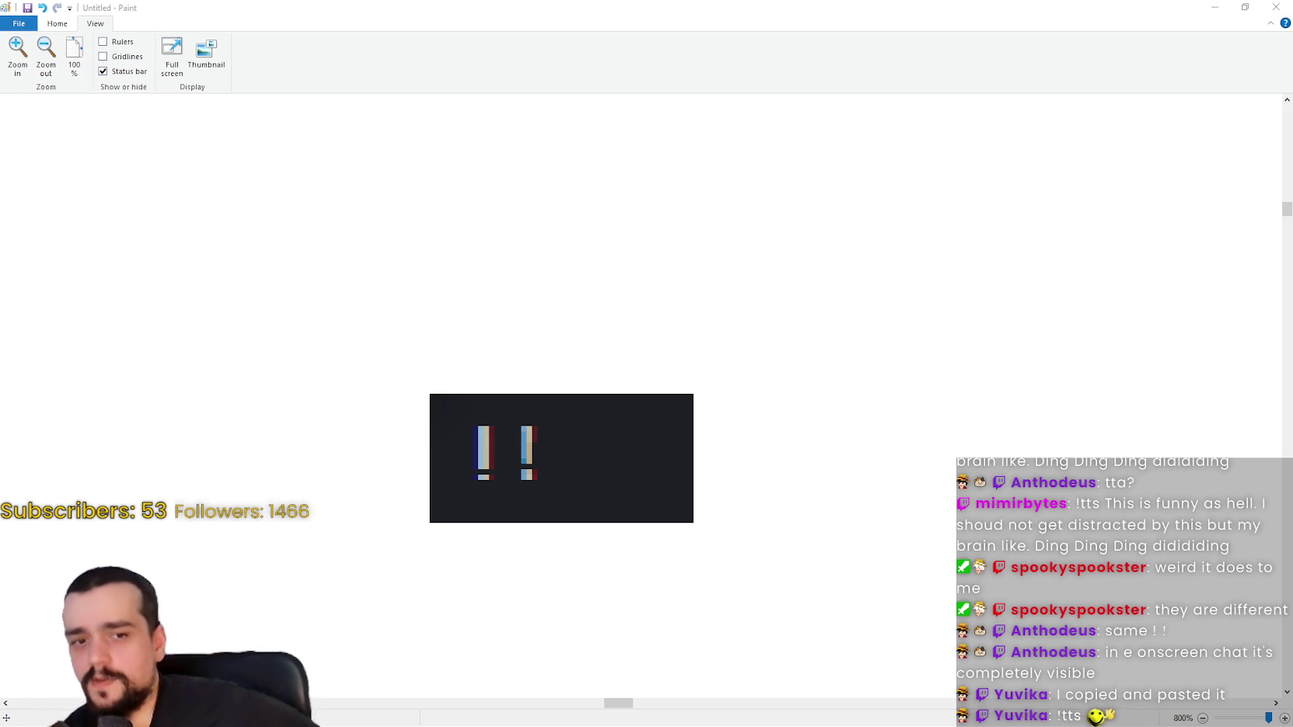
pyautogui.scroll(-3, 496, 508)
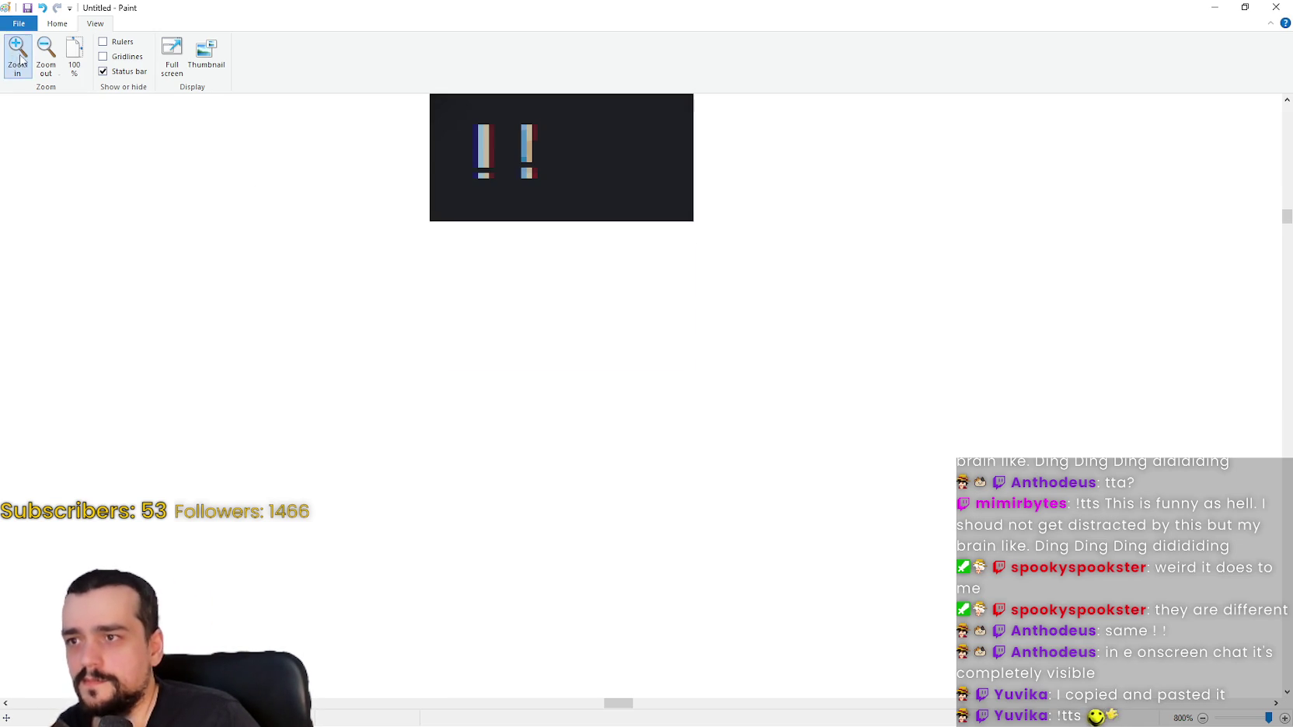
pyautogui.scroll(2, 452, 210)
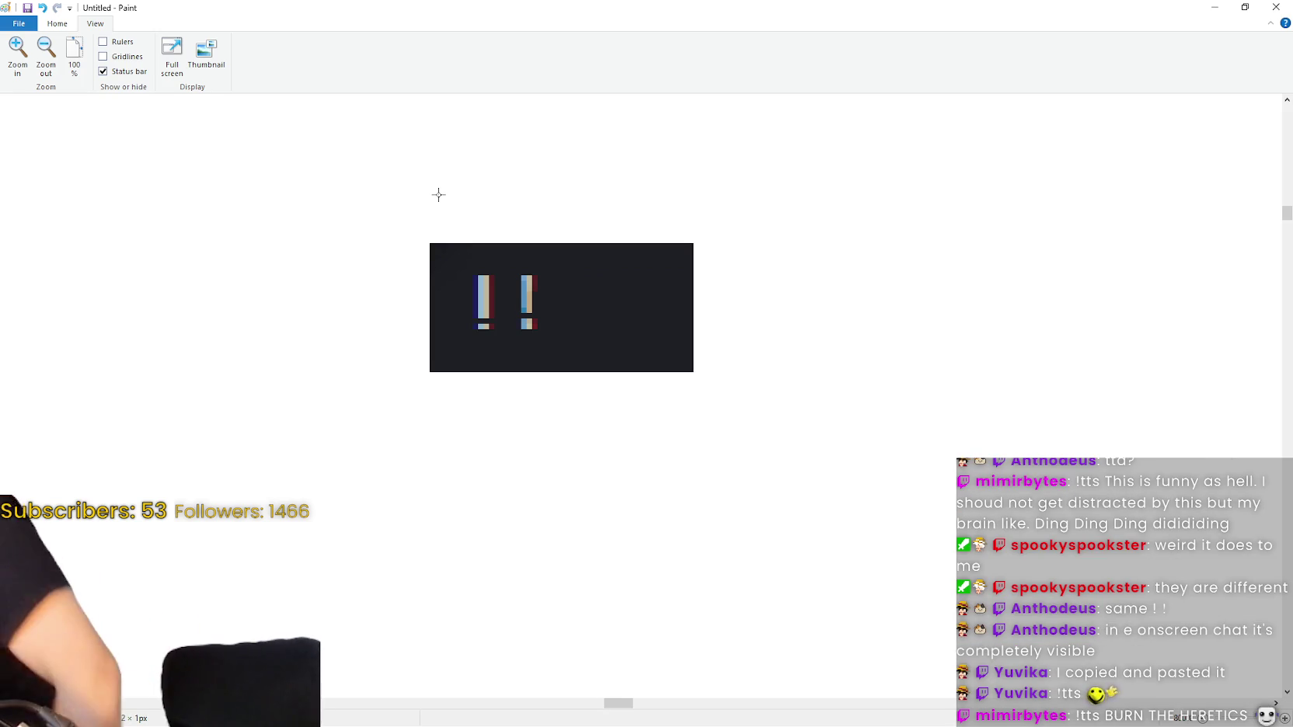
pyautogui.click(438, 195)
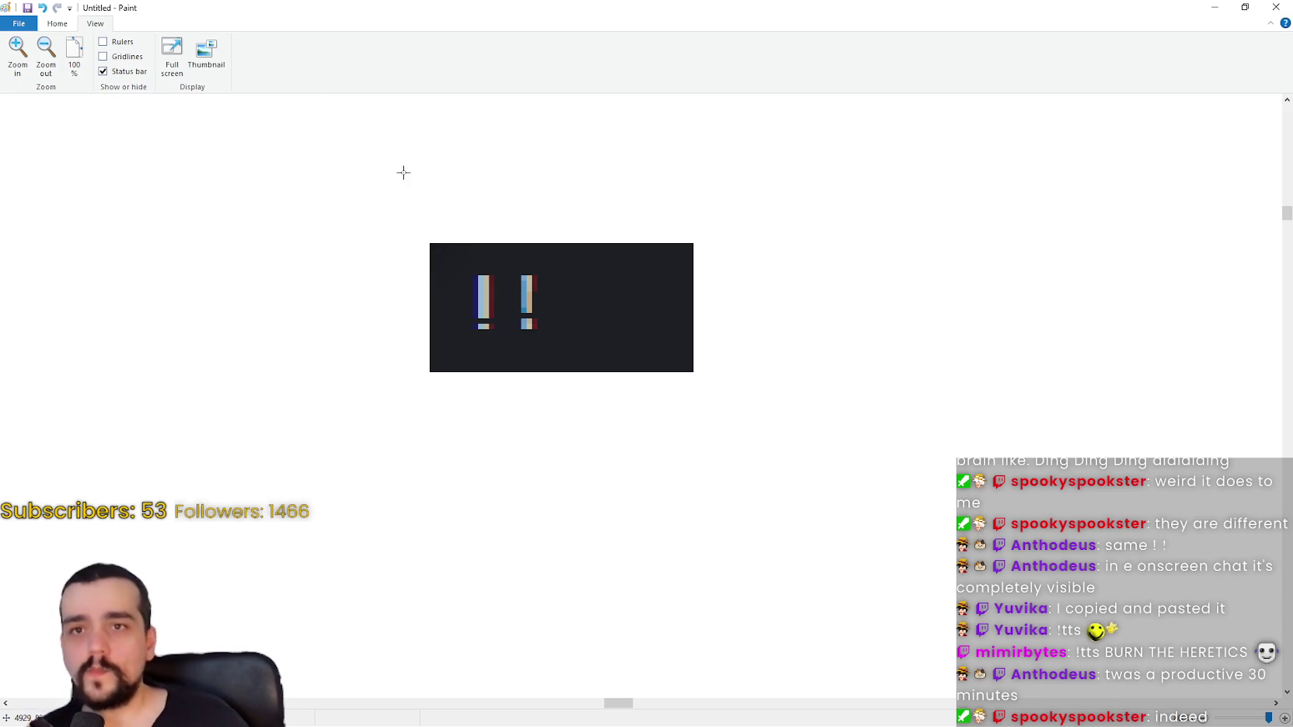
# Bring Godot forward, zoom onto the title, and duplicate TitleLabel into TitleLabel2
pyautogui.click(1214, 8)
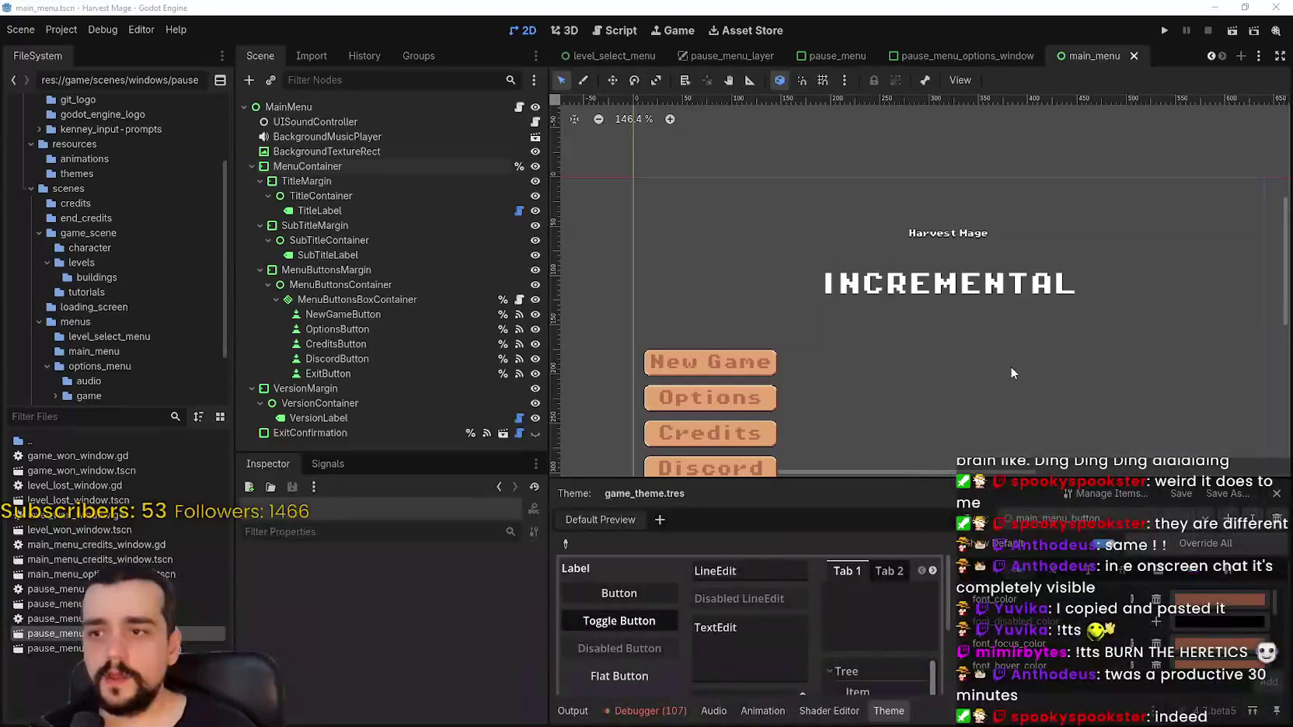
pyautogui.scroll(4, 889, 216)
pyautogui.scroll(12, 840, 267)
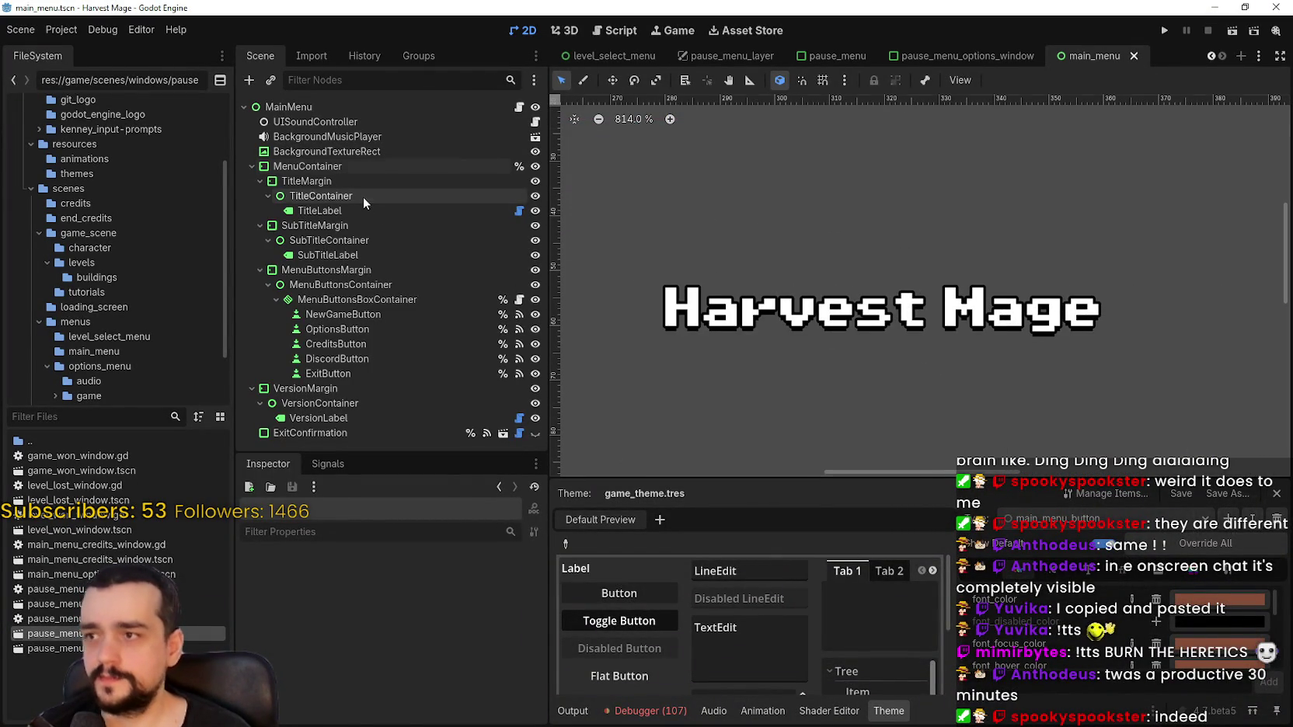
pyautogui.click(329, 210)
pyautogui.hotkey('ctrl', 'd')
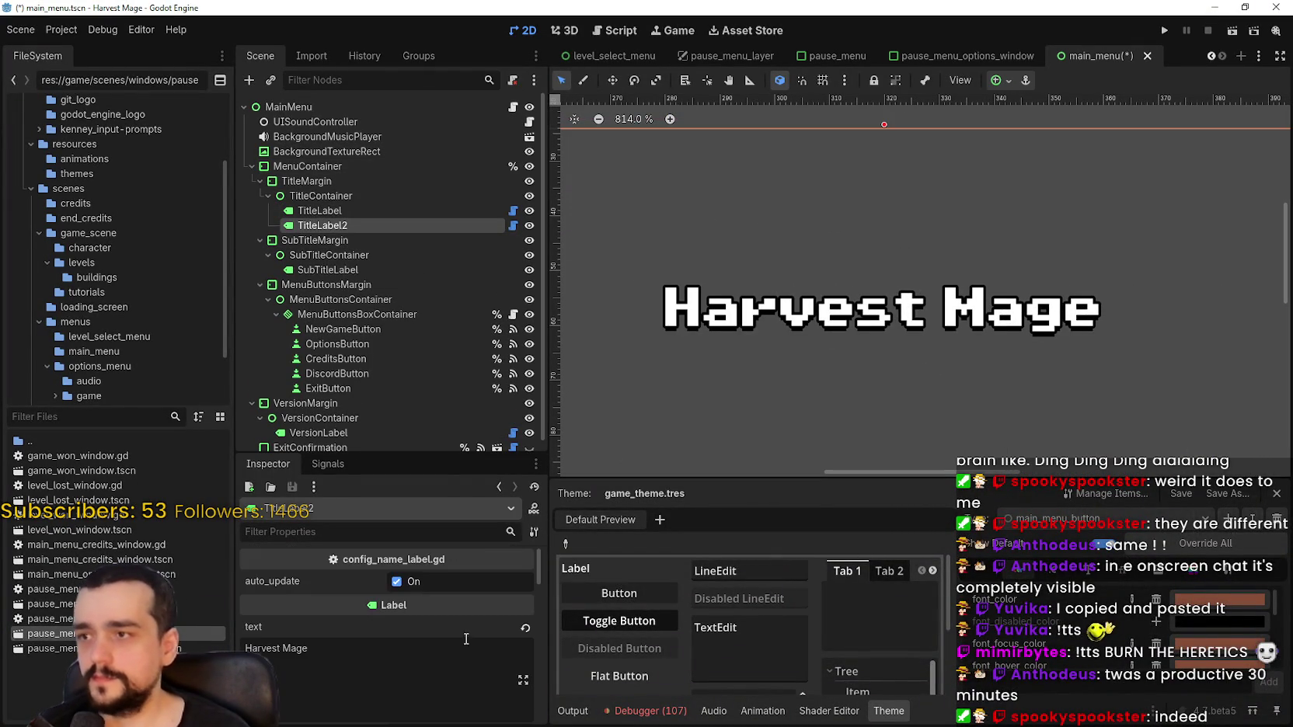
# Scroll TitleLabel2's Inspector down and expand its Theme properties
pyautogui.scroll(-8, 426, 653)
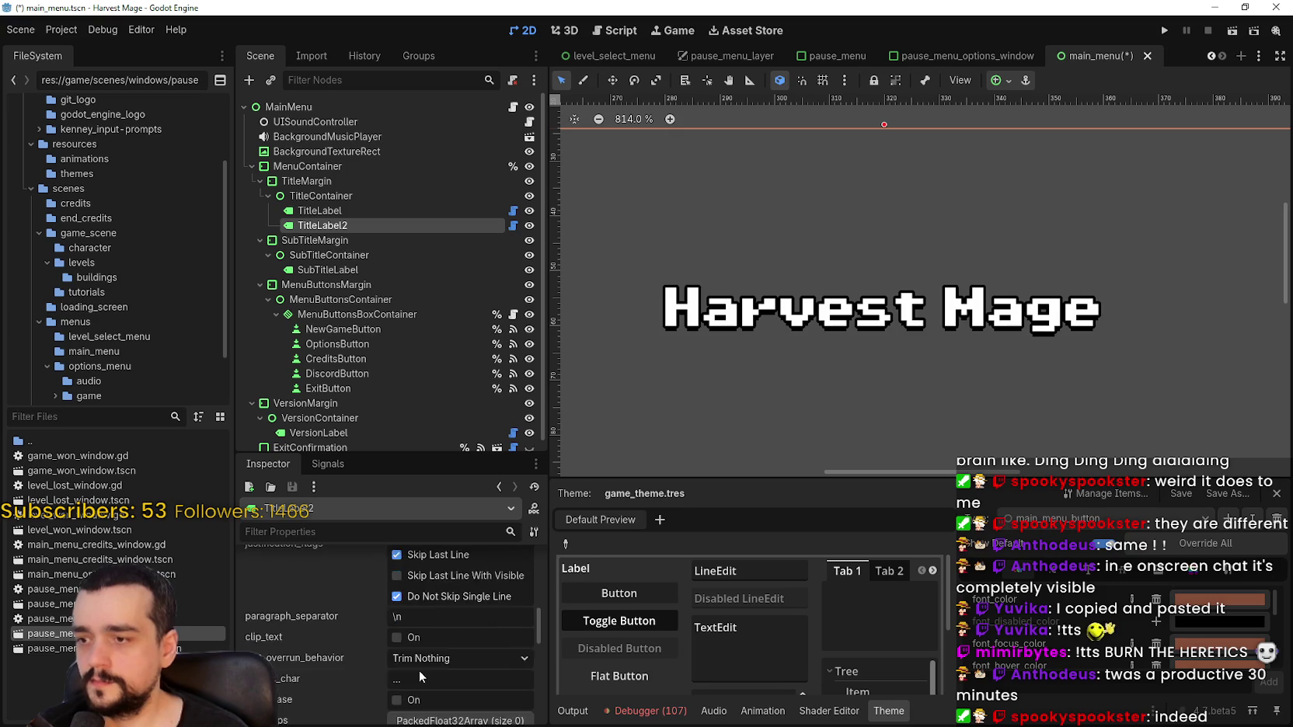
pyautogui.scroll(-5, 420, 669)
pyautogui.scroll(-1, 408, 638)
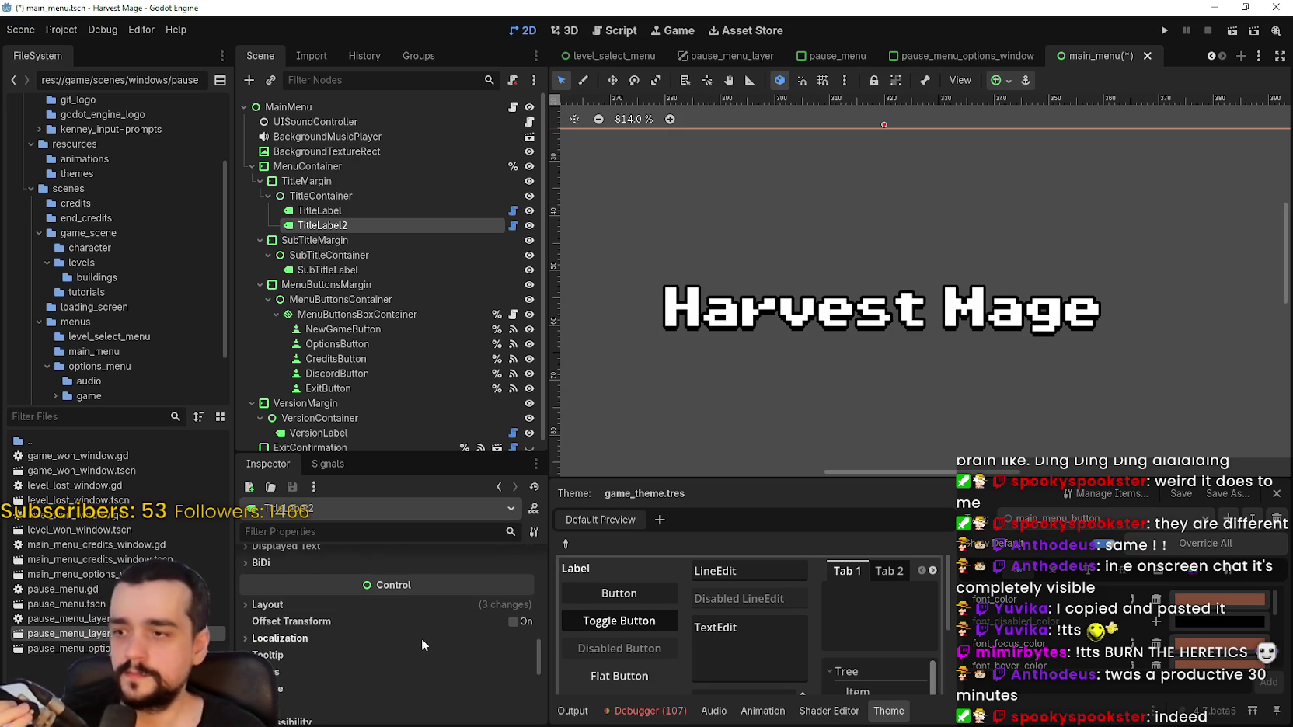
pyautogui.scroll(-3, 420, 636)
pyautogui.click(341, 589)
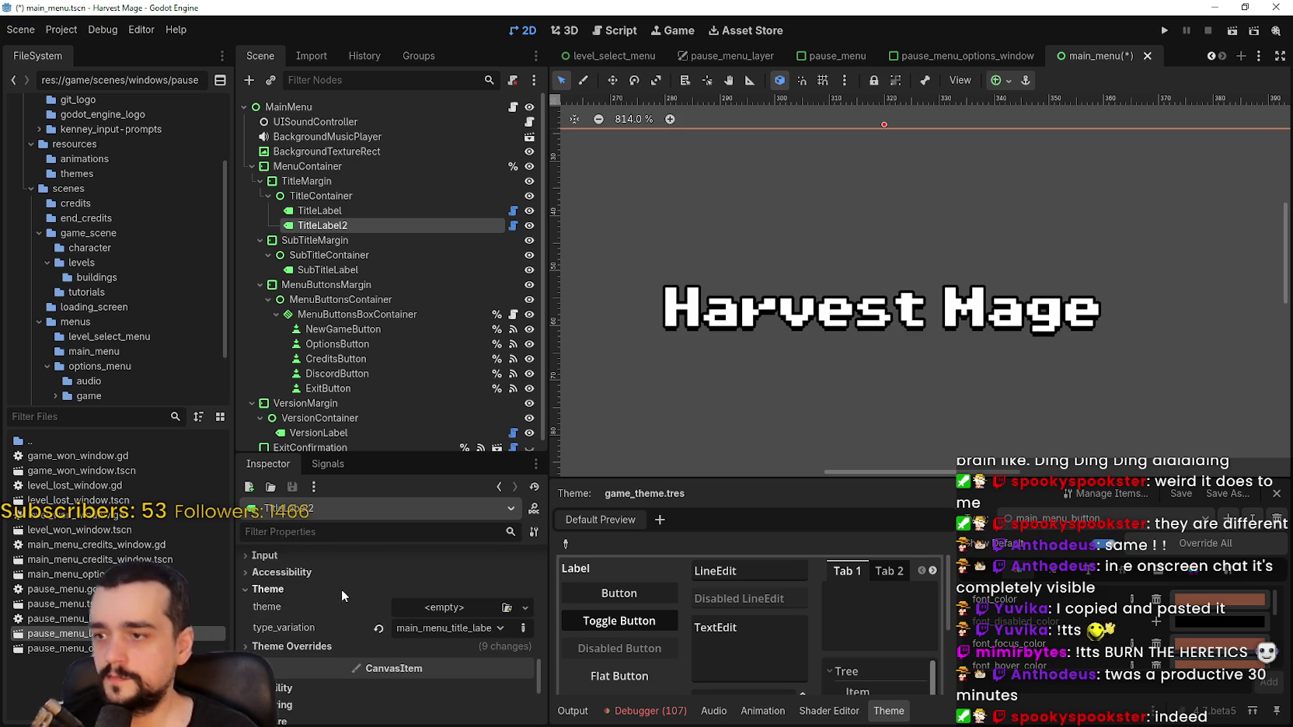
# Revert TitleLabel2's shadow and outline colour overrides, set font_color to black, and save
pyautogui.click(326, 645)
pyautogui.scroll(-2, 334, 633)
pyautogui.click(316, 601)
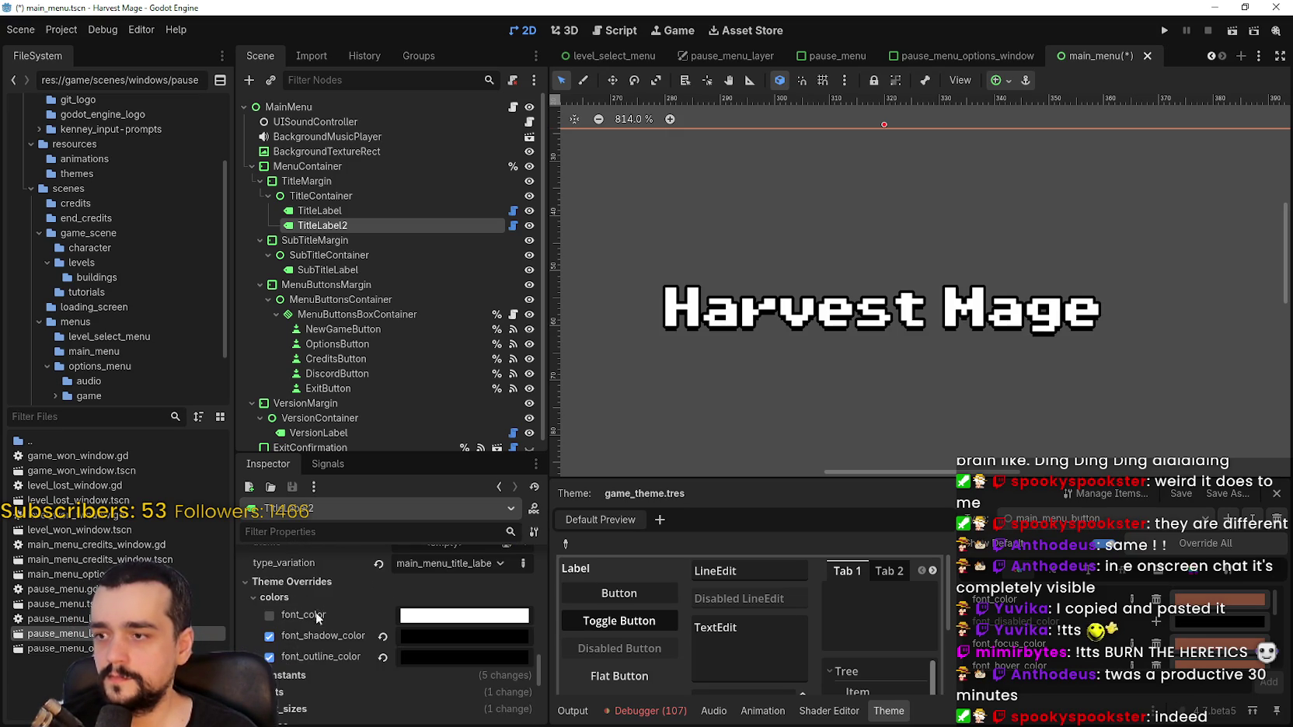
pyautogui.scroll(-1, 318, 606)
pyautogui.click(382, 613)
pyautogui.click(382, 634)
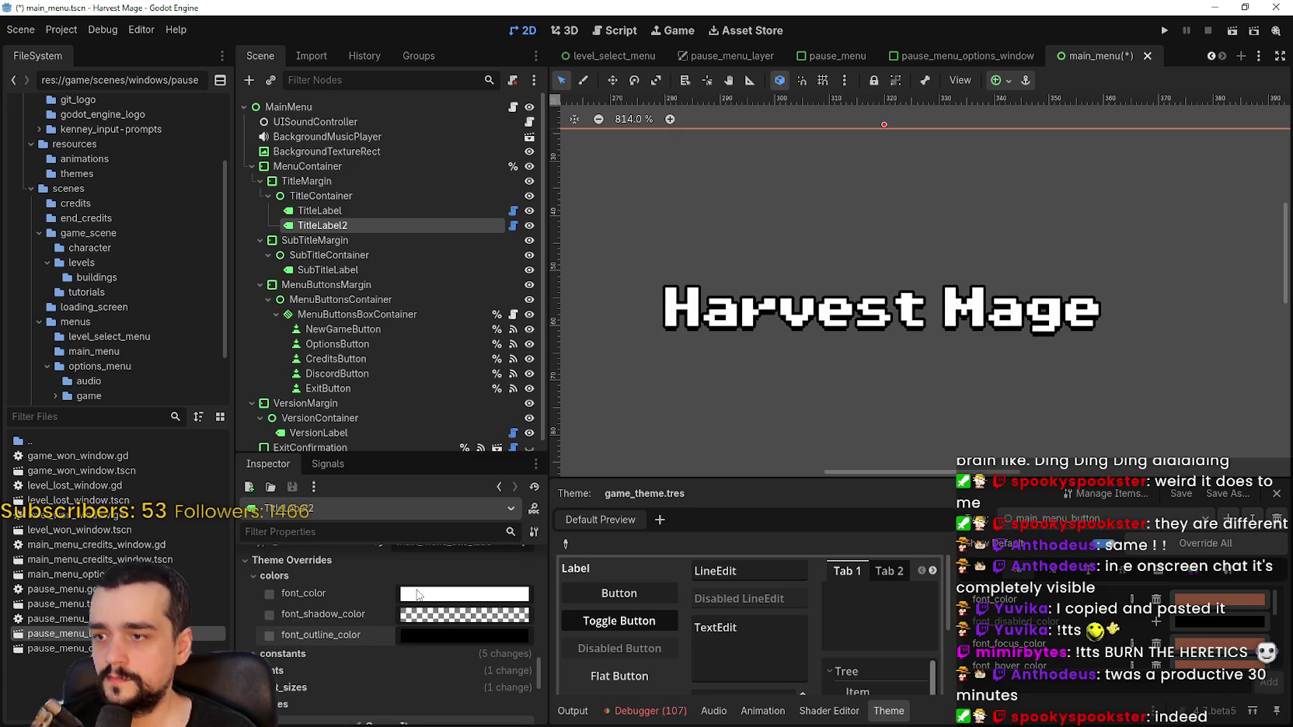
pyautogui.click(418, 595)
pyautogui.click(553, 307)
pyautogui.moveTo(549, 335); pyautogui.dragTo(553, 381)
pyautogui.click(923, 290)
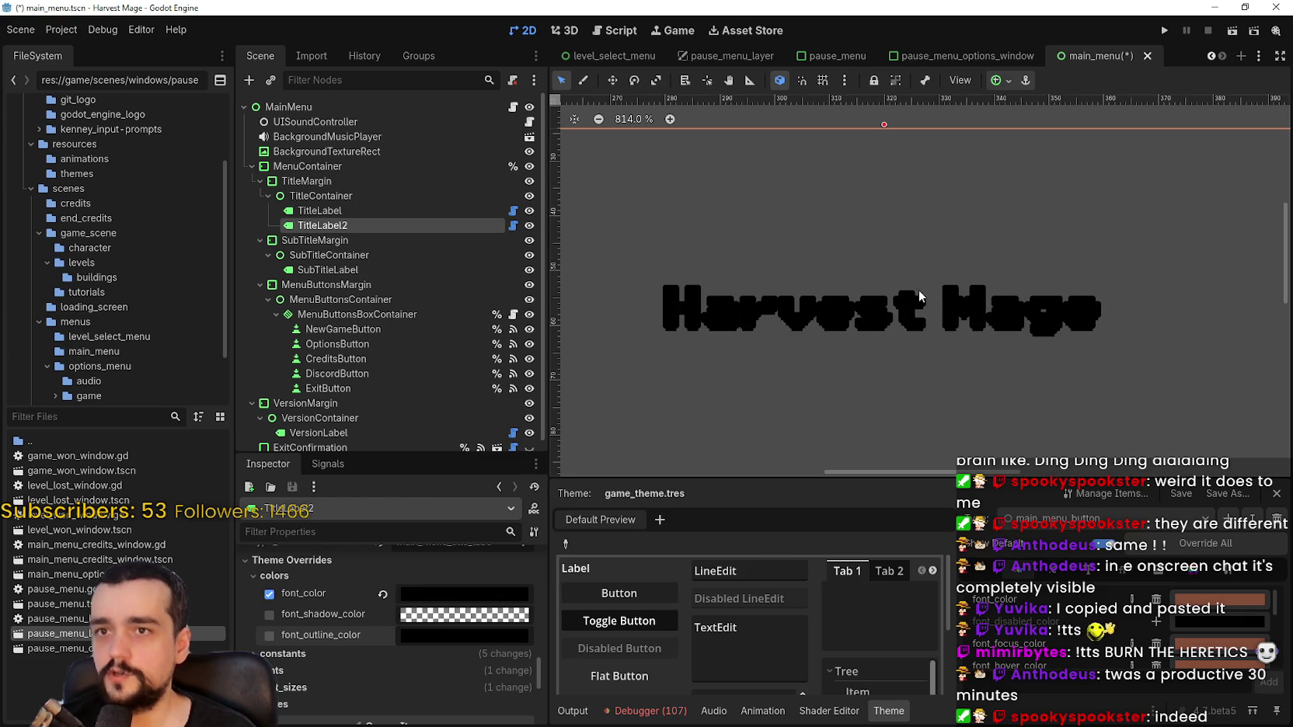
pyautogui.hotkey('ctrl', 's')
# Revert TitleLabel2's spacing, shadow offset and outline size constants, save, and move it above TitleLabel
pyautogui.scroll(3, 810, 296)
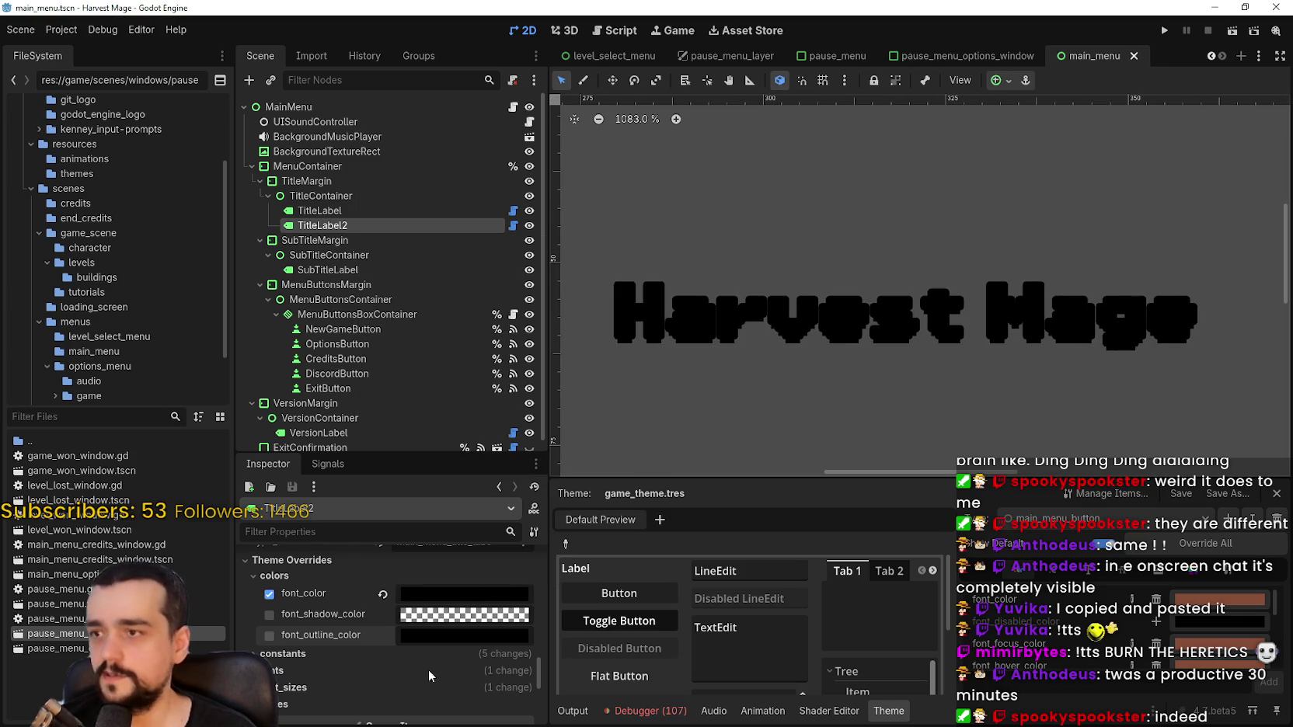
pyautogui.scroll(-1, 311, 619)
pyautogui.click(287, 632)
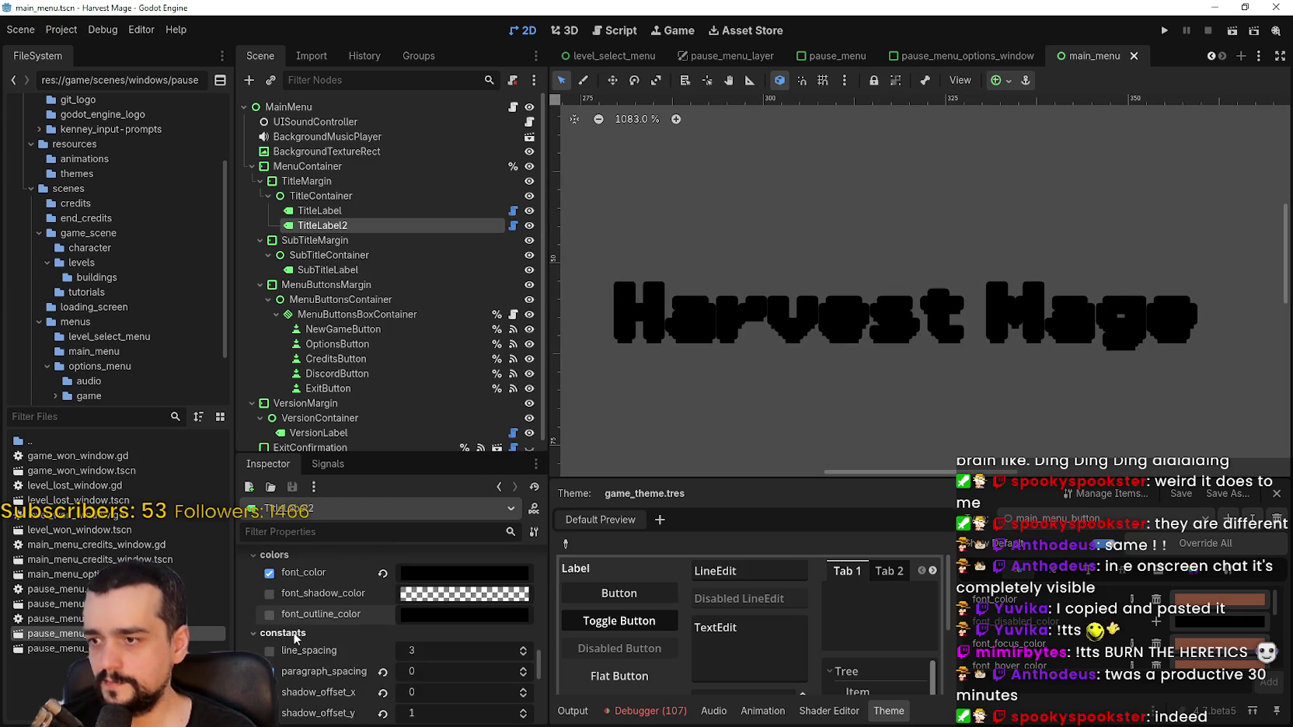
pyautogui.scroll(-3, 399, 656)
pyautogui.click(382, 607)
pyautogui.click(382, 628)
pyautogui.click(384, 649)
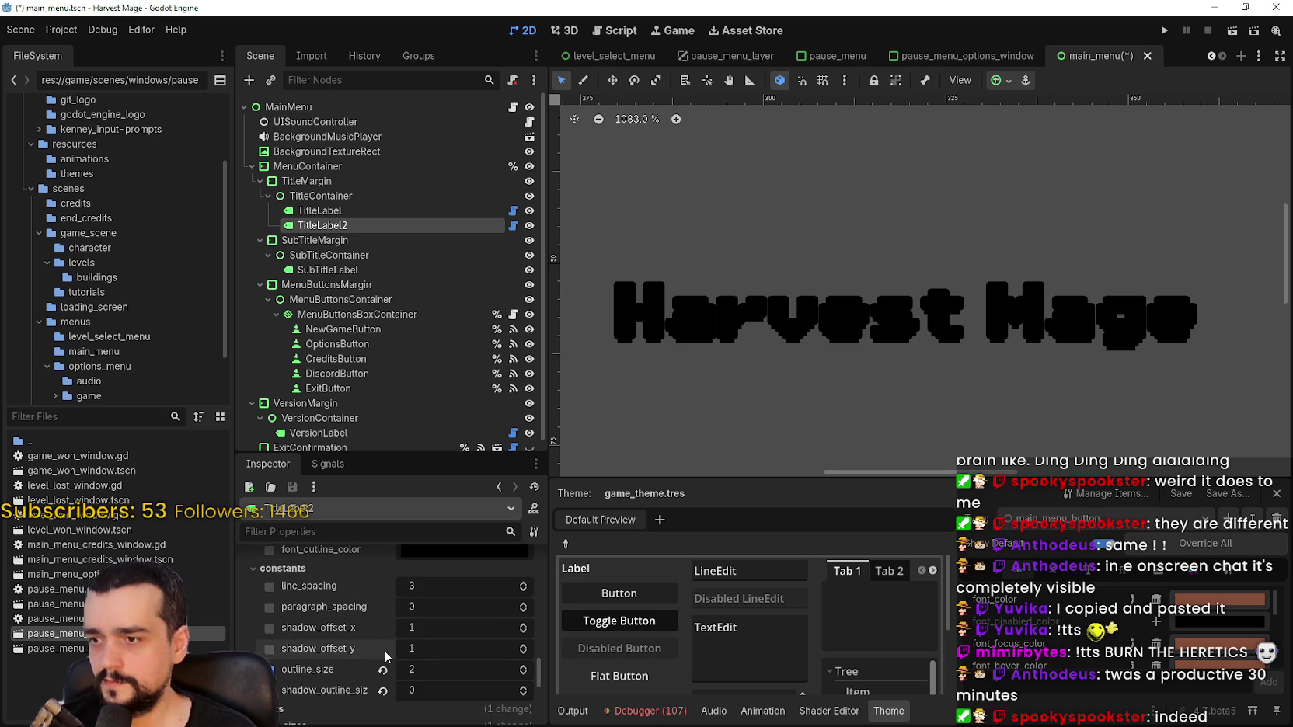
pyautogui.click(382, 669)
pyautogui.click(383, 691)
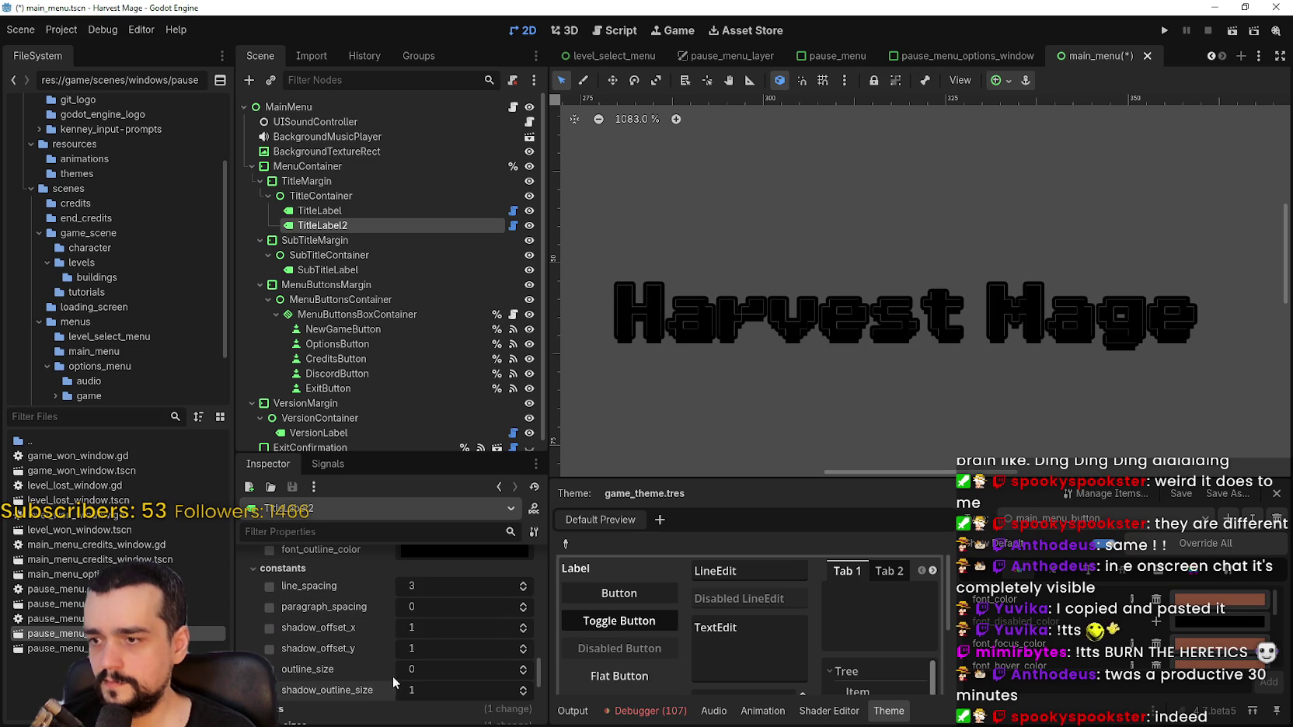
pyautogui.hotkey('ctrl', 's')
pyautogui.moveTo(342, 225); pyautogui.dragTo(347, 202)
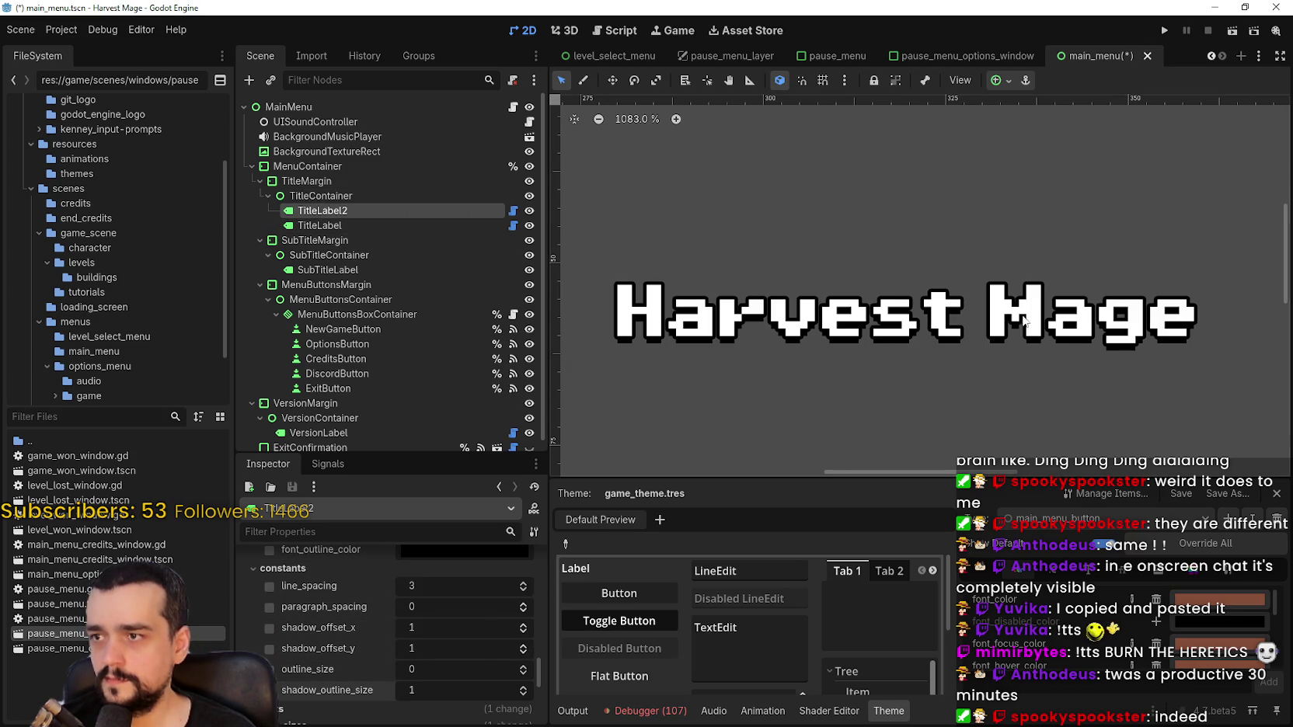
# Set TitleLabel's outline_size override to 0 and save the scene
pyautogui.scroll(2, 823, 351)
pyautogui.scroll(3, 816, 349)
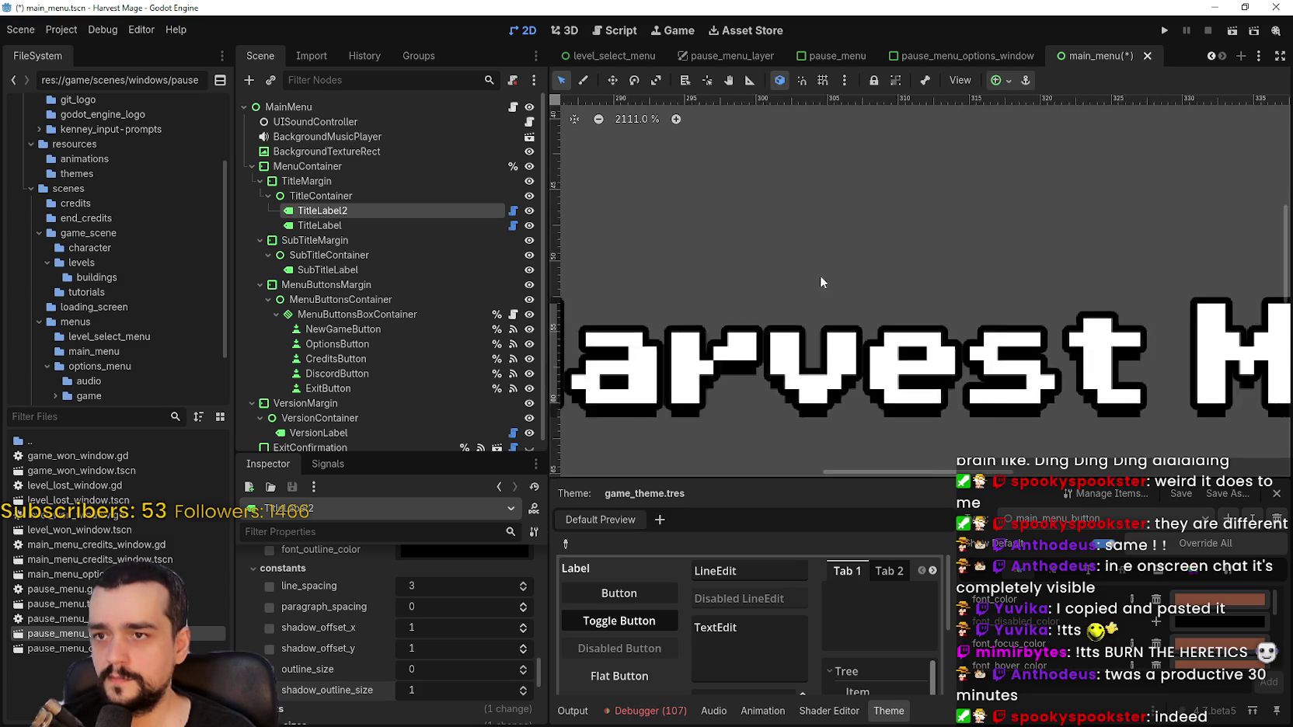
pyautogui.click(366, 224)
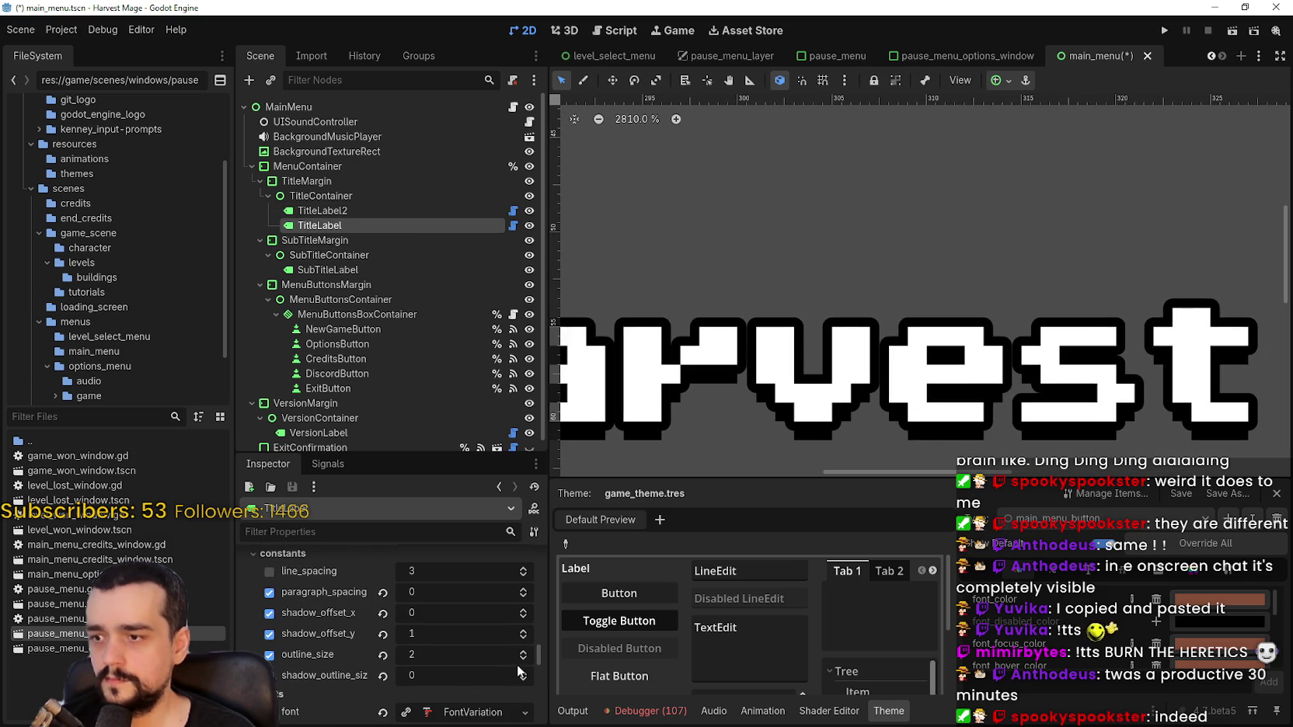
pyautogui.click(522, 658)
pyautogui.click(522, 652)
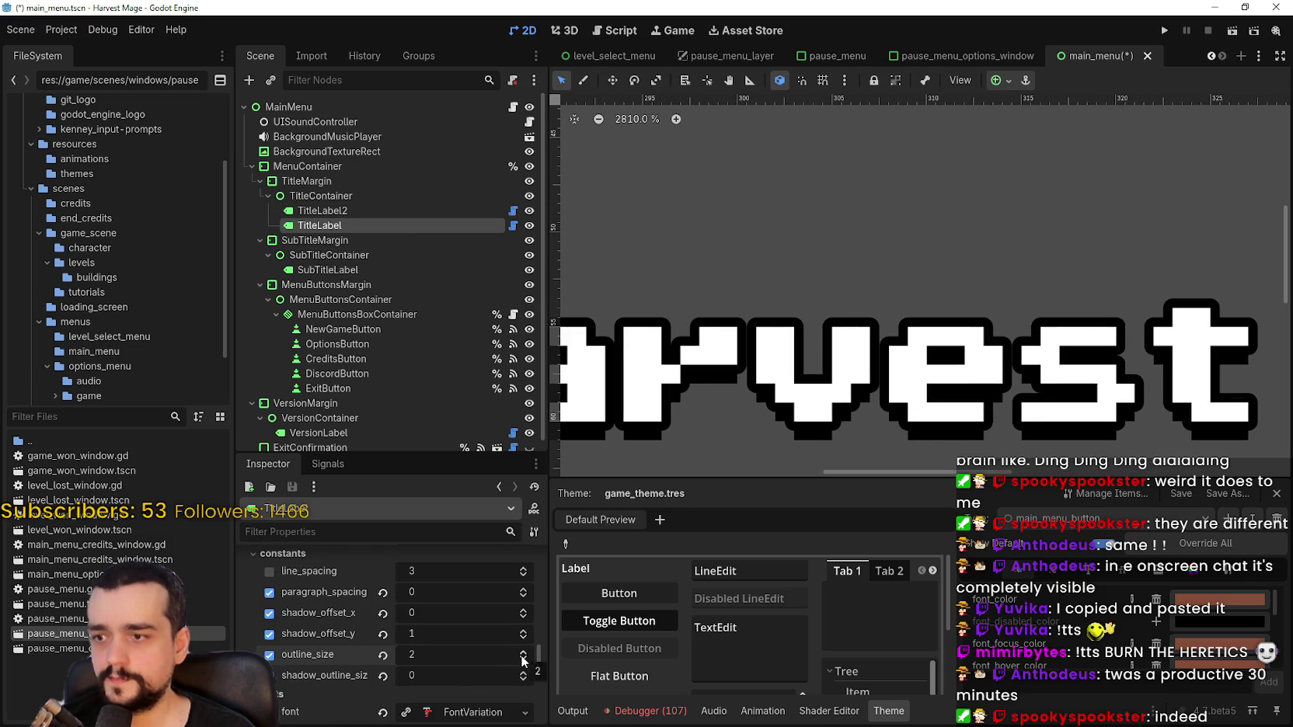
pyautogui.click(522, 660)
pyautogui.click(522, 659)
pyautogui.scroll(-4, 722, 385)
pyautogui.hotkey('ctrl', 's')
# Select TitleLabel2 and nudge it up two pixels with the arrow keys
pyautogui.click(448, 213)
pyautogui.scroll(-1, 480, 232)
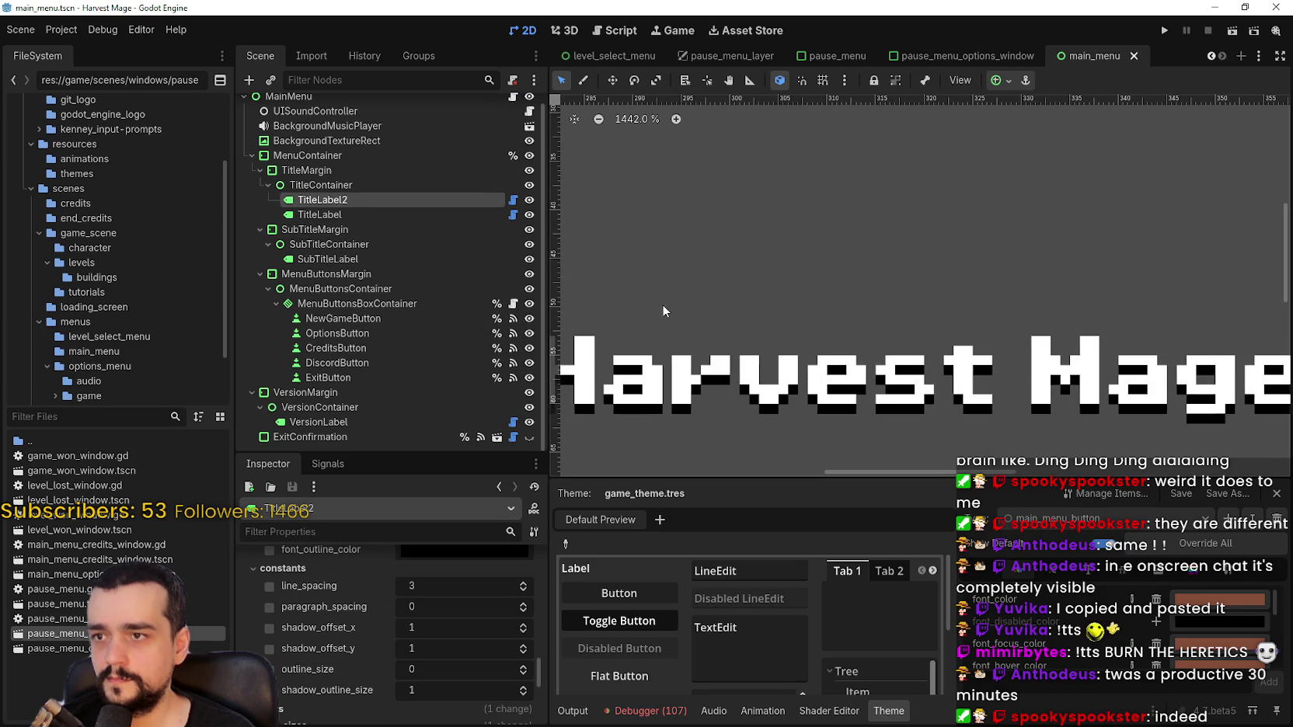
pyautogui.scroll(-2, 661, 303)
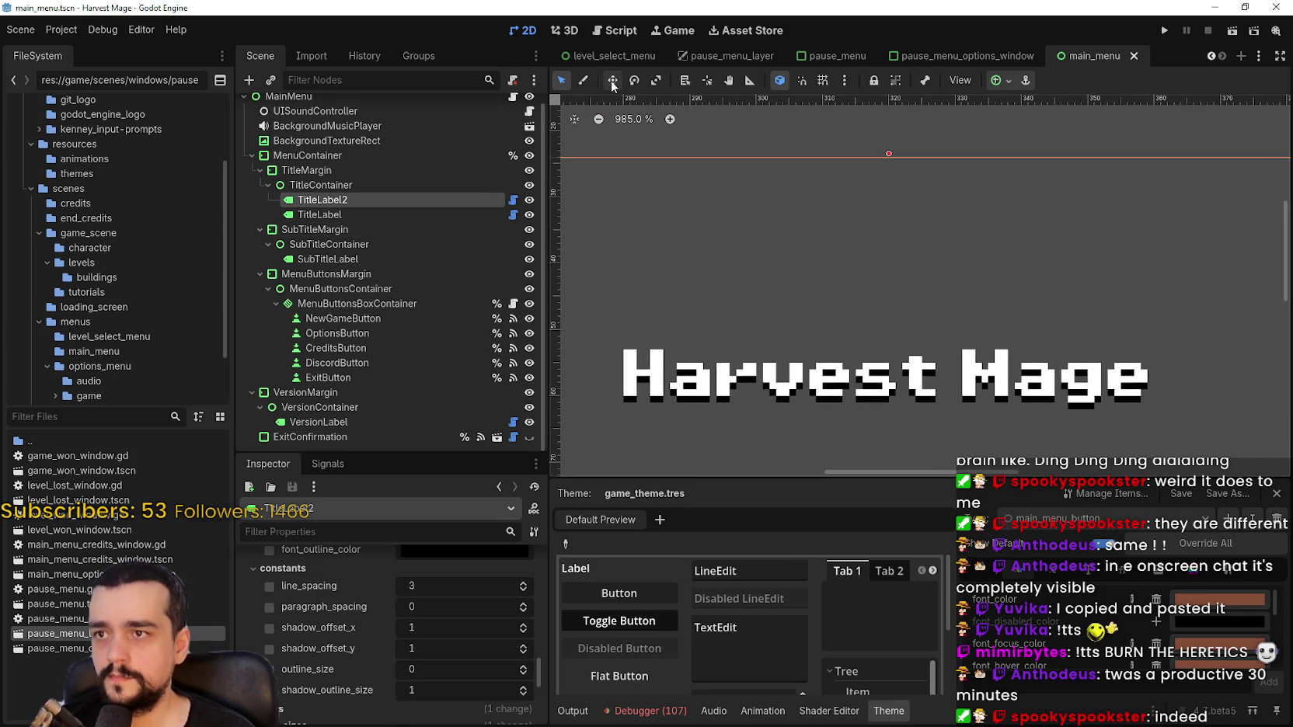
pyautogui.press('Up')
pyautogui.press('Up')
pyautogui.scroll(-1, 892, 426)
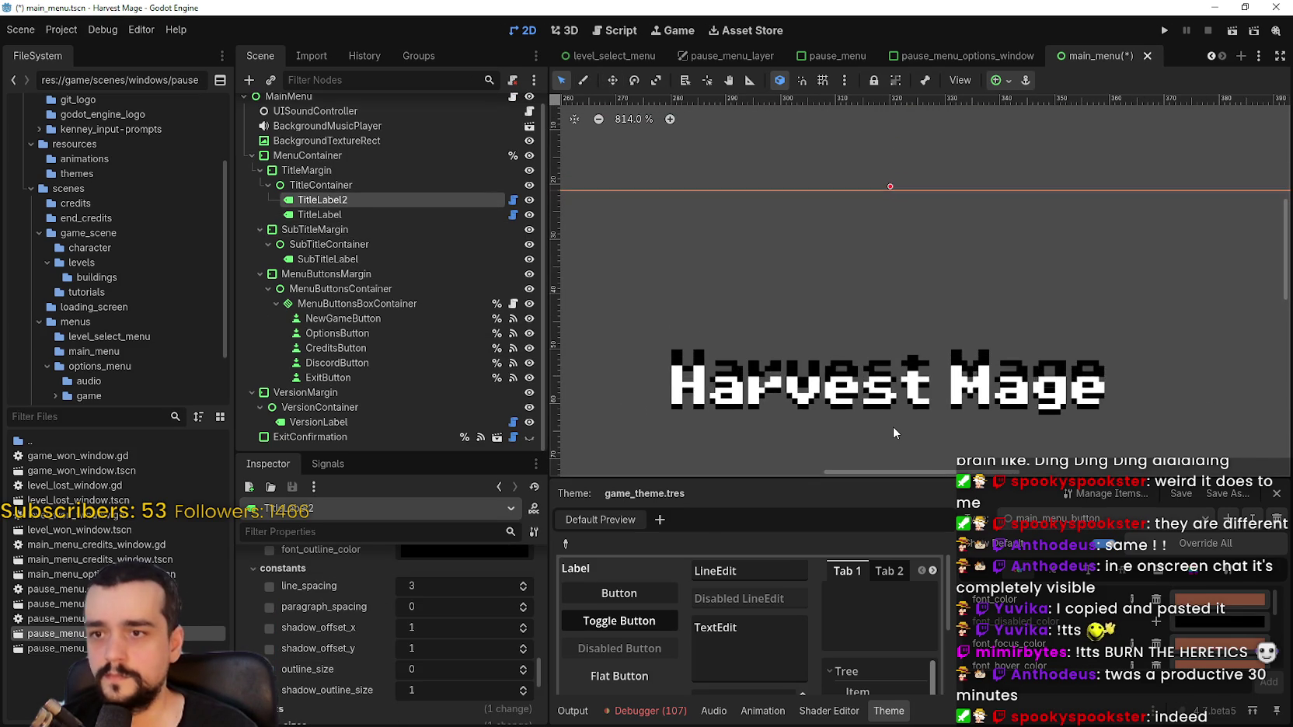
pyautogui.press('Up')
pyautogui.press('Up')
pyautogui.press('Up')
pyautogui.scroll(-2, 434, 668)
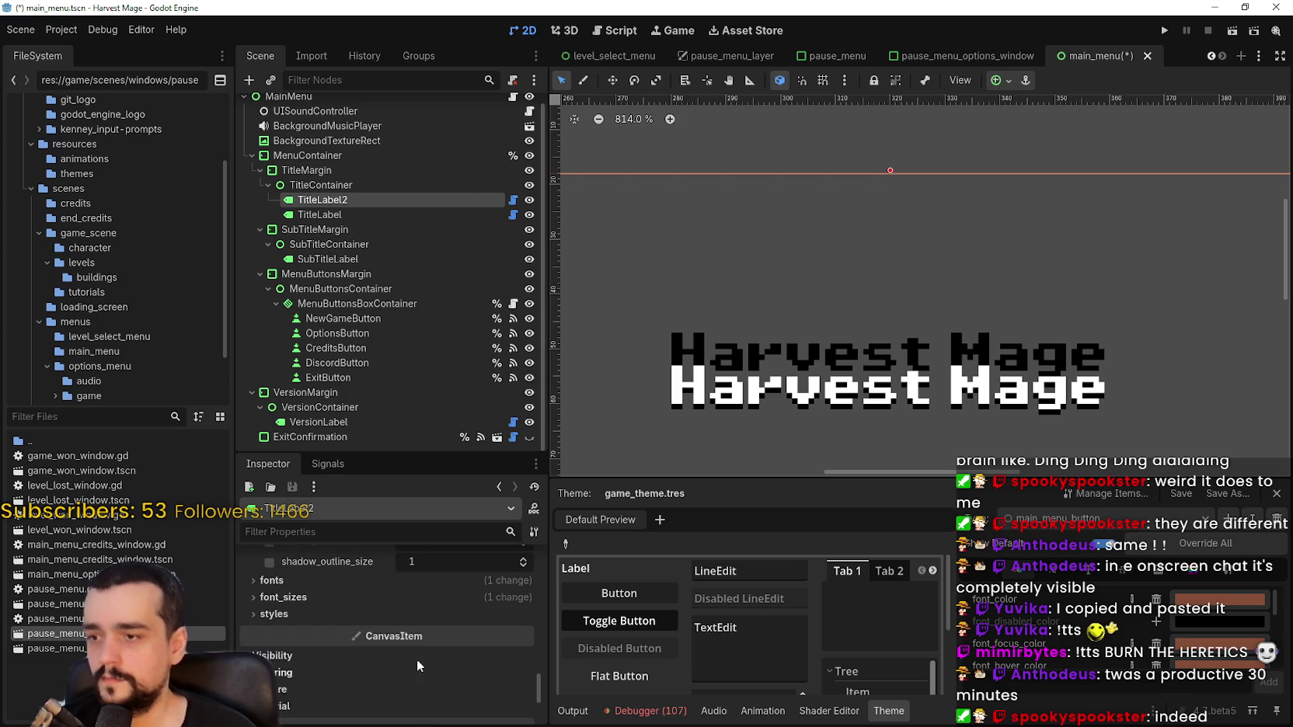
# Raise TitleLabel2's font_size override from 8 to 9 px and nudge it down one pixel
pyautogui.click(381, 623)
pyautogui.click(384, 623)
pyautogui.click(404, 640)
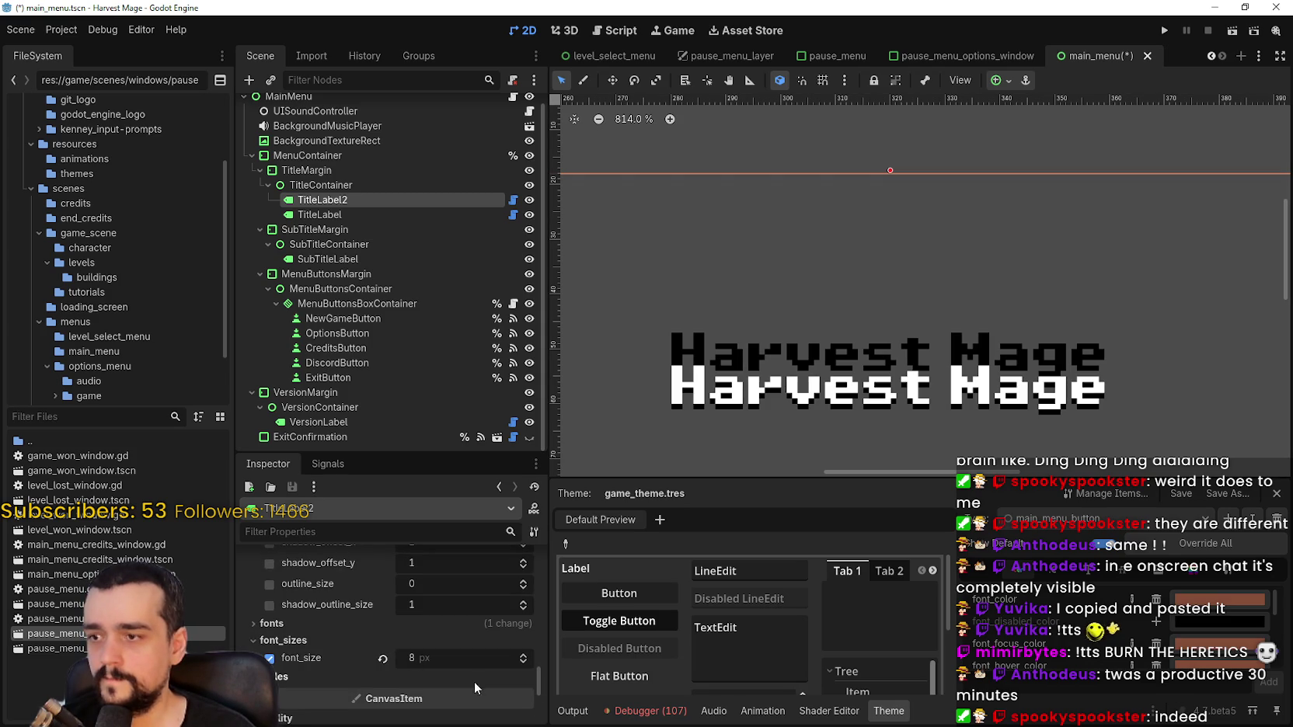
pyautogui.click(523, 655)
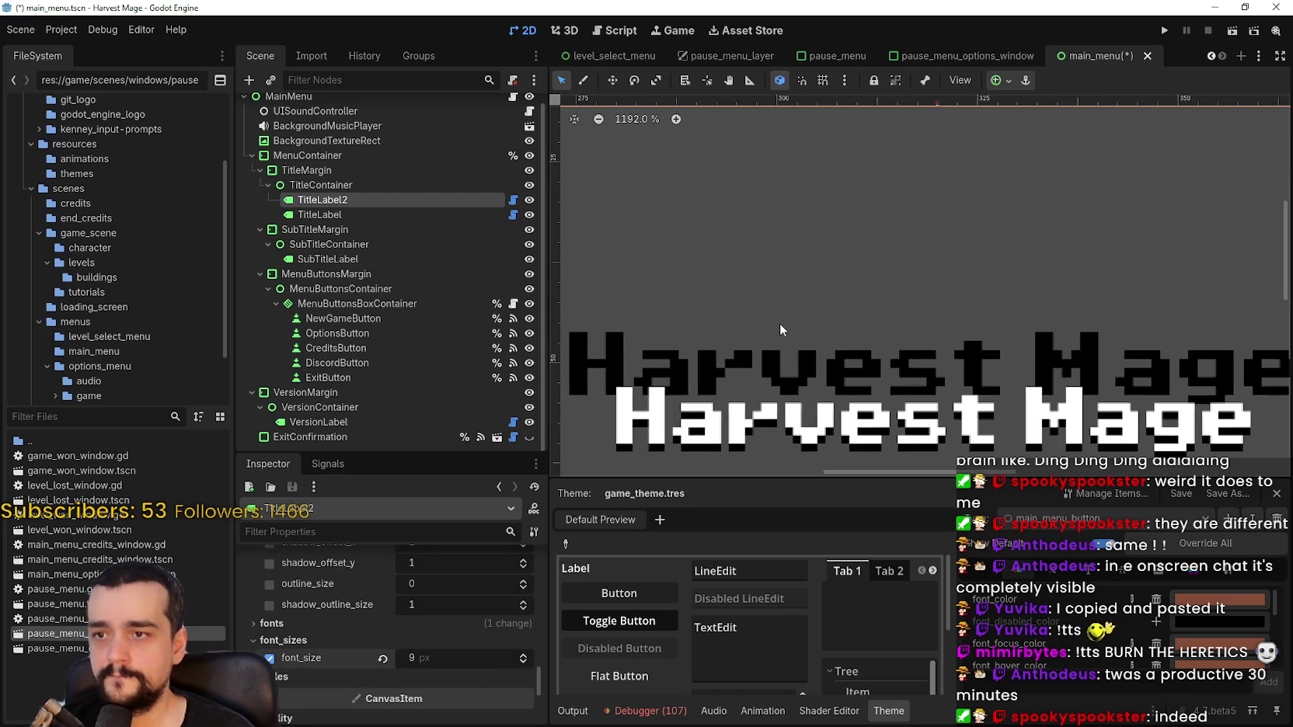
pyautogui.scroll(2, 780, 323)
pyautogui.press('Down')
pyautogui.press('Down')
pyautogui.press('Down')
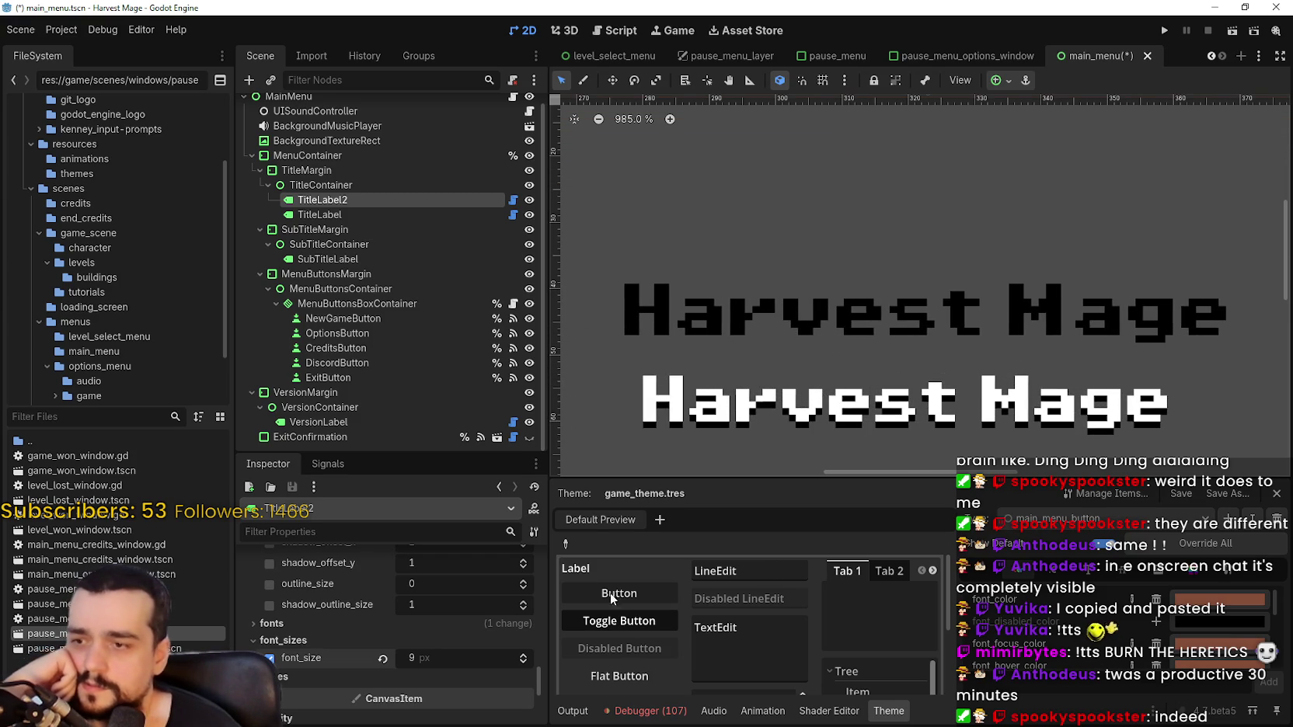
# Expand TitleLabel2's style overrides and look through its Inspector properties
pyautogui.scroll(-5, 435, 637)
pyautogui.scroll(6, 433, 621)
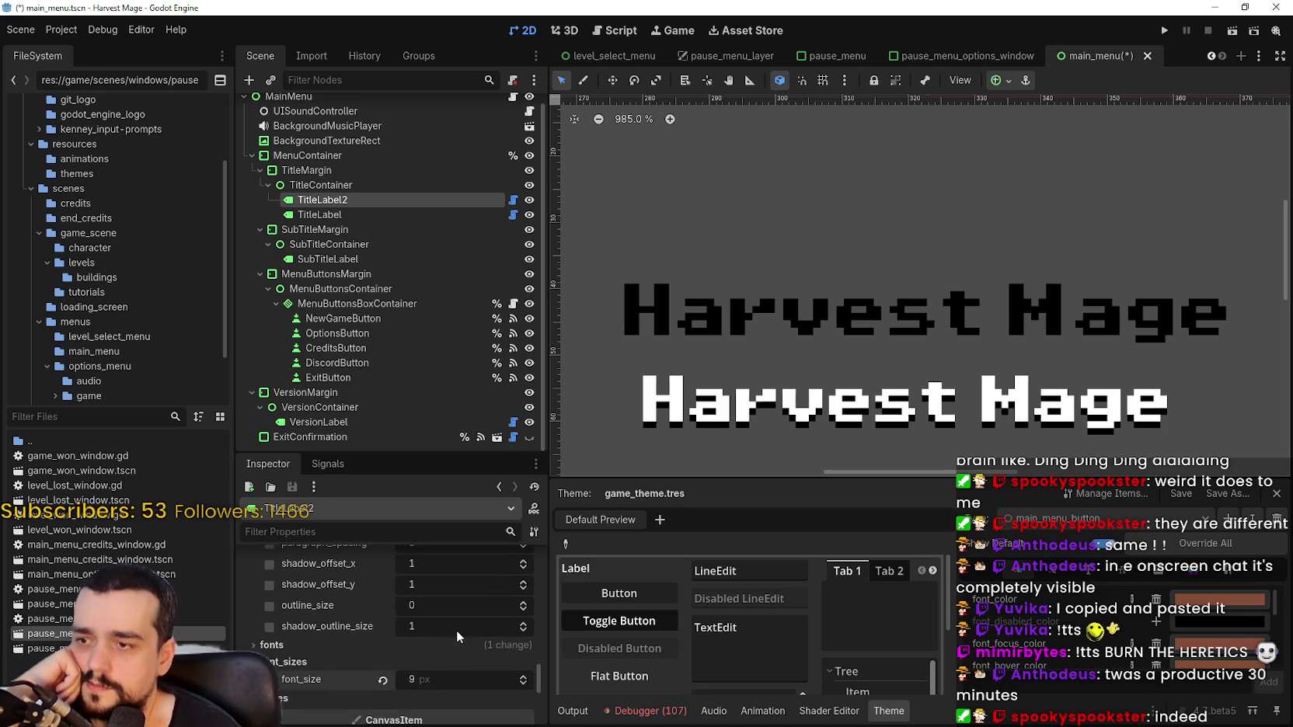
pyautogui.scroll(3, 457, 630)
pyautogui.scroll(-6, 460, 630)
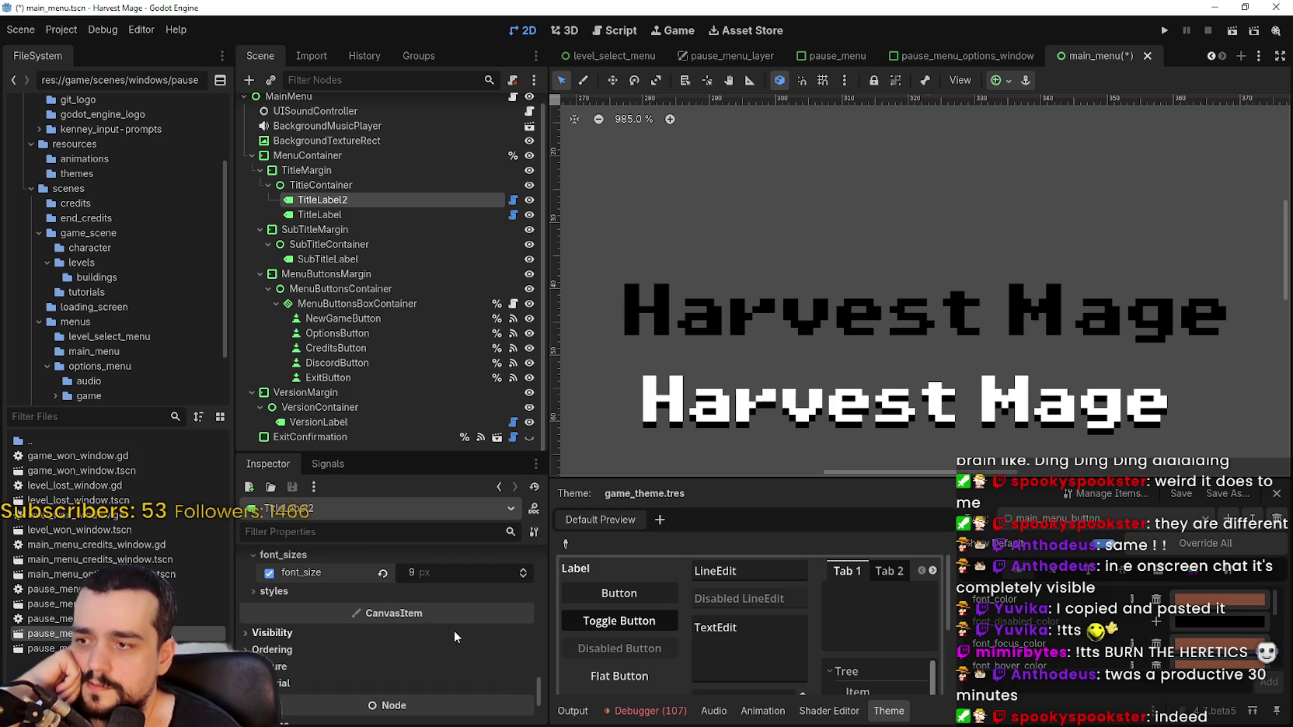
pyautogui.click(330, 593)
pyautogui.scroll(-3, 396, 618)
pyautogui.scroll(10, 424, 622)
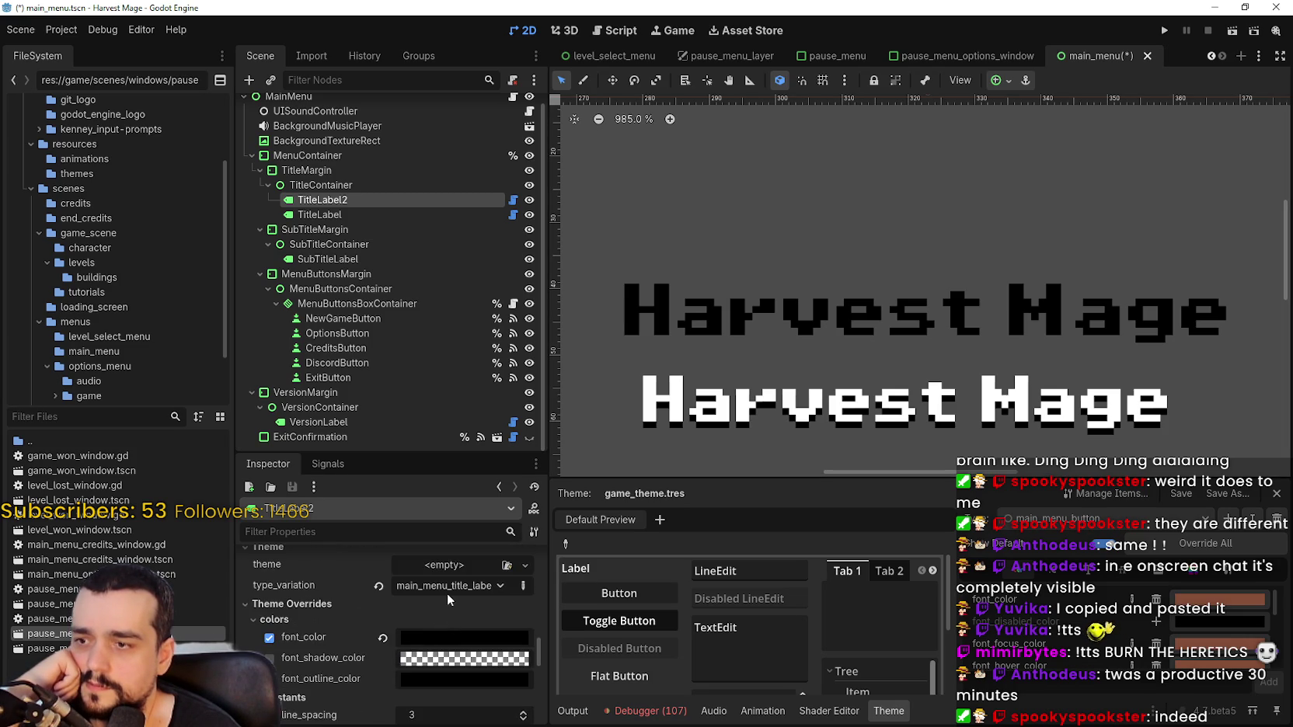
pyautogui.scroll(5, 443, 598)
pyautogui.scroll(-2, 442, 604)
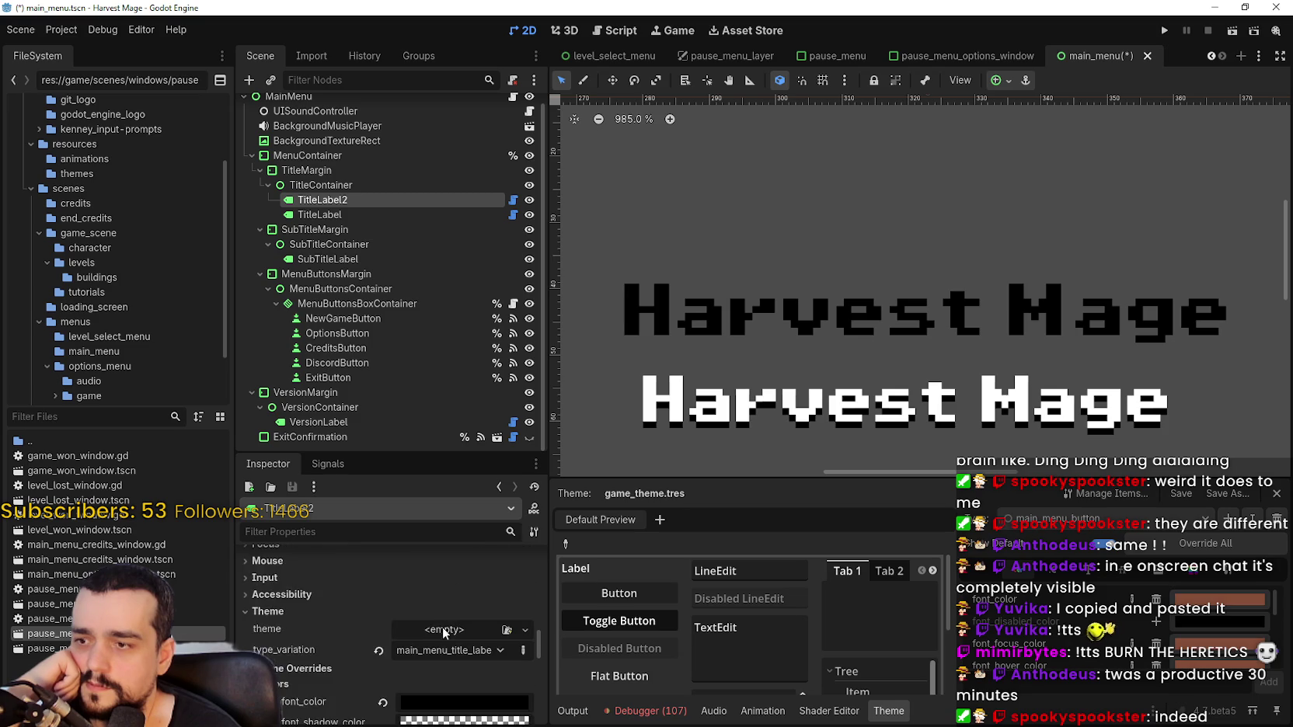
pyautogui.scroll(-6, 443, 628)
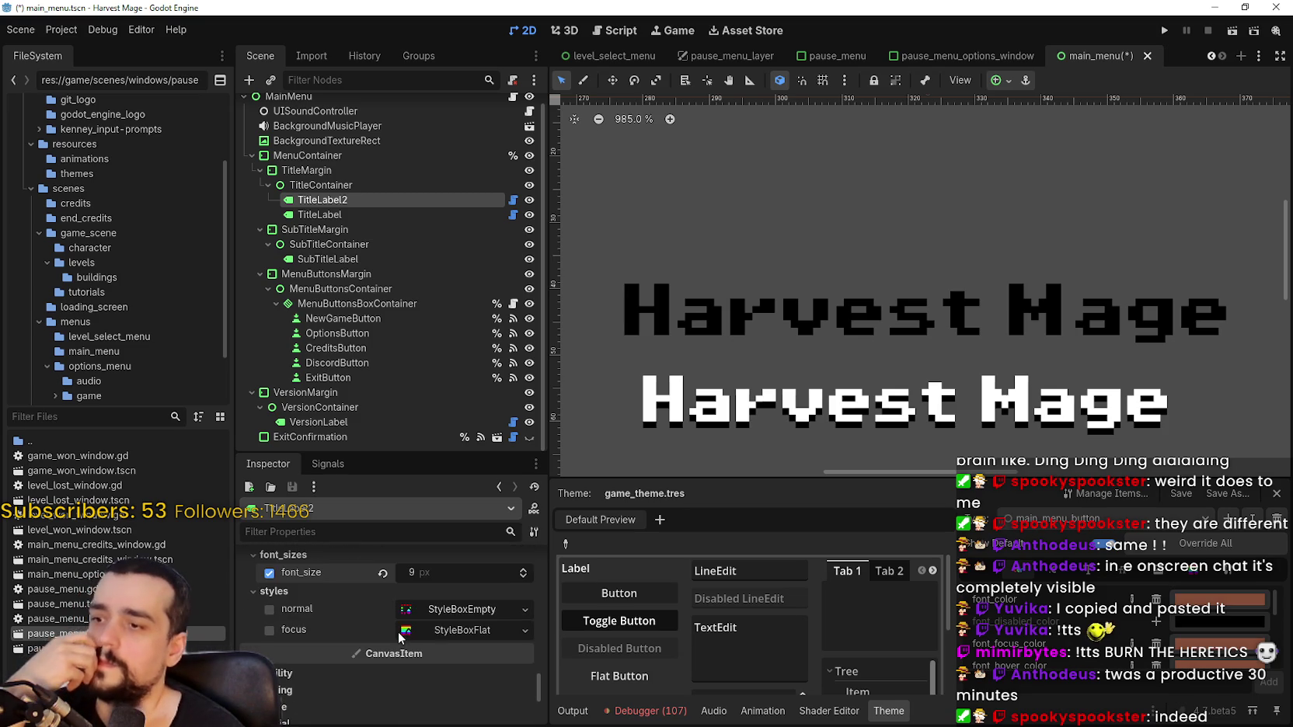
pyautogui.scroll(2, 460, 634)
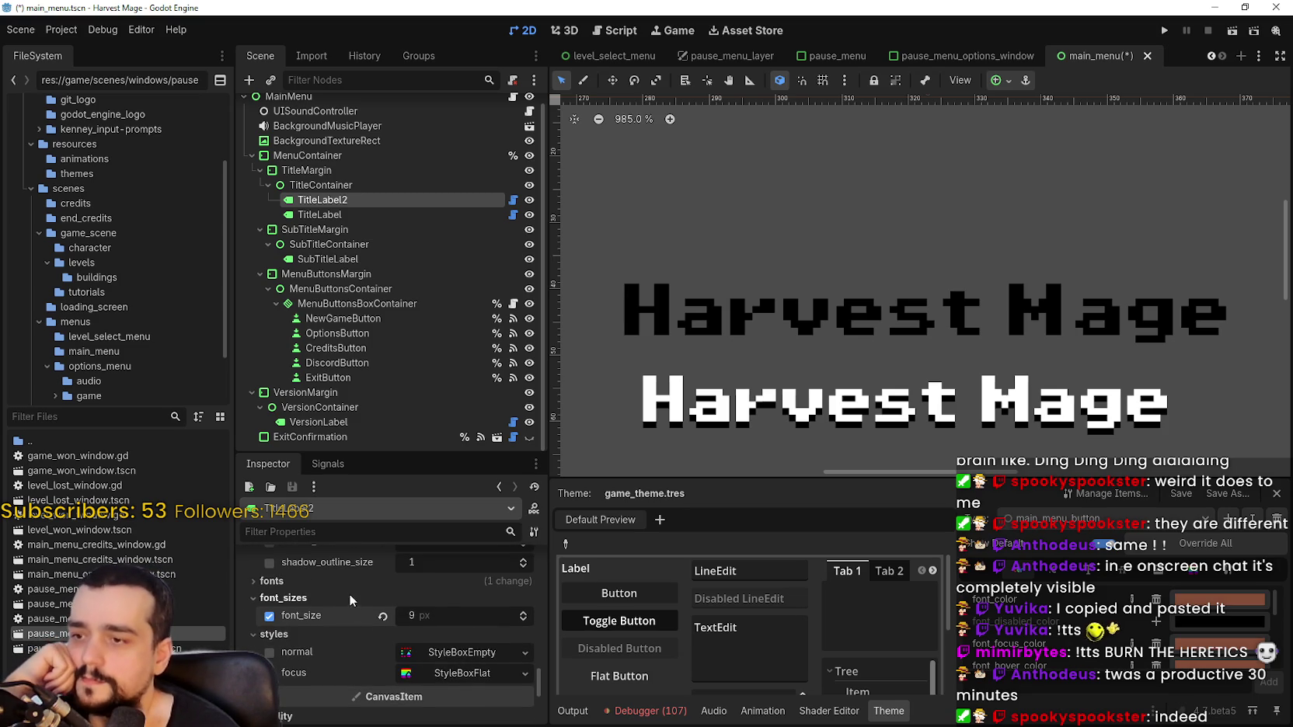
# Try -2 px glyph spacing on TitleLabel2's base_font variation, then undo it
pyautogui.click(347, 582)
pyautogui.click(482, 597)
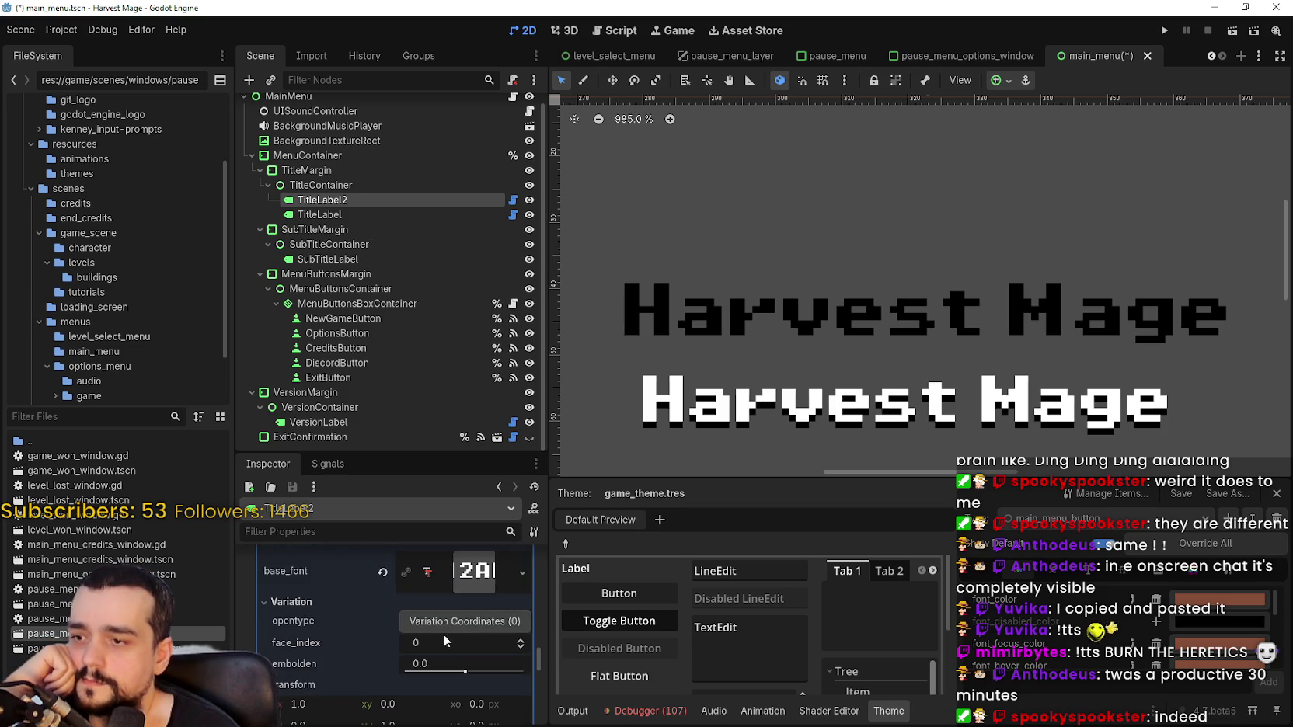
pyautogui.scroll(-4, 441, 633)
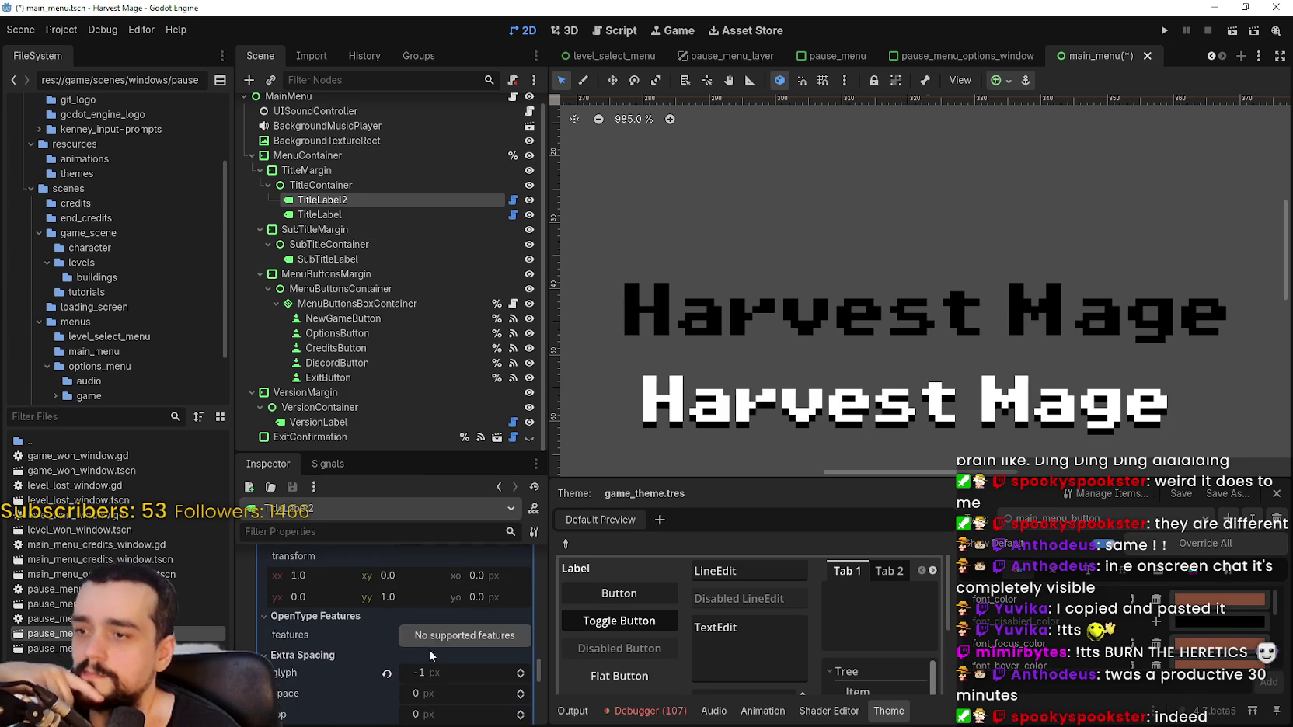
pyautogui.scroll(-1, 427, 641)
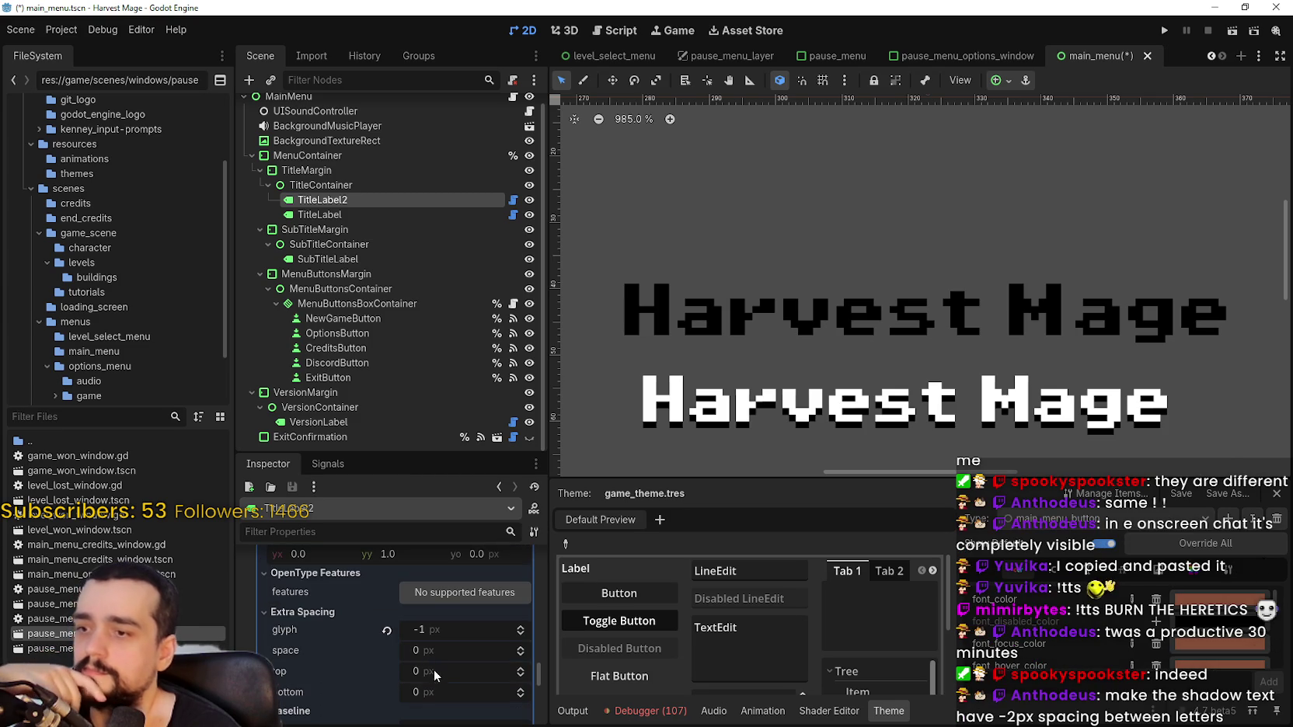
pyautogui.click(521, 635)
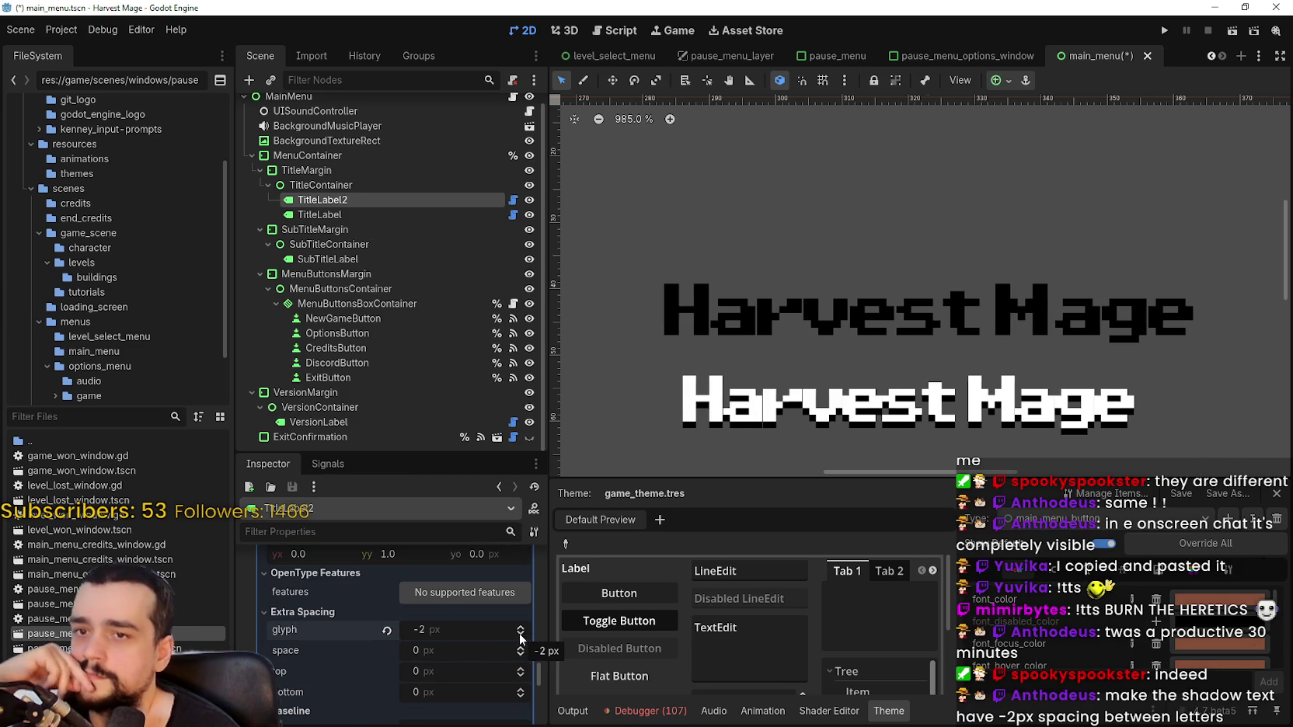
pyautogui.scroll(2, 494, 640)
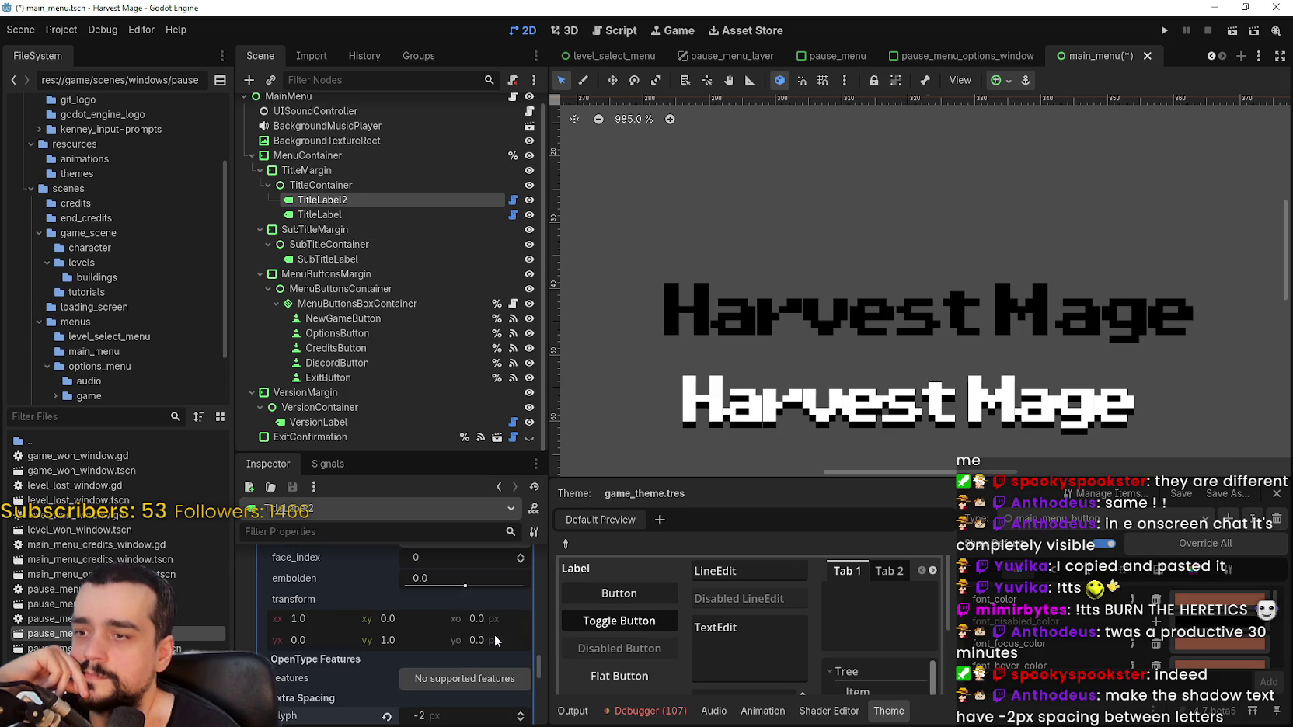
pyautogui.hotkey('ctrl', 'z')
pyautogui.scroll(3, 490, 661)
# Replace base_font with a new FontVariation based on the Pixel Operator 8 pixel font
pyautogui.rightClick(464, 578)
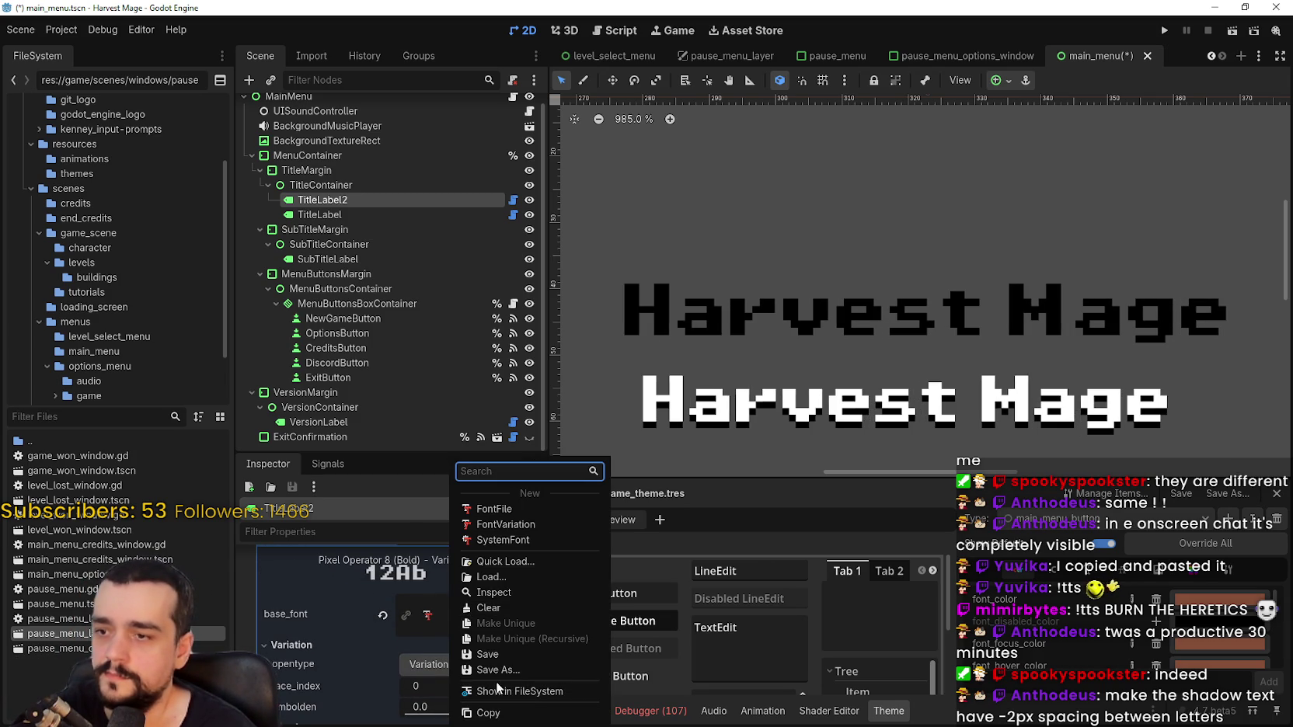
pyautogui.click(439, 626)
pyautogui.rightClick(464, 617)
pyautogui.click(432, 610)
pyautogui.click(523, 614)
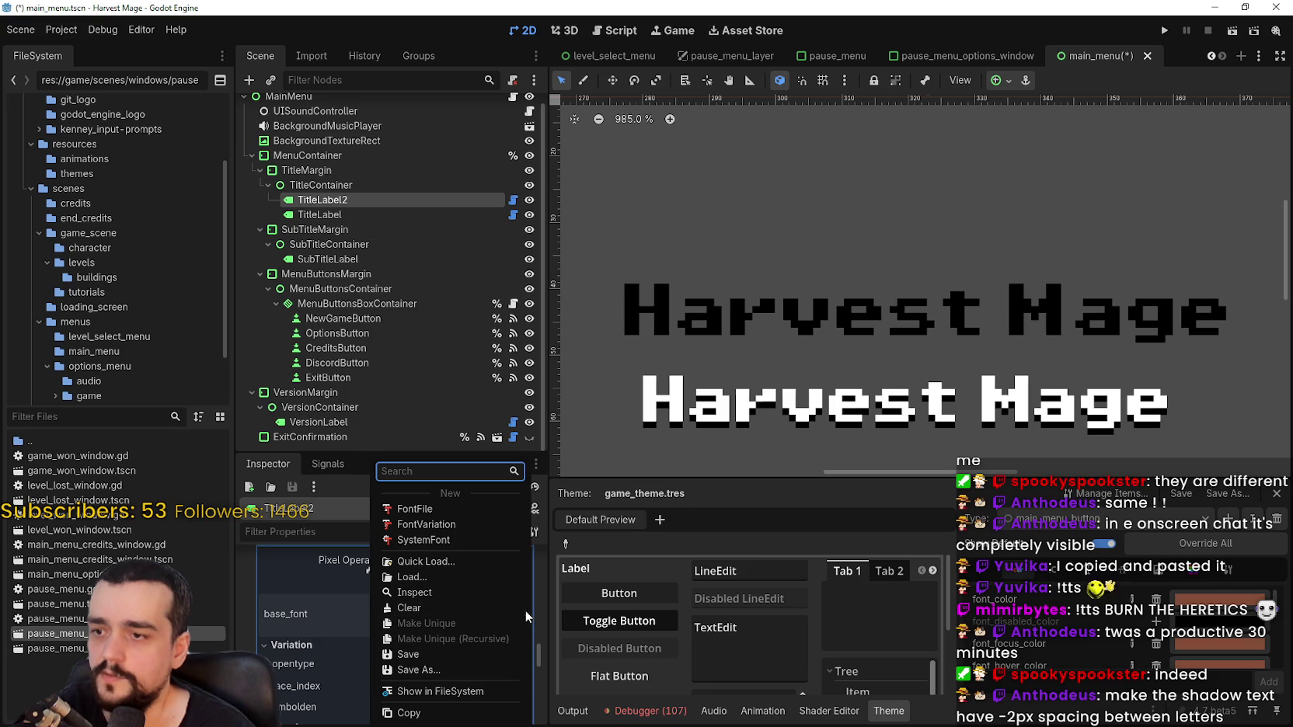
pyautogui.click(317, 654)
pyautogui.click(489, 616)
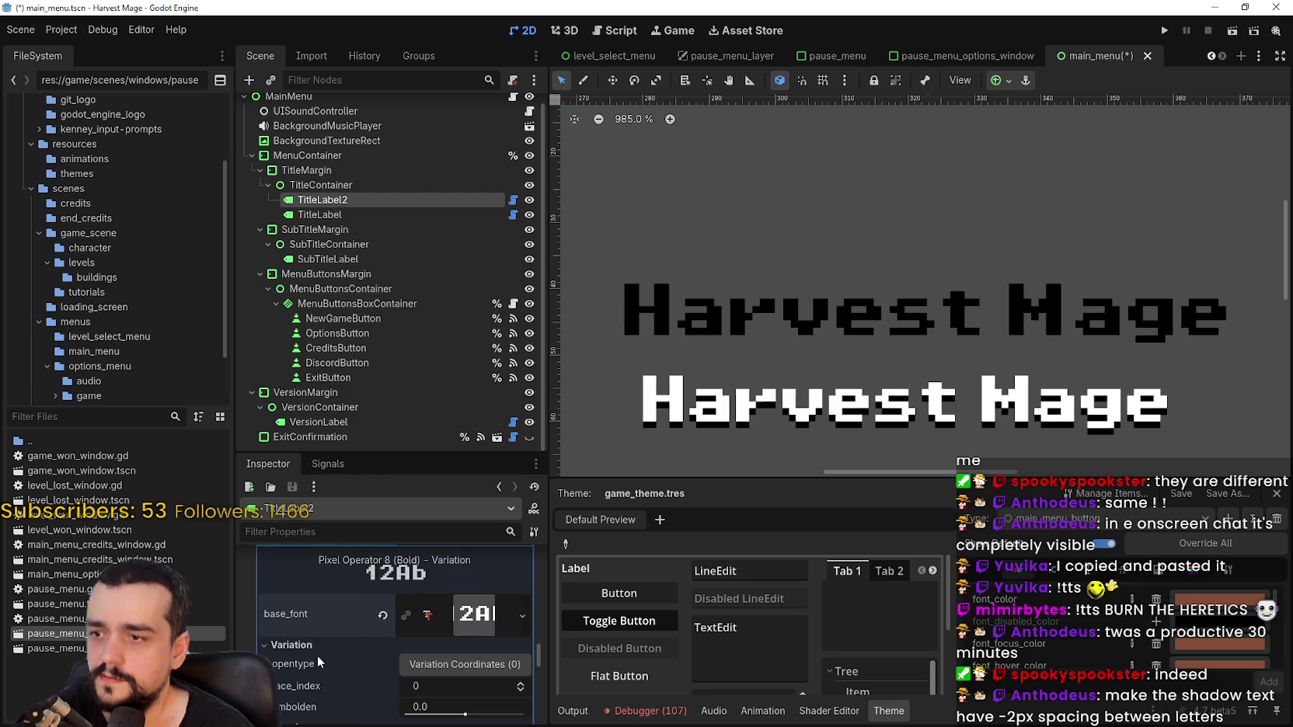
pyautogui.click(522, 615)
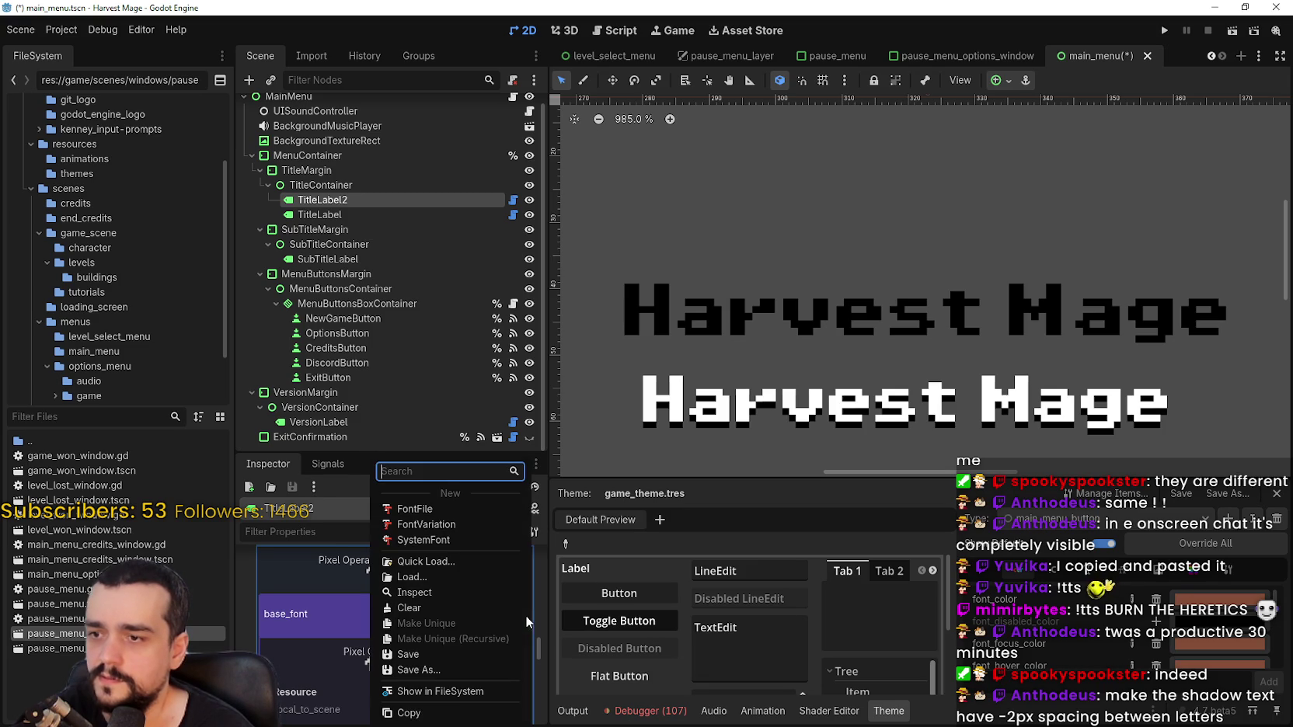
pyautogui.click(435, 529)
pyautogui.click(451, 603)
pyautogui.rightClick(431, 606)
pyautogui.click(430, 612)
pyautogui.click(430, 611)
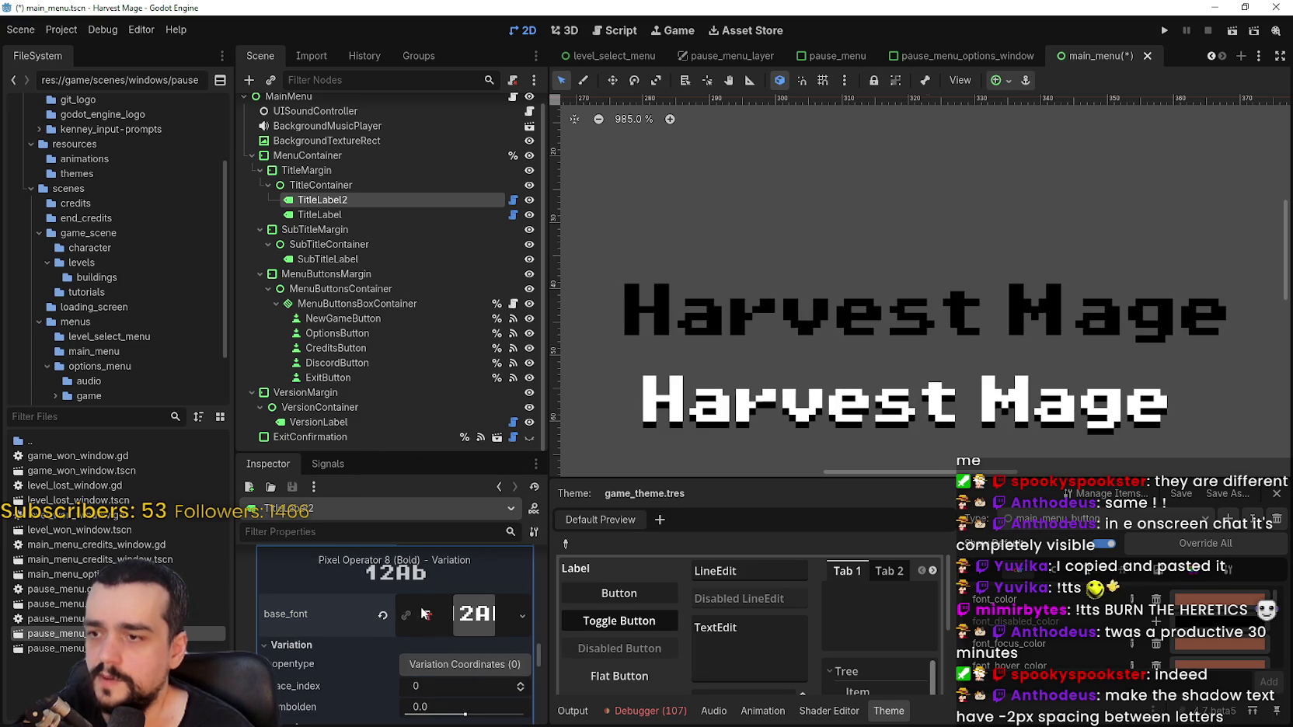
pyautogui.scroll(2, 466, 645)
# Make the base_font resource unique to TitleLabel2 and expand its Extra Spacing settings
pyautogui.rightClick(461, 654)
pyautogui.click(507, 645)
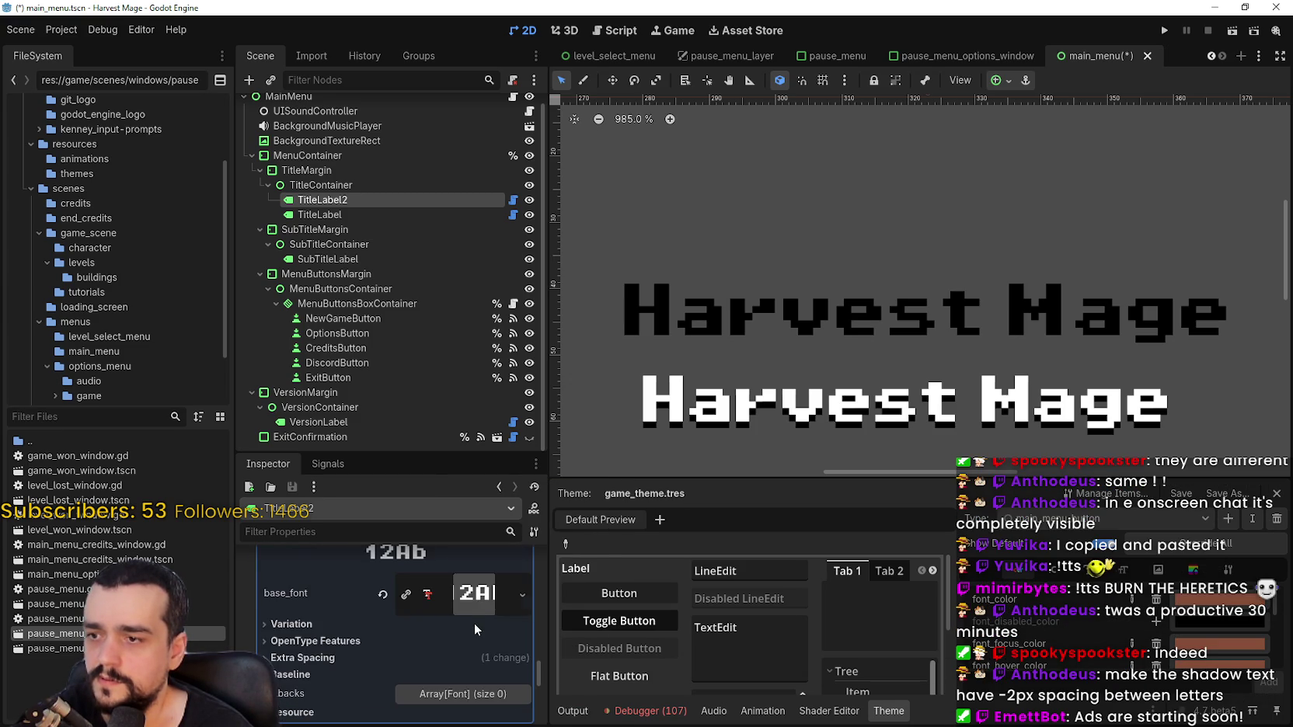
pyautogui.scroll(-1, 290, 623)
pyautogui.scroll(1, 347, 601)
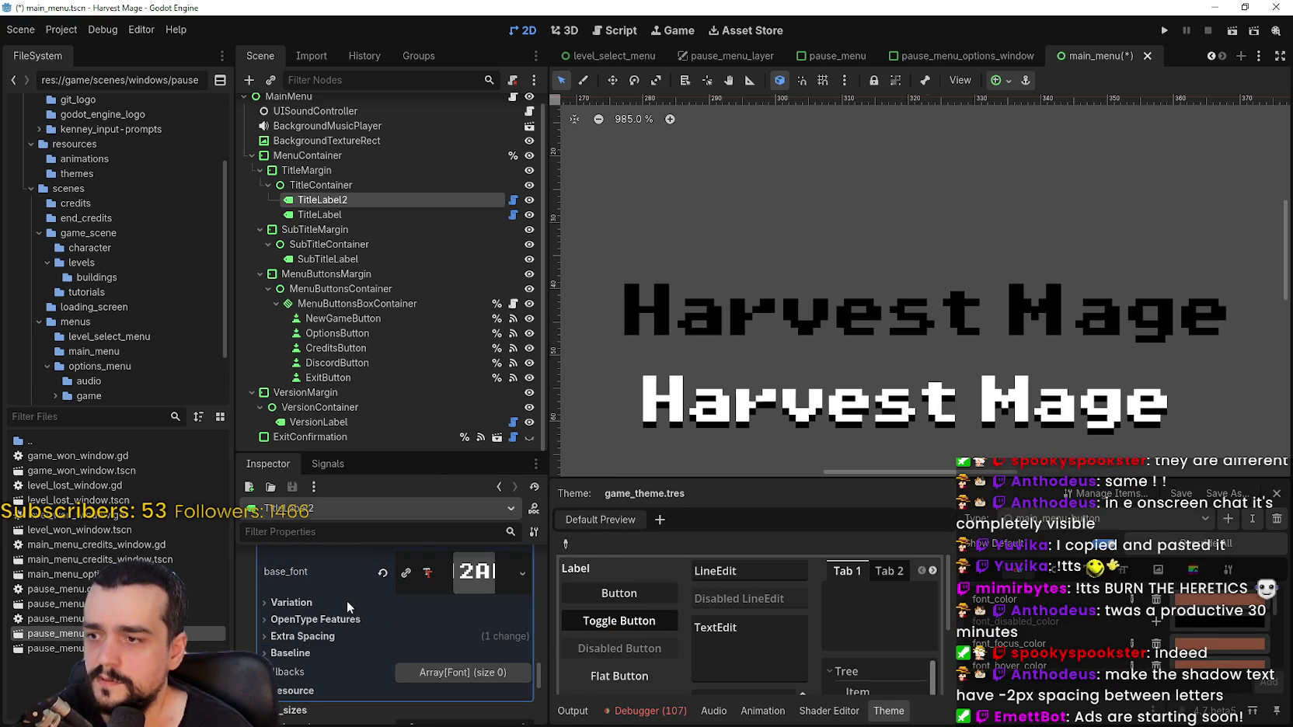
pyautogui.click(341, 635)
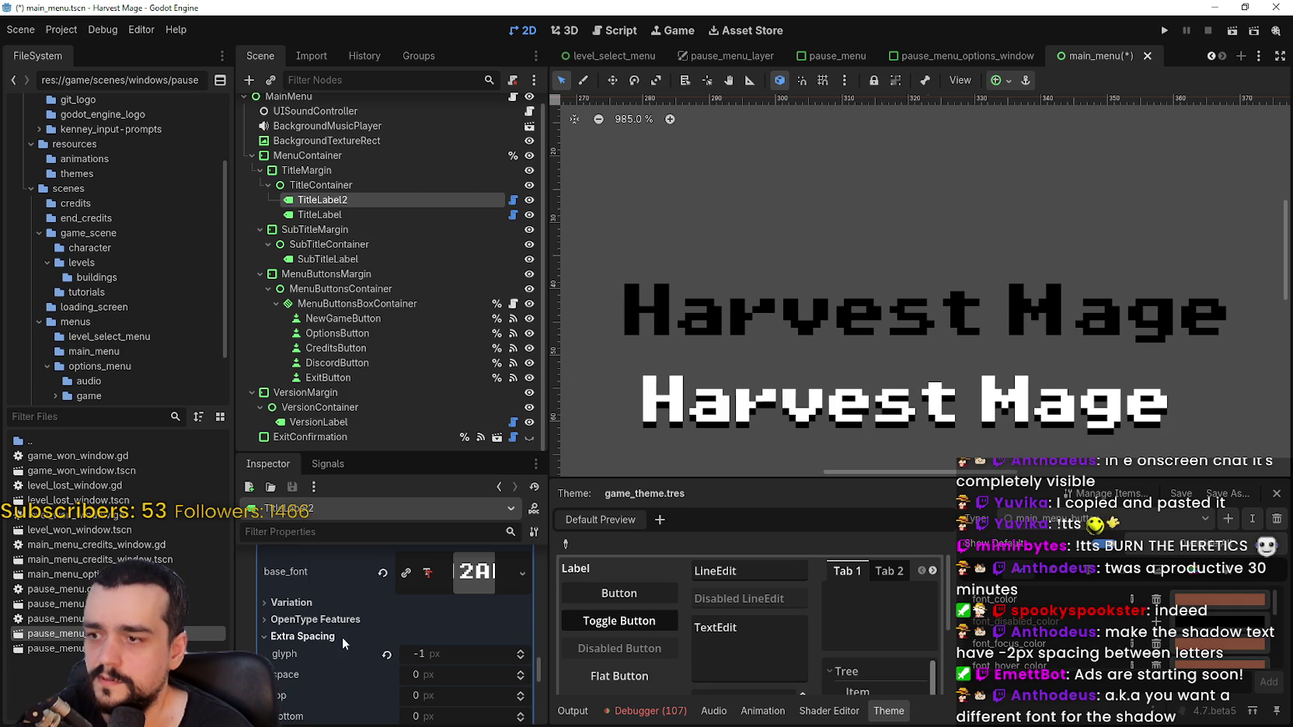
# Lower the FontVariation's glyph extra spacing from -1 to -2 px and zoom in on the title
pyautogui.click(519, 658)
pyautogui.scroll(1, 828, 290)
pyautogui.scroll(-6, 829, 290)
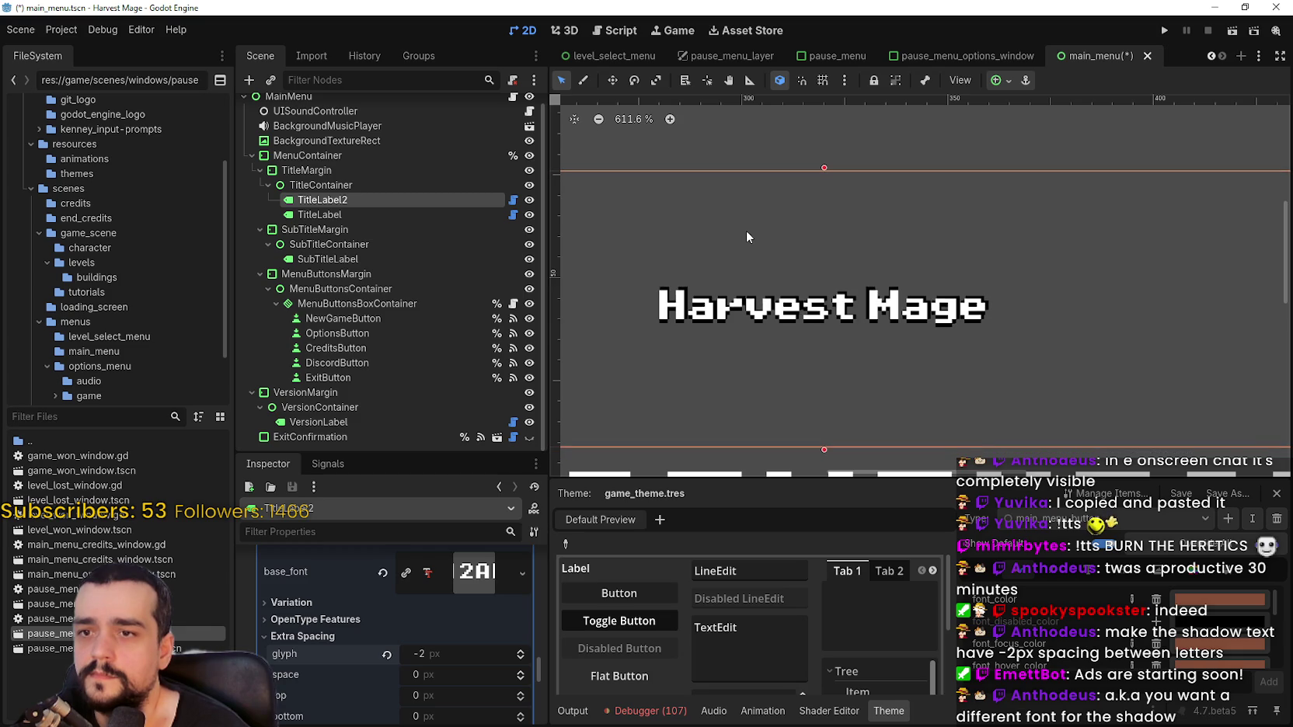
pyautogui.scroll(10, 778, 251)
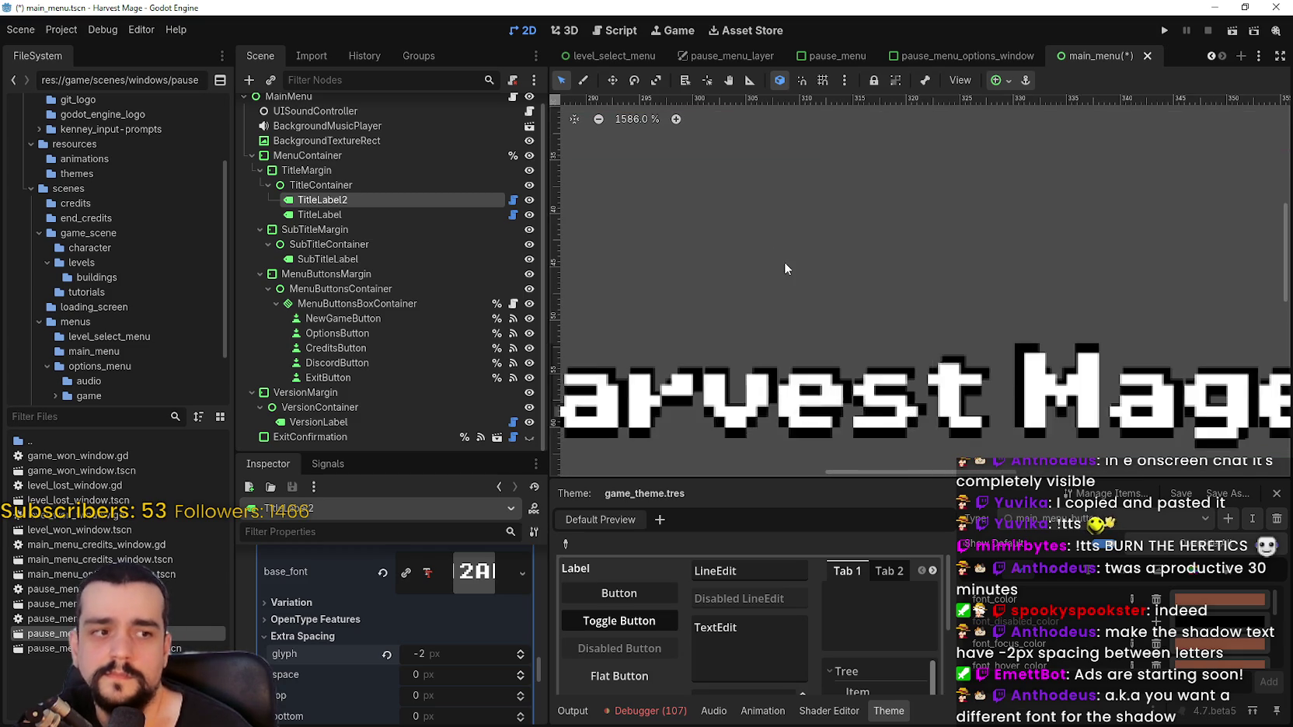
pyautogui.scroll(2, 800, 284)
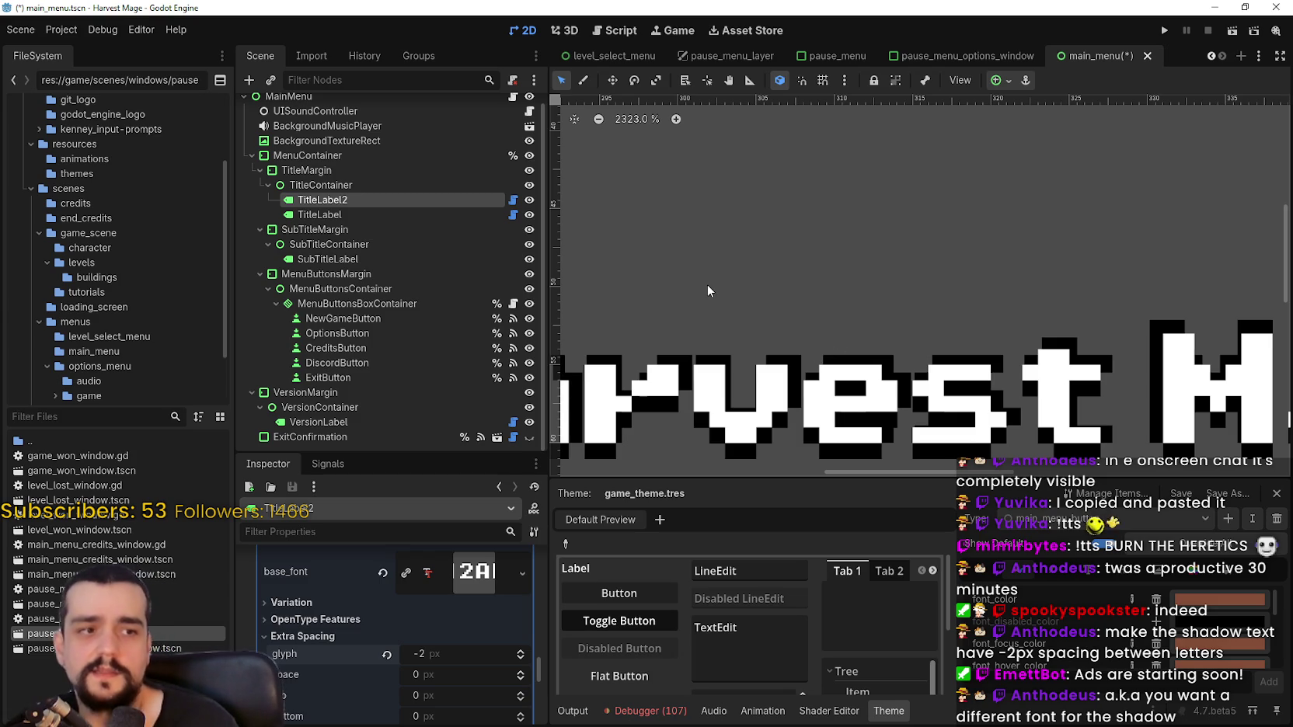
pyautogui.scroll(-3, 849, 432)
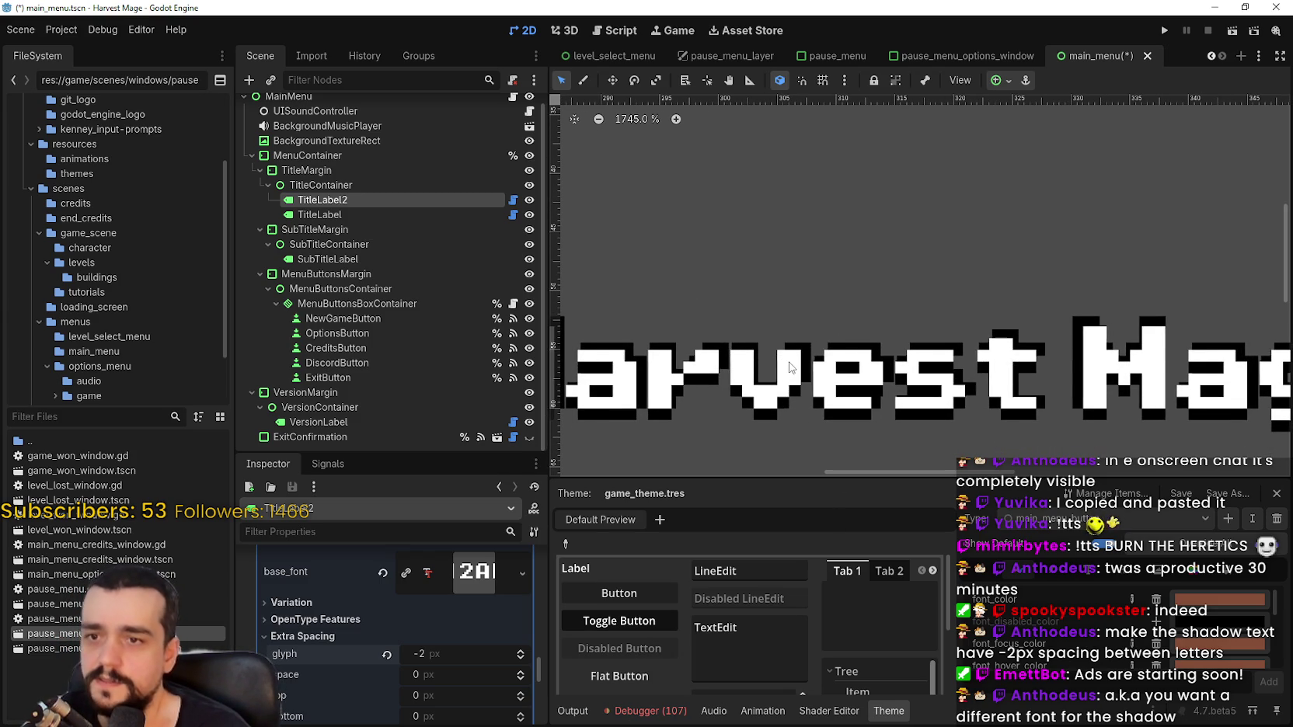
pyautogui.scroll(-4, 789, 370)
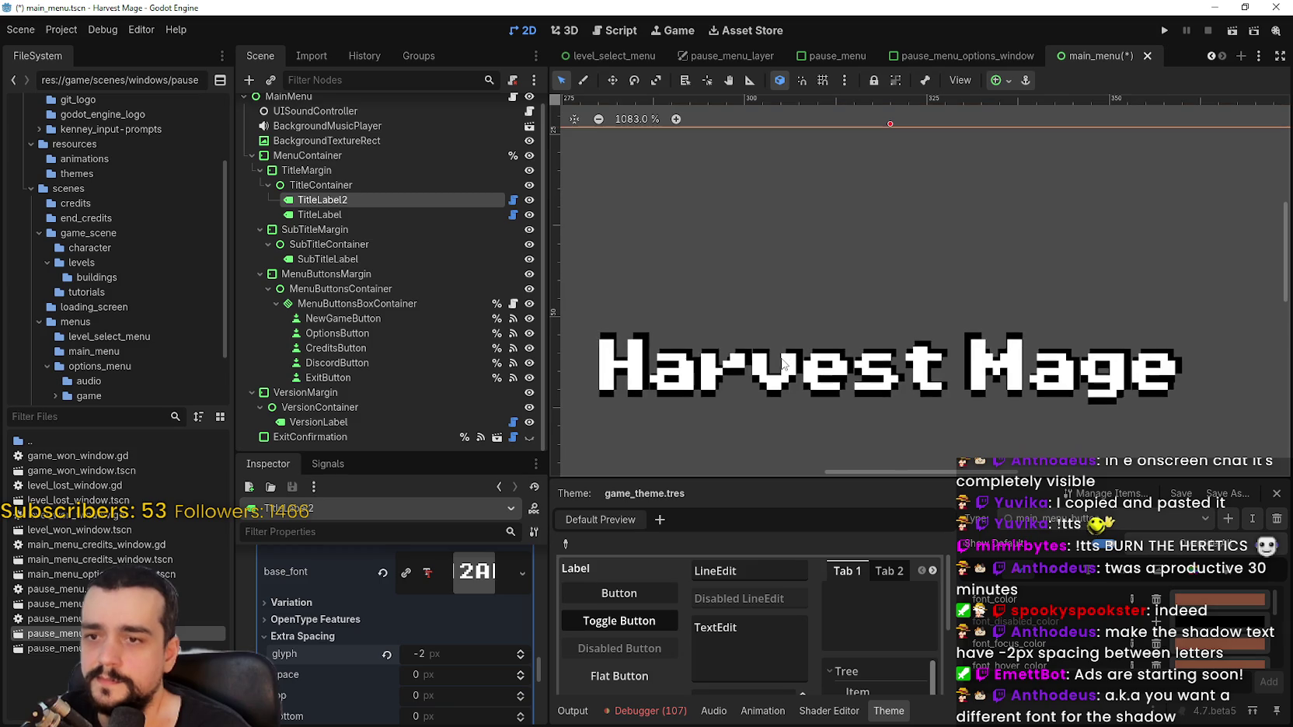
pyautogui.scroll(2, 783, 364)
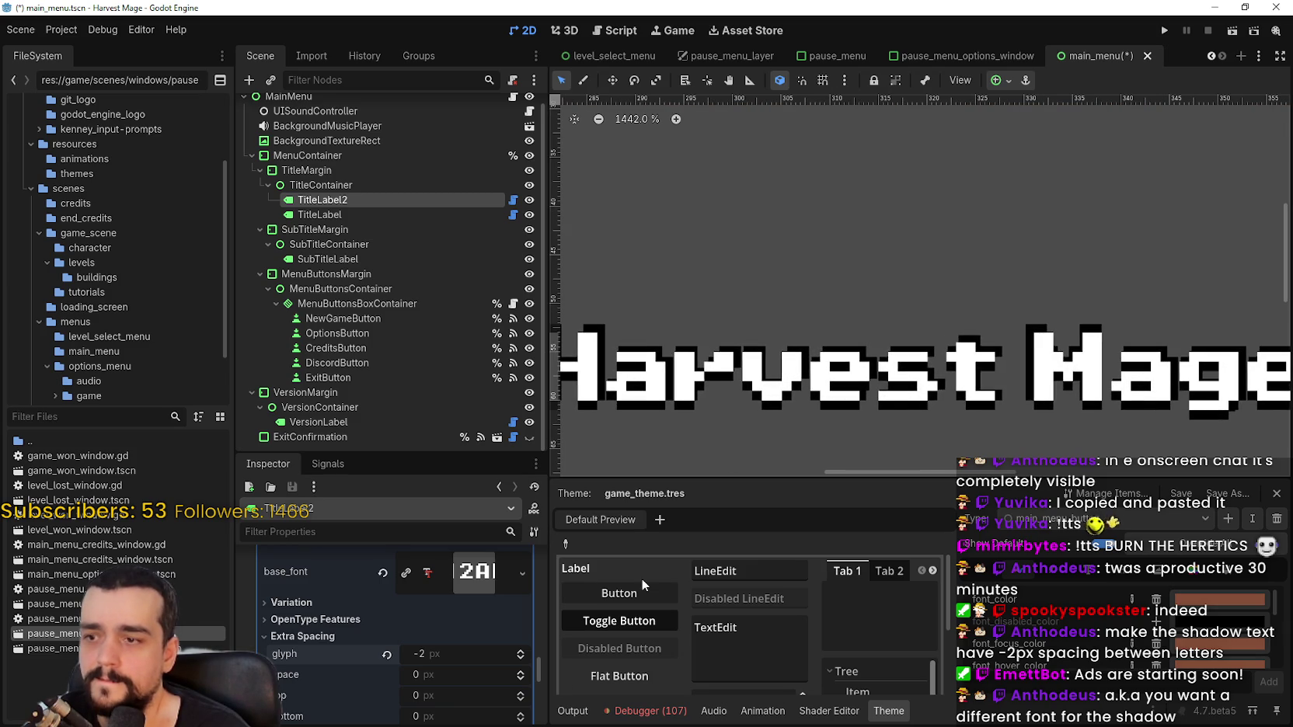
# Raise TitleLabel2's font size to 10 px and tighten its glyph spacing to -4 px
pyautogui.scroll(-3, 510, 694)
pyautogui.click(522, 699)
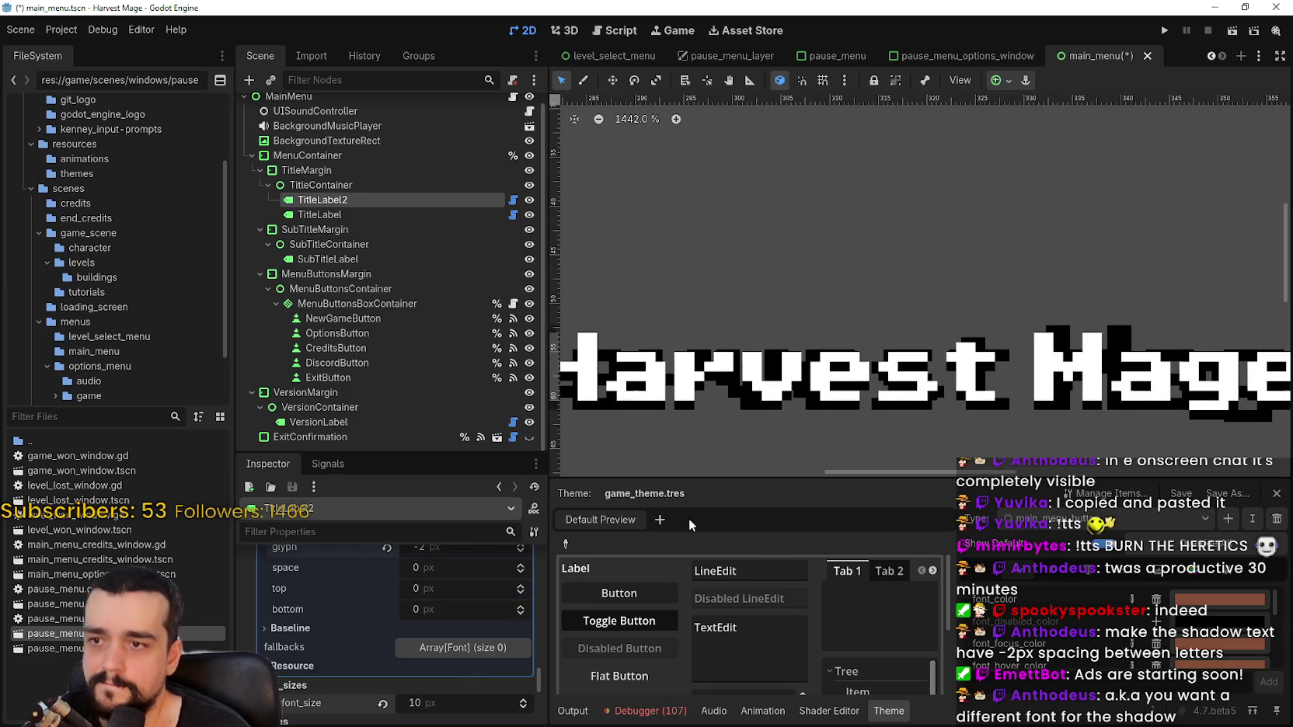
pyautogui.scroll(-3, 780, 446)
pyautogui.scroll(2, 700, 454)
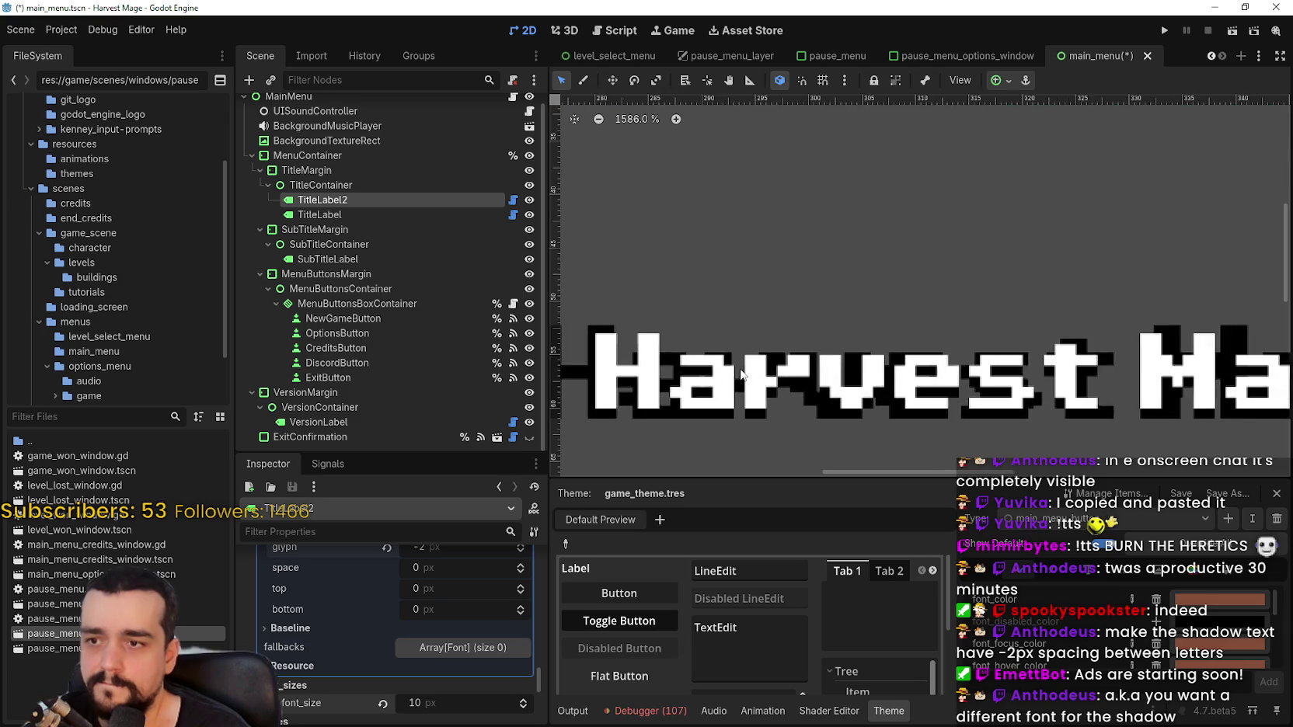
pyautogui.scroll(2, 400, 680)
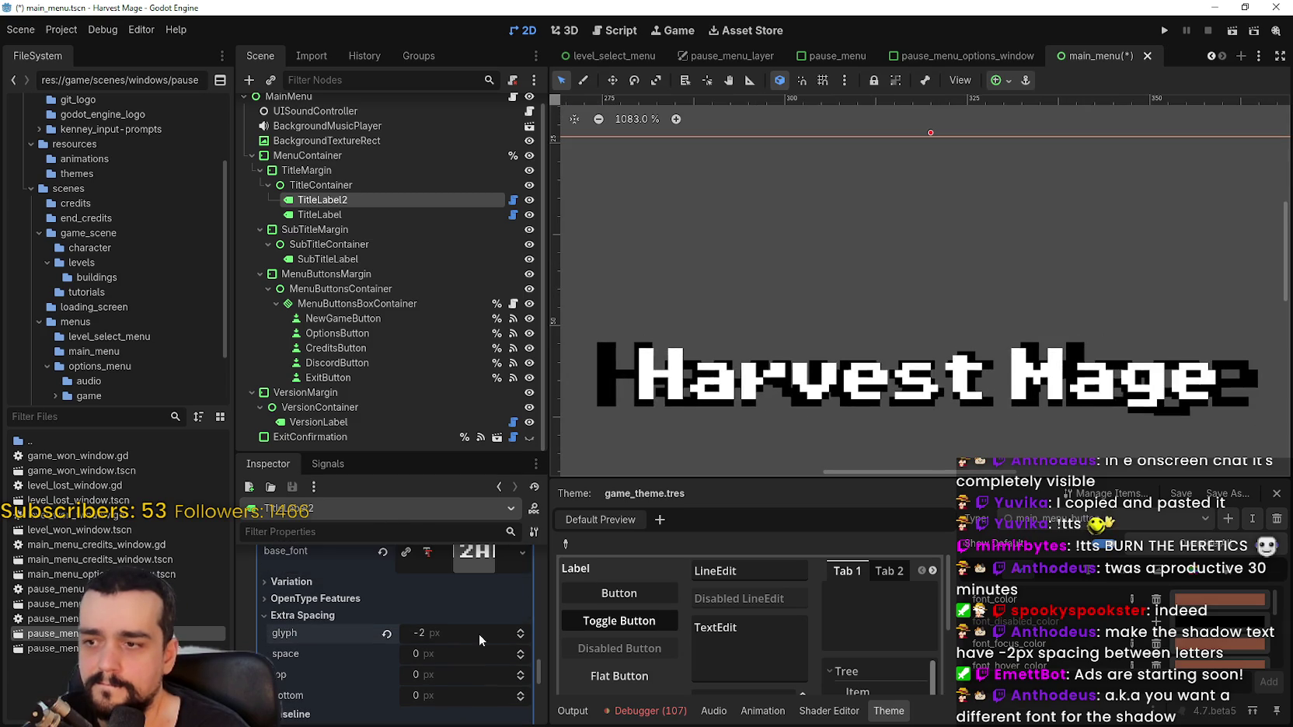
pyautogui.click(521, 637)
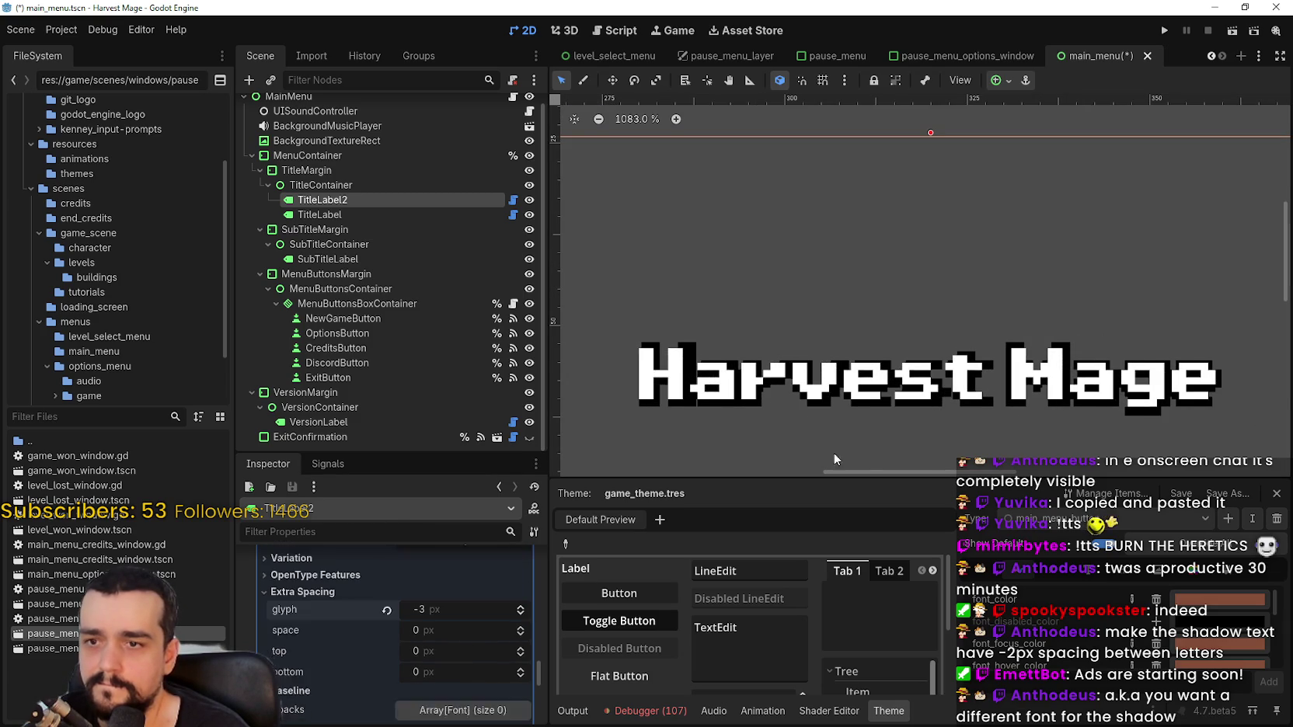
pyautogui.scroll(2, 866, 437)
pyautogui.scroll(-1, 875, 433)
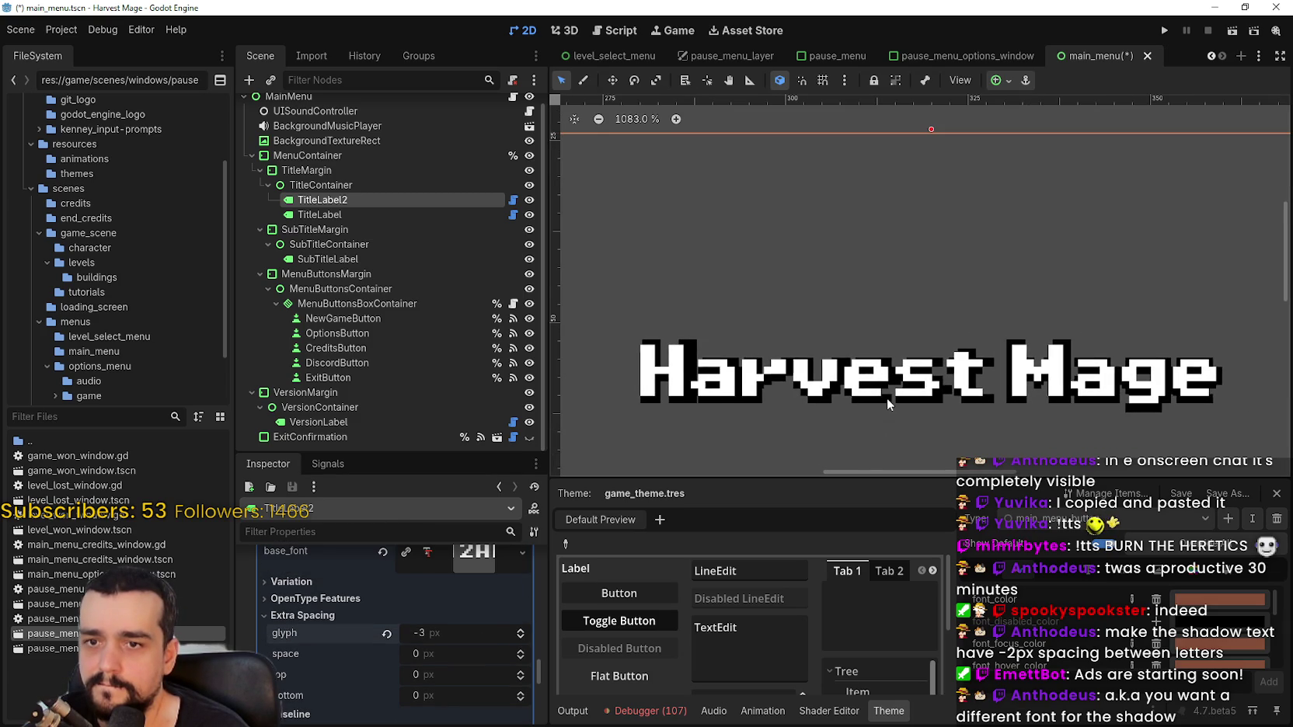
pyautogui.click(521, 639)
pyautogui.scroll(-4, 490, 636)
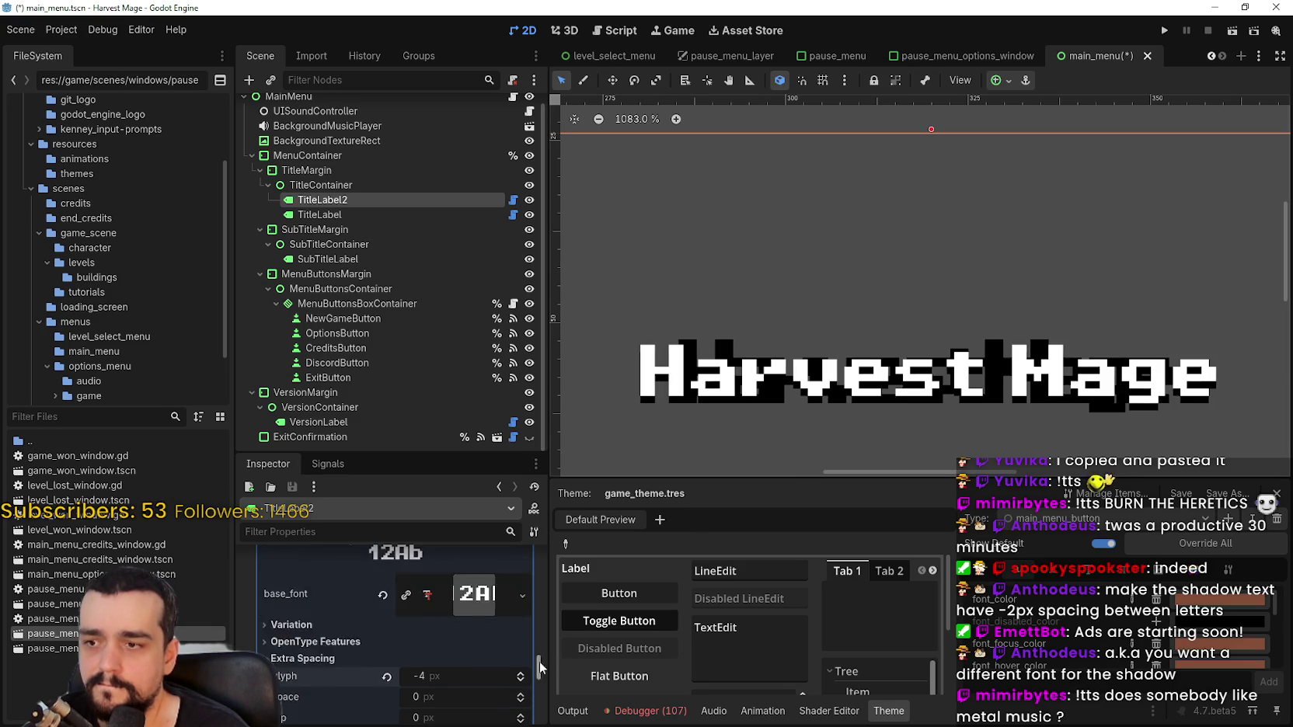
# Increase the shadow title's font size to 11 px and check its horizontal alignment with arrow nudges
pyautogui.click(524, 636)
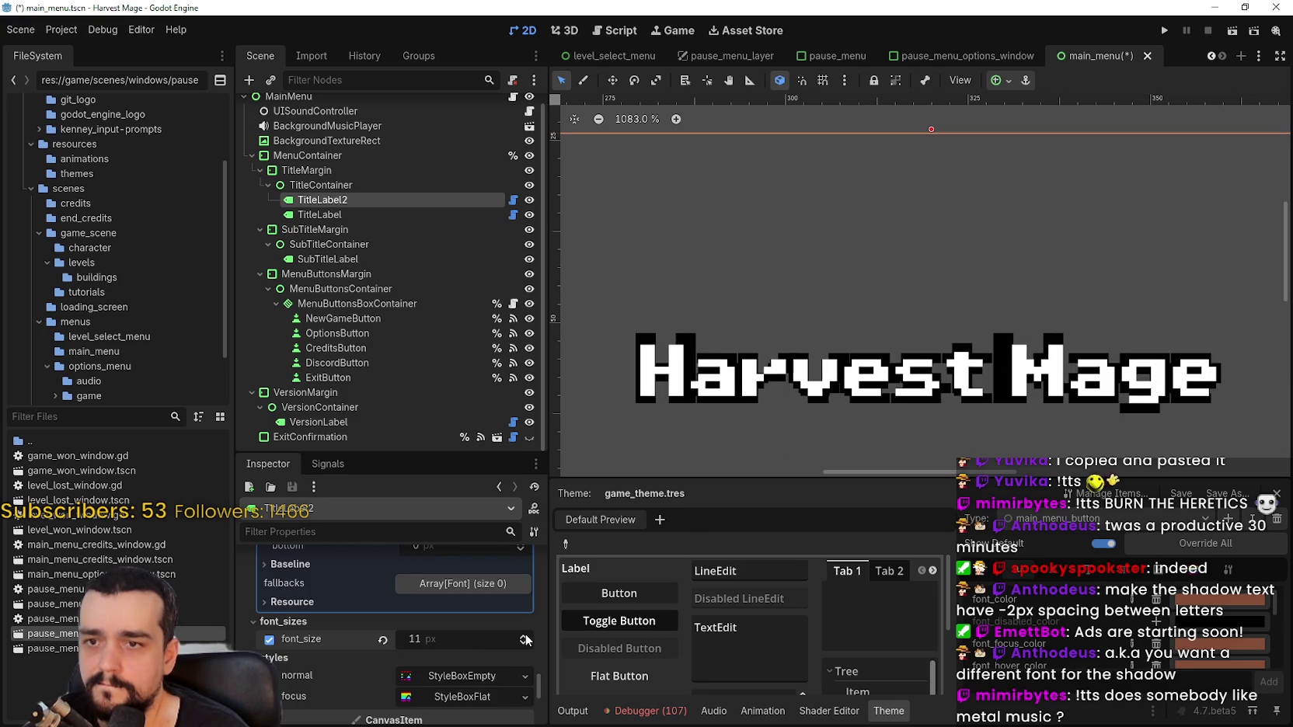
pyautogui.scroll(1, 832, 383)
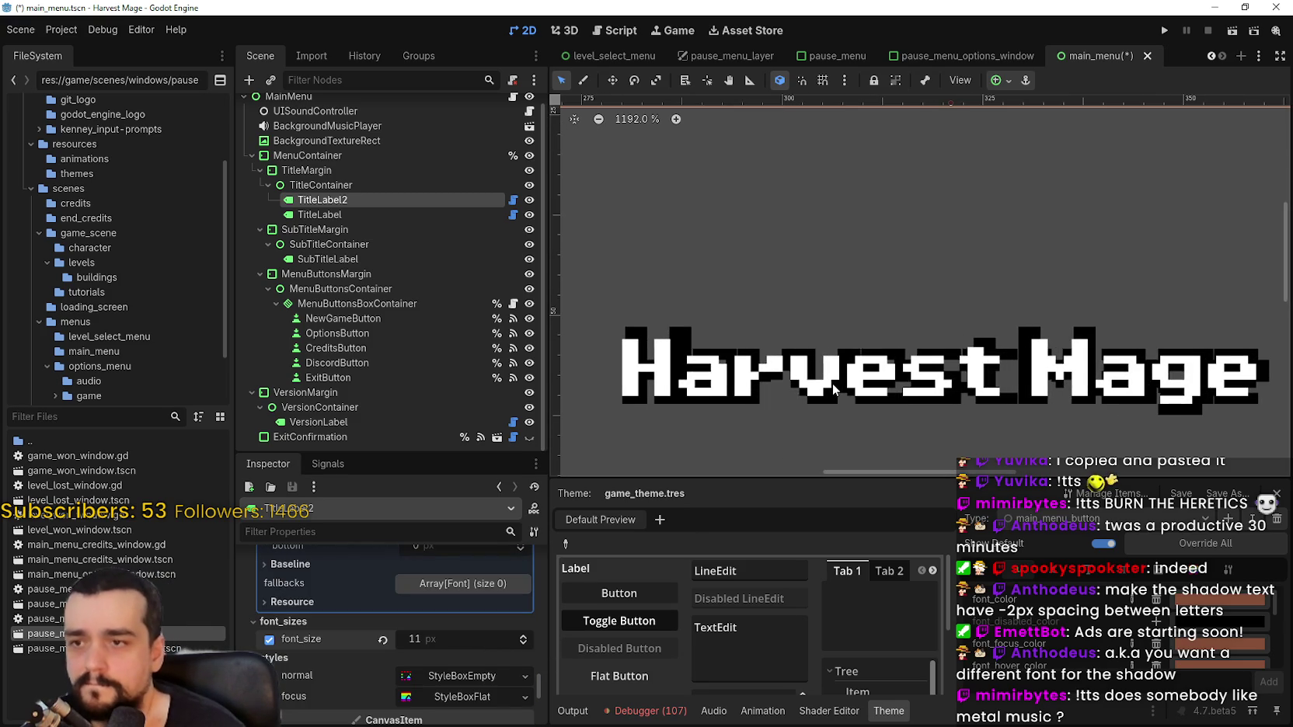
pyautogui.press('Right')
pyautogui.press('Right')
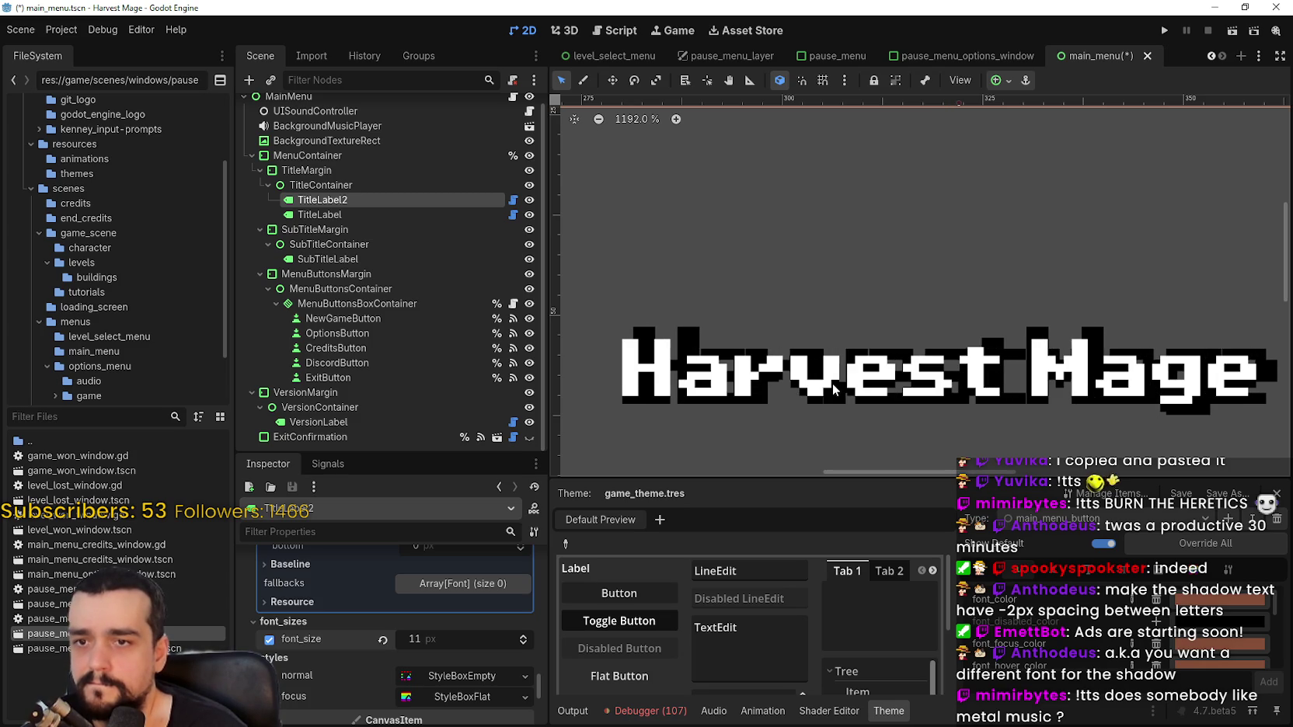
pyautogui.press('Left')
pyautogui.press('Left')
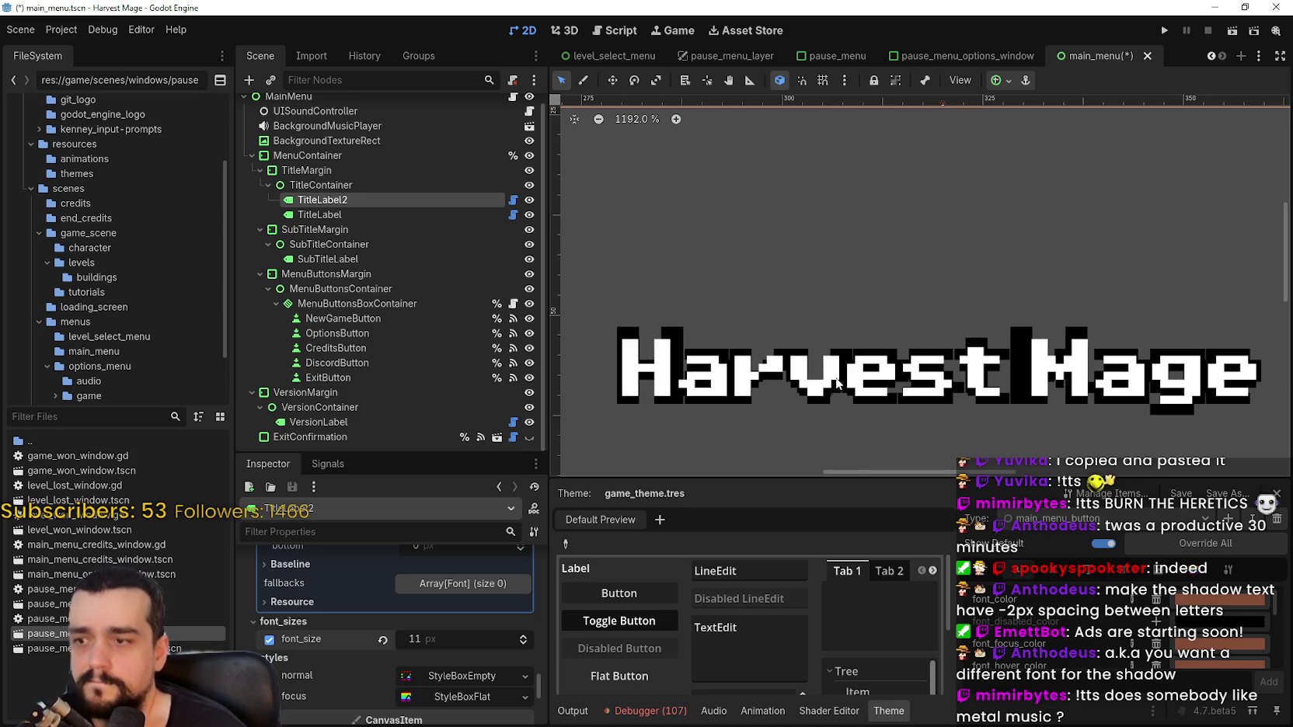
pyautogui.rightClick(346, 195)
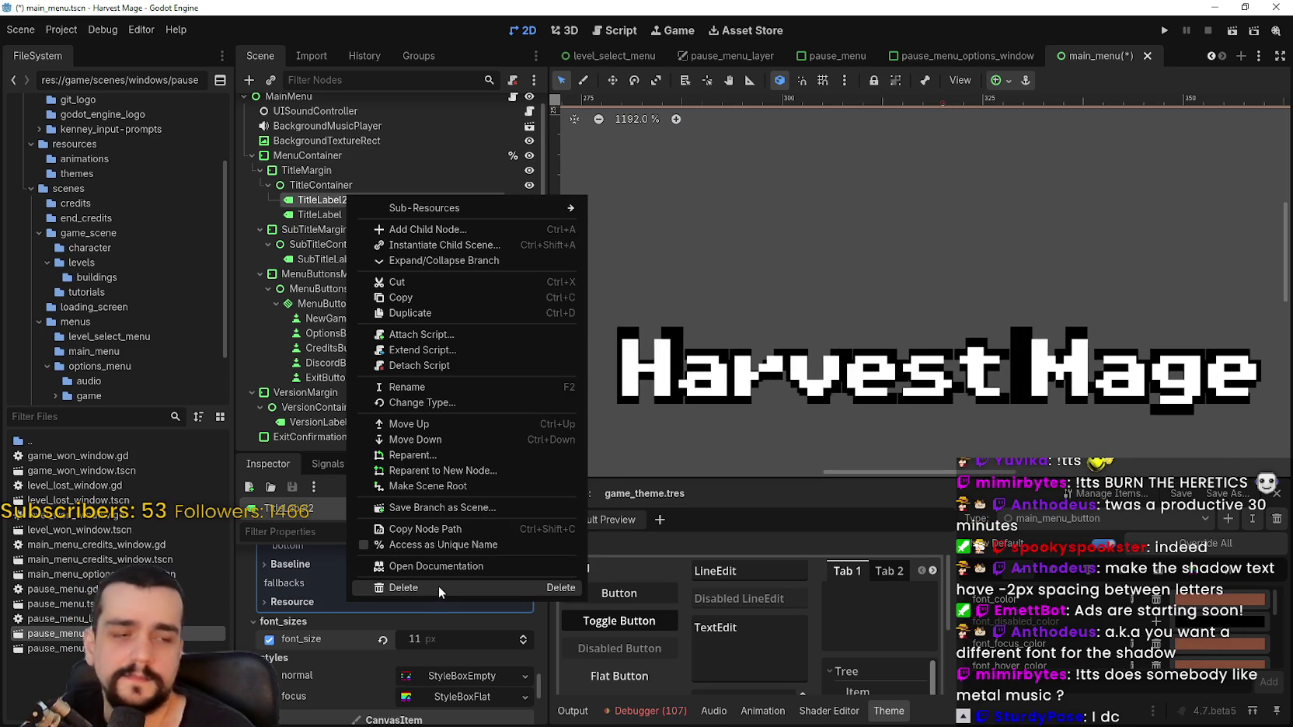
# Delete the duplicate TitleLabel2 node and save the main_menu scene
pyautogui.click(438, 588)
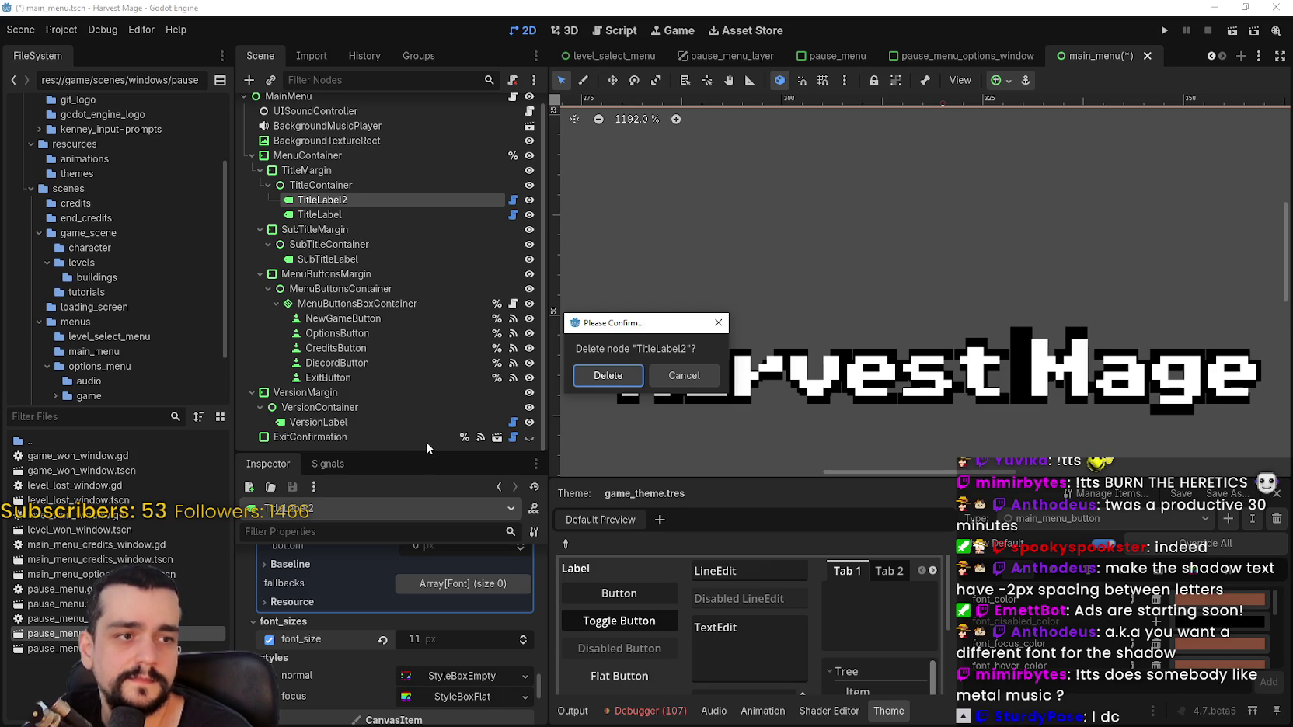
pyautogui.click(589, 371)
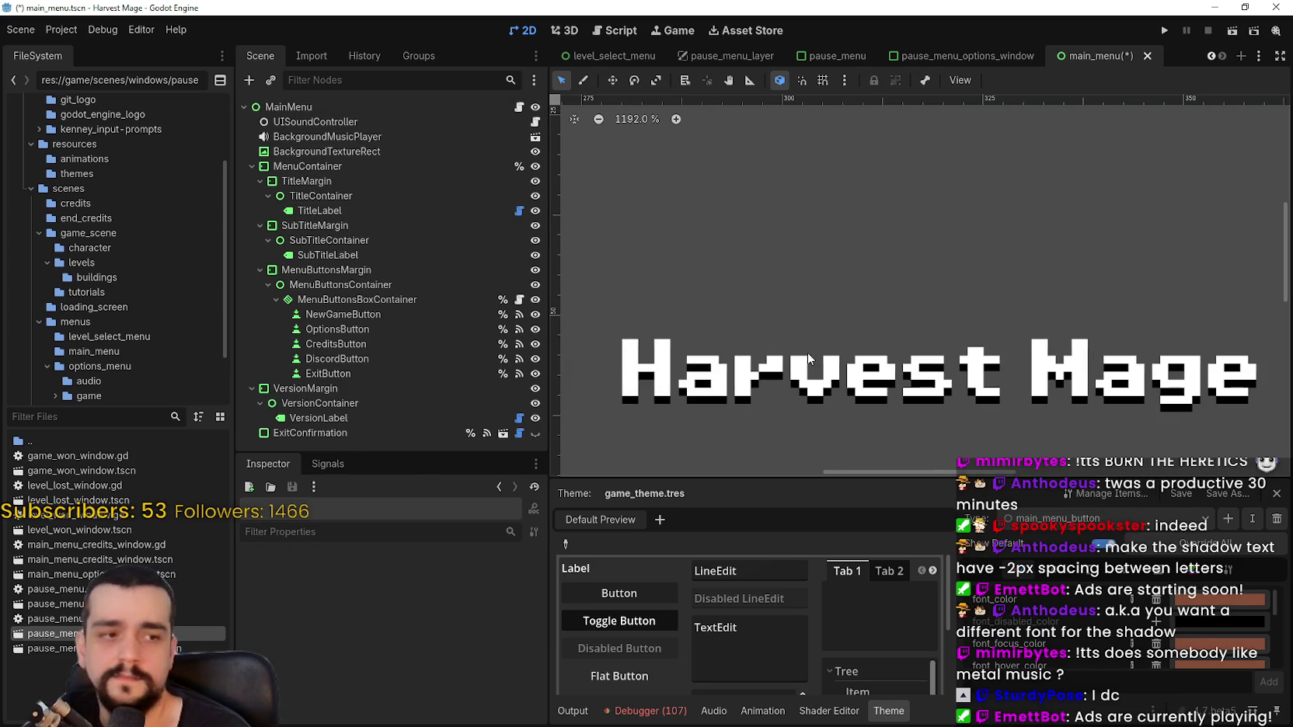
pyautogui.scroll(1, 891, 328)
pyautogui.hotkey('ctrl', 's')
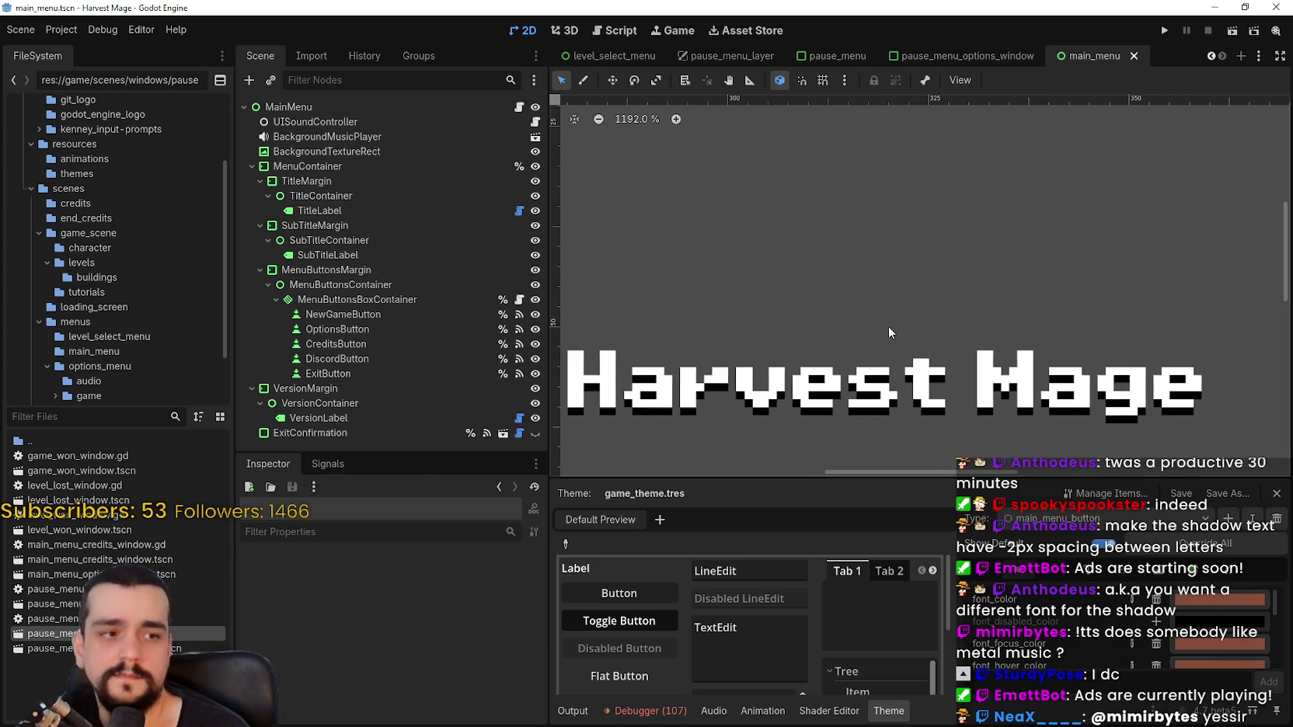
# Select TitleLabel and review its line spacing and shadow offset constants in the Inspector
pyautogui.scroll(2, 888, 326)
pyautogui.scroll(-1, 866, 356)
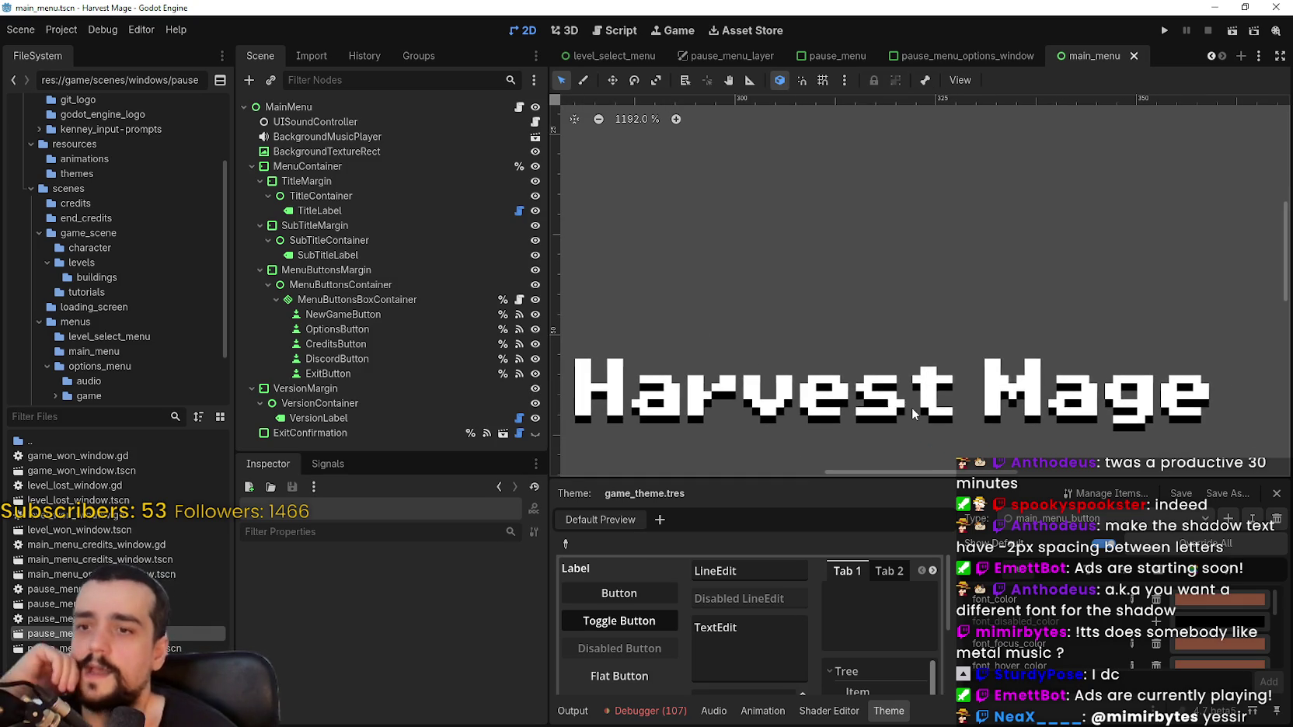
pyautogui.click(394, 211)
pyautogui.scroll(-3, 860, 348)
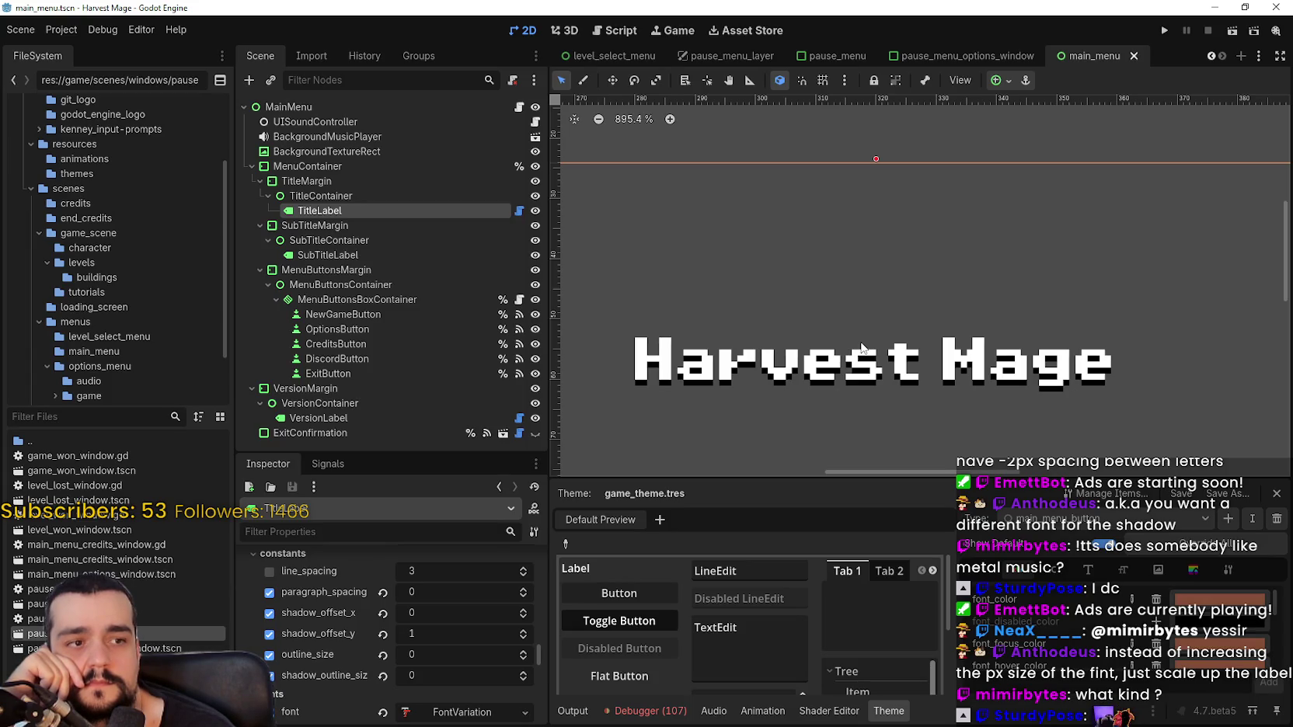
pyautogui.scroll(2, 842, 439)
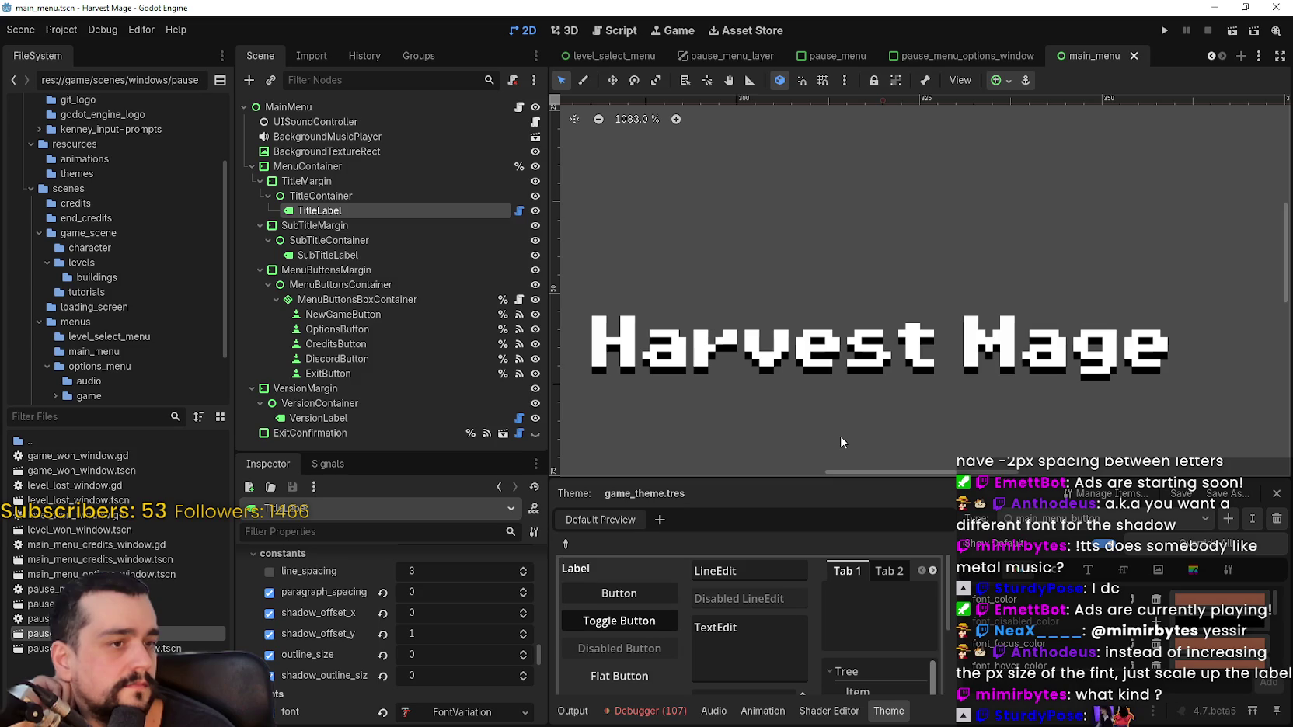
pyautogui.scroll(-2, 840, 442)
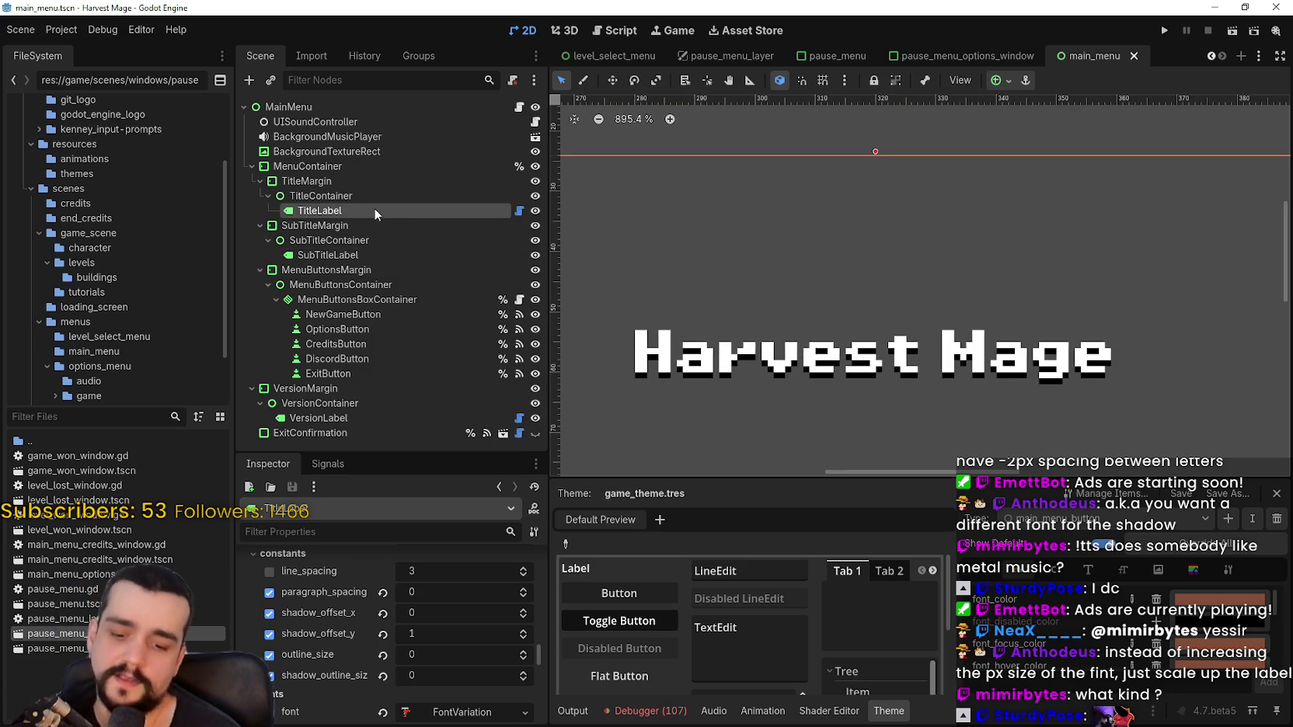
# Duplicate TitleLabel as TitleLabel2 and move it above the original
pyautogui.hotkey('ctrl', 'd')
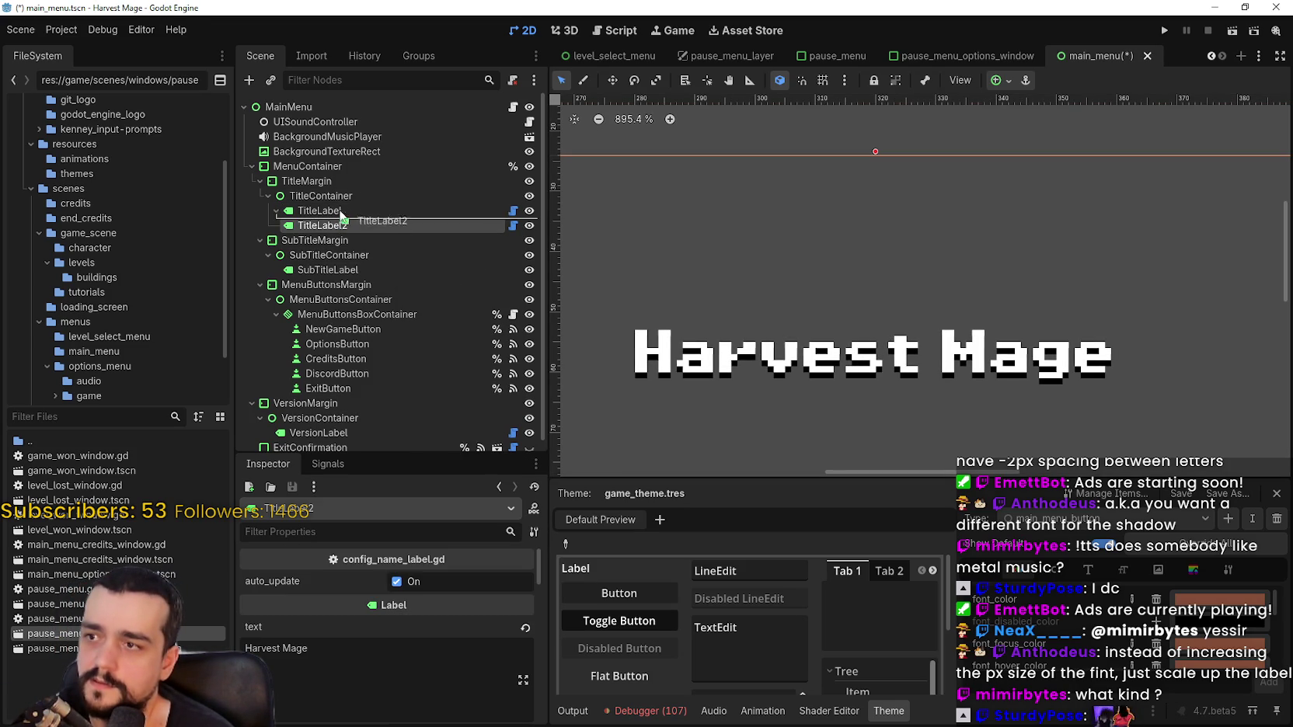
pyautogui.hotkey('ctrl', 'Up')
pyautogui.scroll(-5, 380, 610)
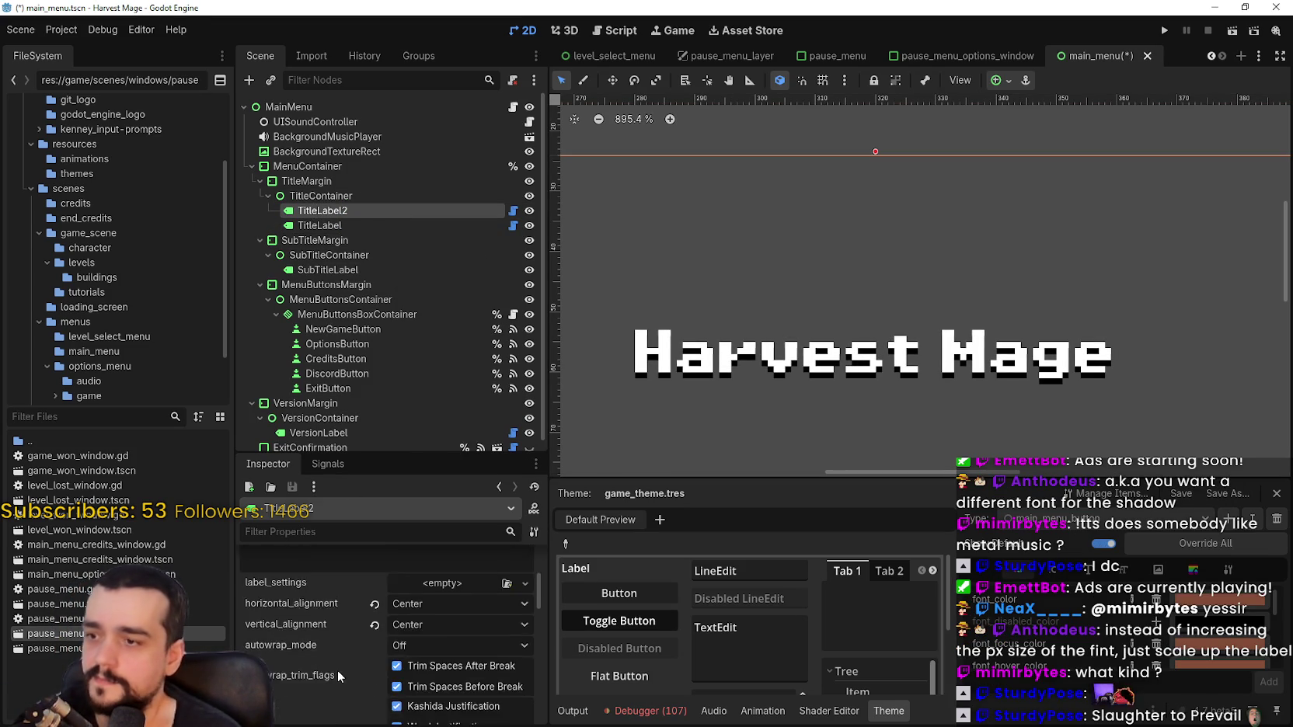
pyautogui.scroll(-8, 357, 636)
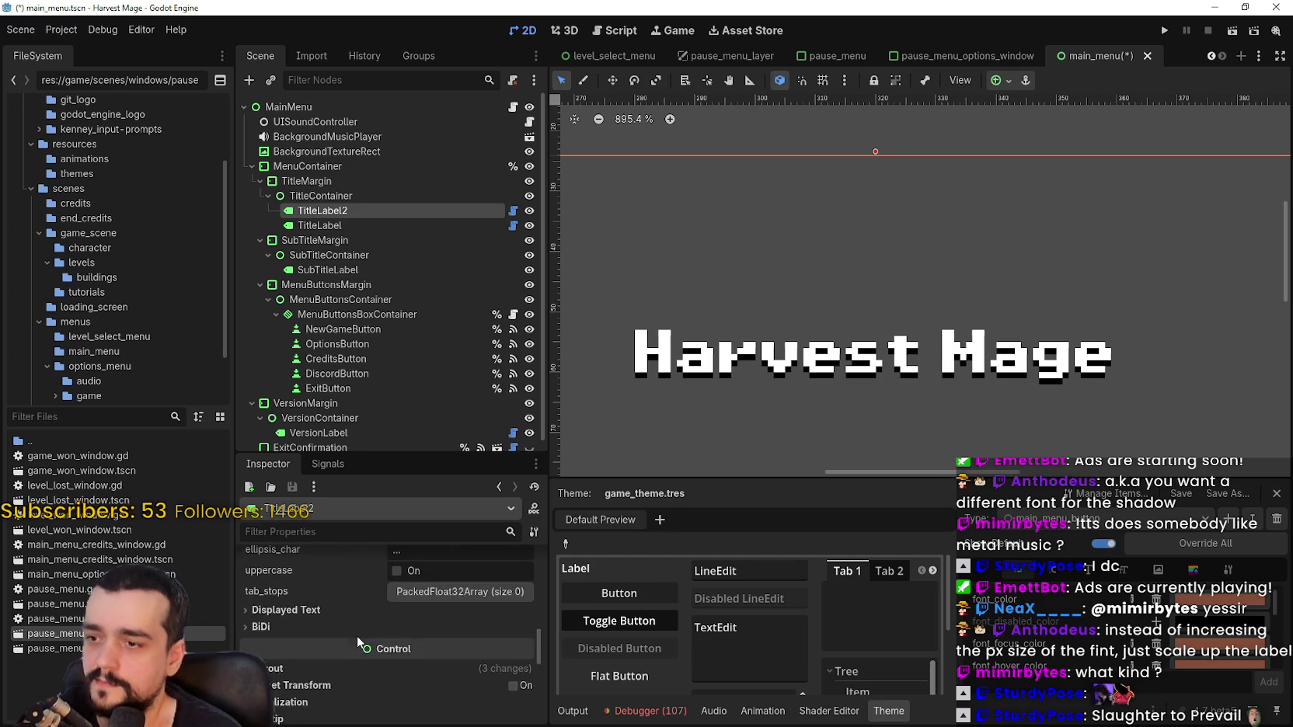
# Override TitleLabel2's font colour to black in Theme Overrides
pyautogui.click(365, 631)
pyautogui.scroll(-2, 353, 636)
pyautogui.click(327, 625)
pyautogui.click(322, 639)
pyautogui.scroll(-2, 326, 642)
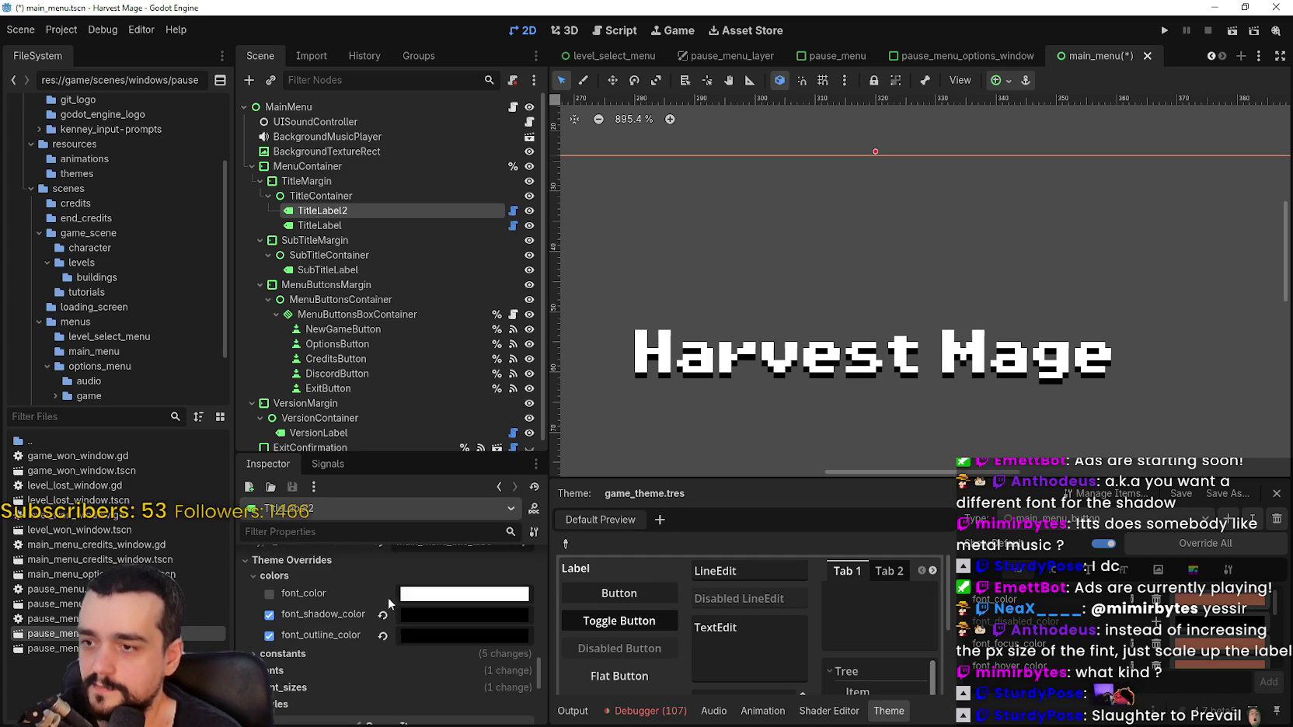
pyautogui.click(269, 593)
pyautogui.click(442, 597)
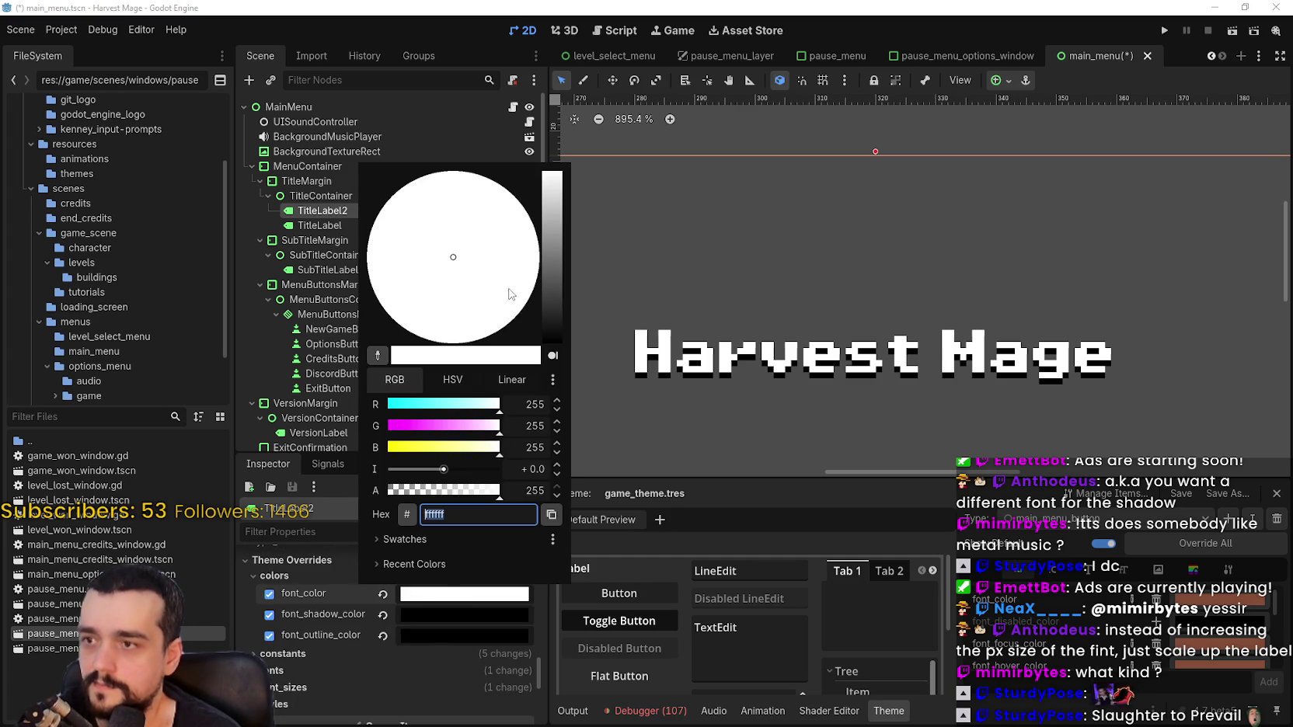
pyautogui.moveTo(557, 305); pyautogui.dragTo(521, 346)
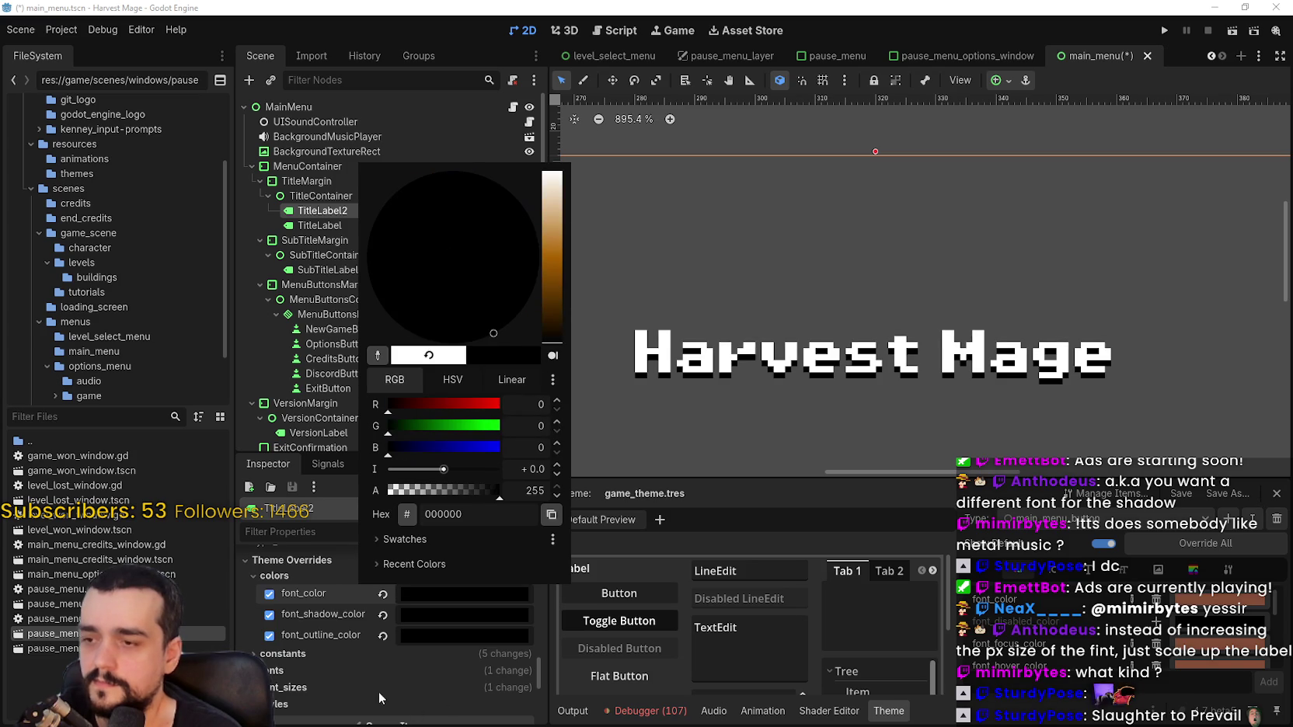
pyautogui.press('Escape')
# Remove TitleLabel2's font shadow colour override and set shadow_offset_y to 0
pyautogui.click(383, 615)
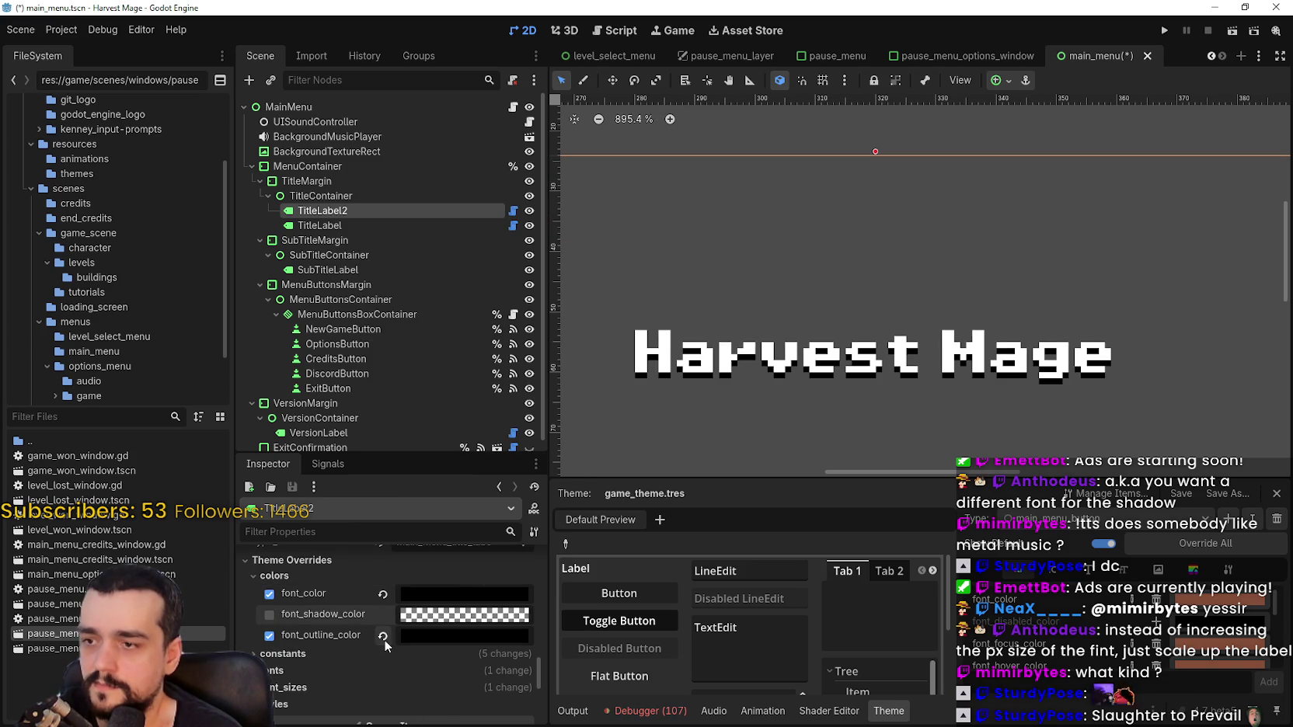
pyautogui.scroll(-2, 474, 671)
pyautogui.click(402, 612)
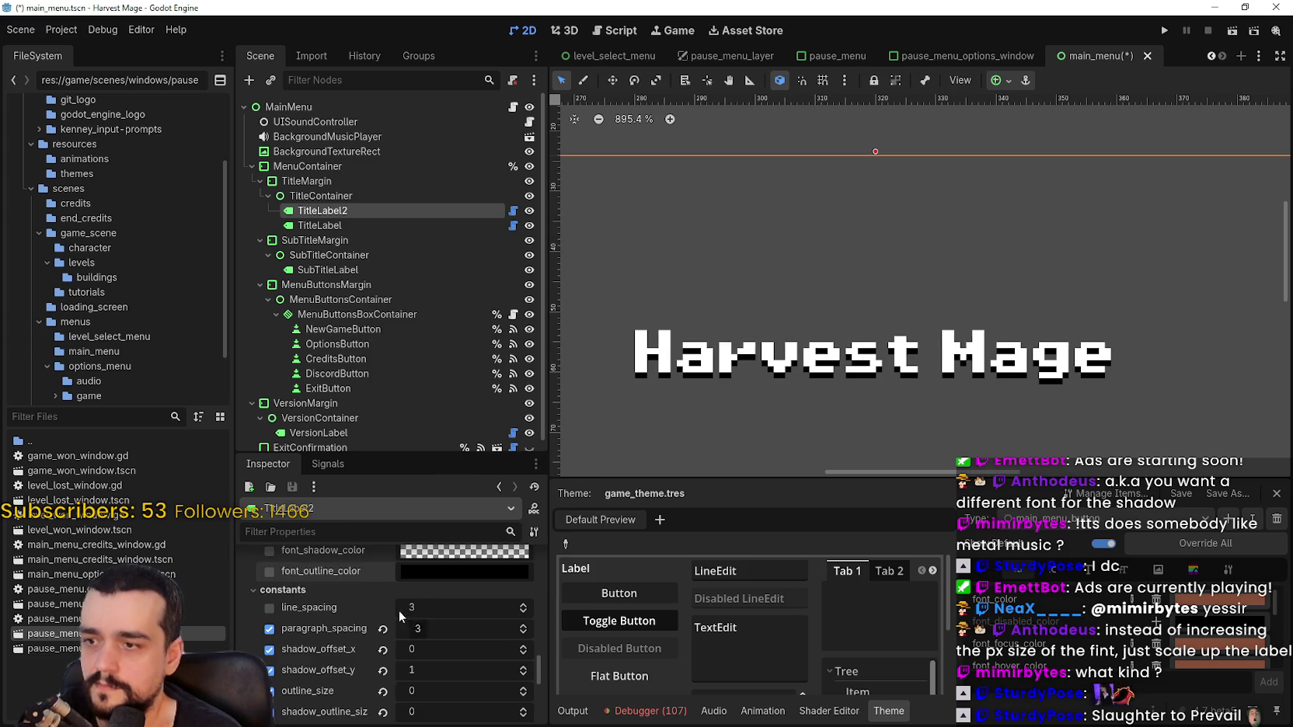
pyautogui.scroll(-2, 399, 610)
pyautogui.click(522, 631)
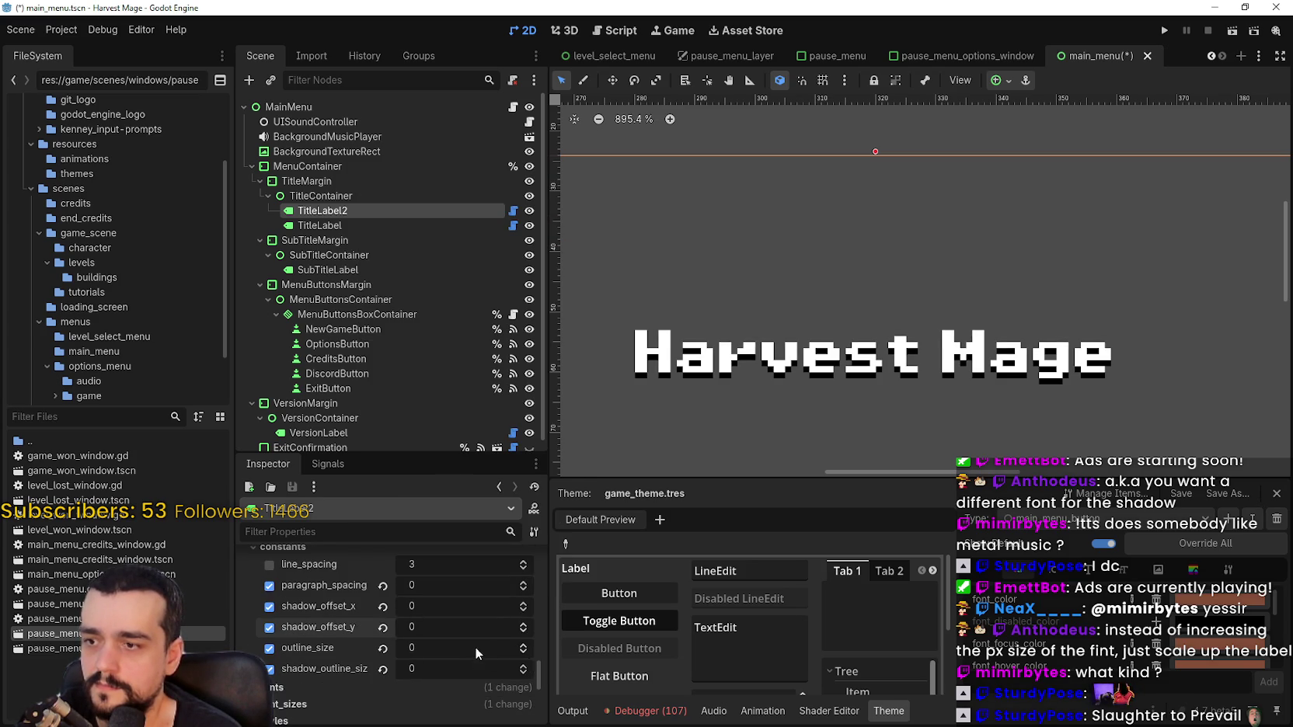
pyautogui.scroll(1, 474, 646)
pyautogui.click(617, 84)
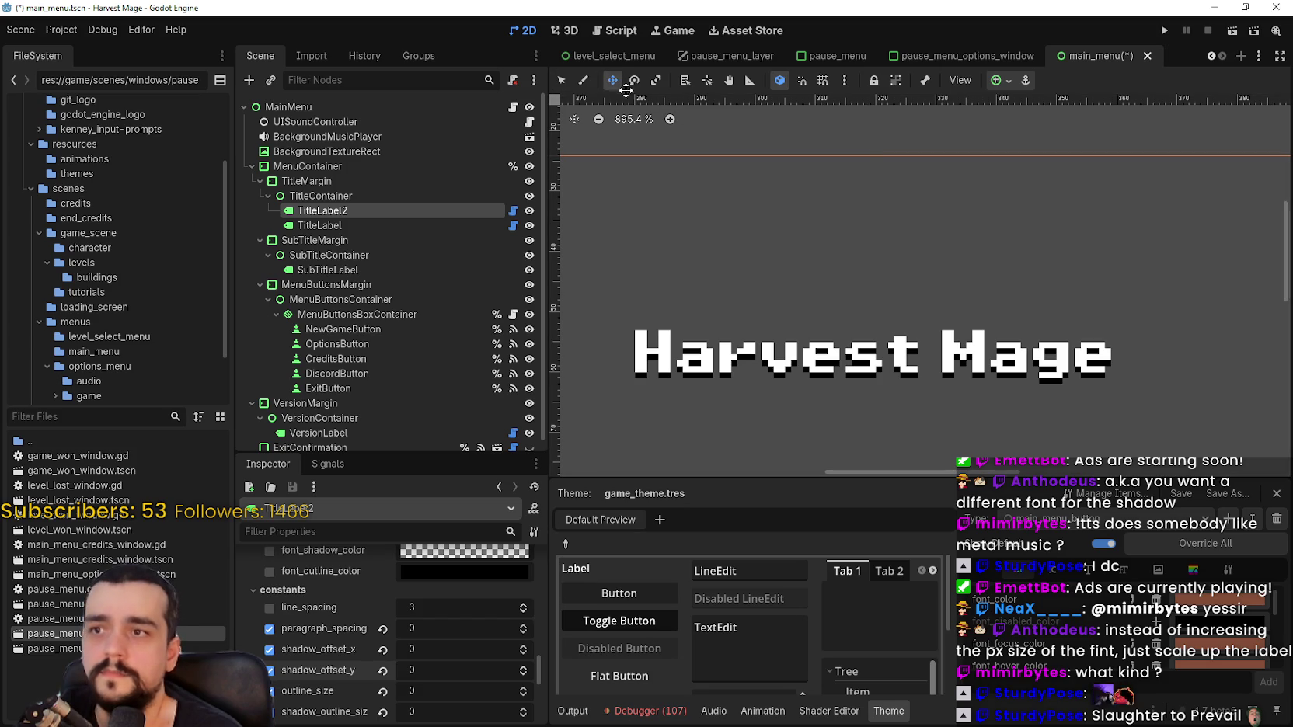
# Nudge the black TitleLabel2 copy upward two steps with the arrow keys
pyautogui.press('Up')
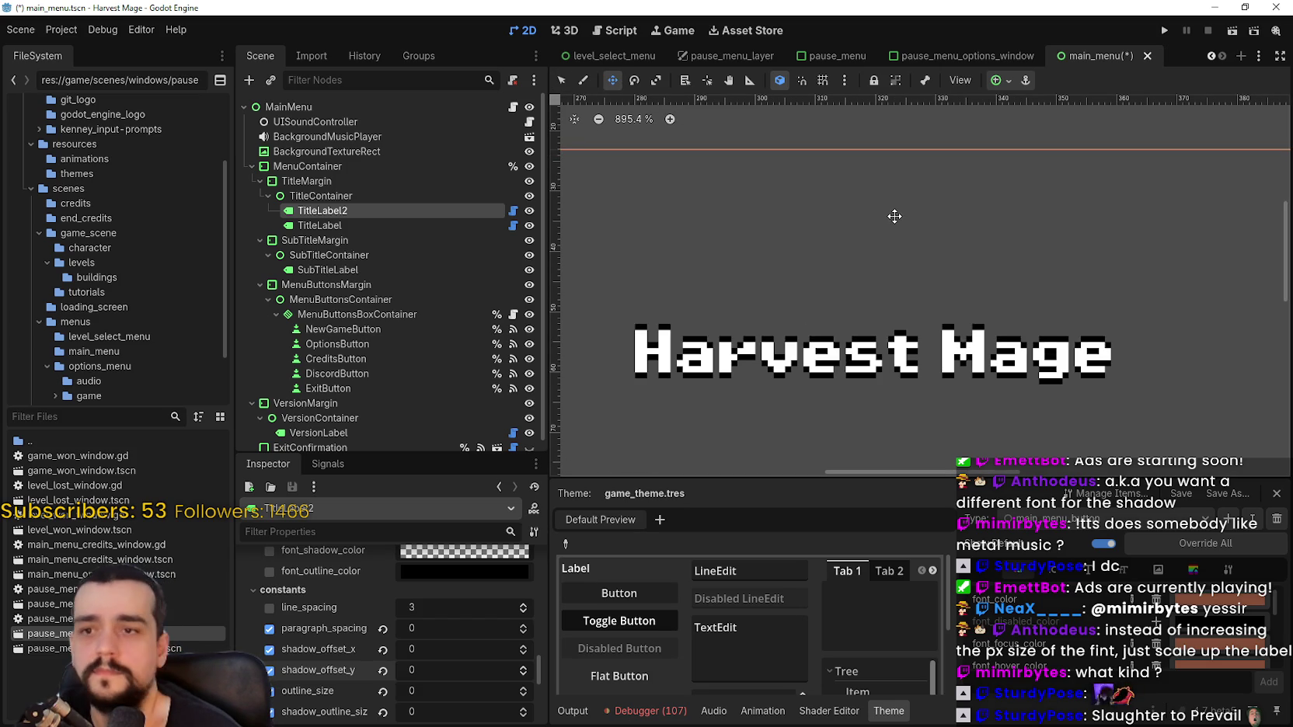
pyautogui.press('Up')
pyautogui.press('Up')
pyautogui.press('Up')
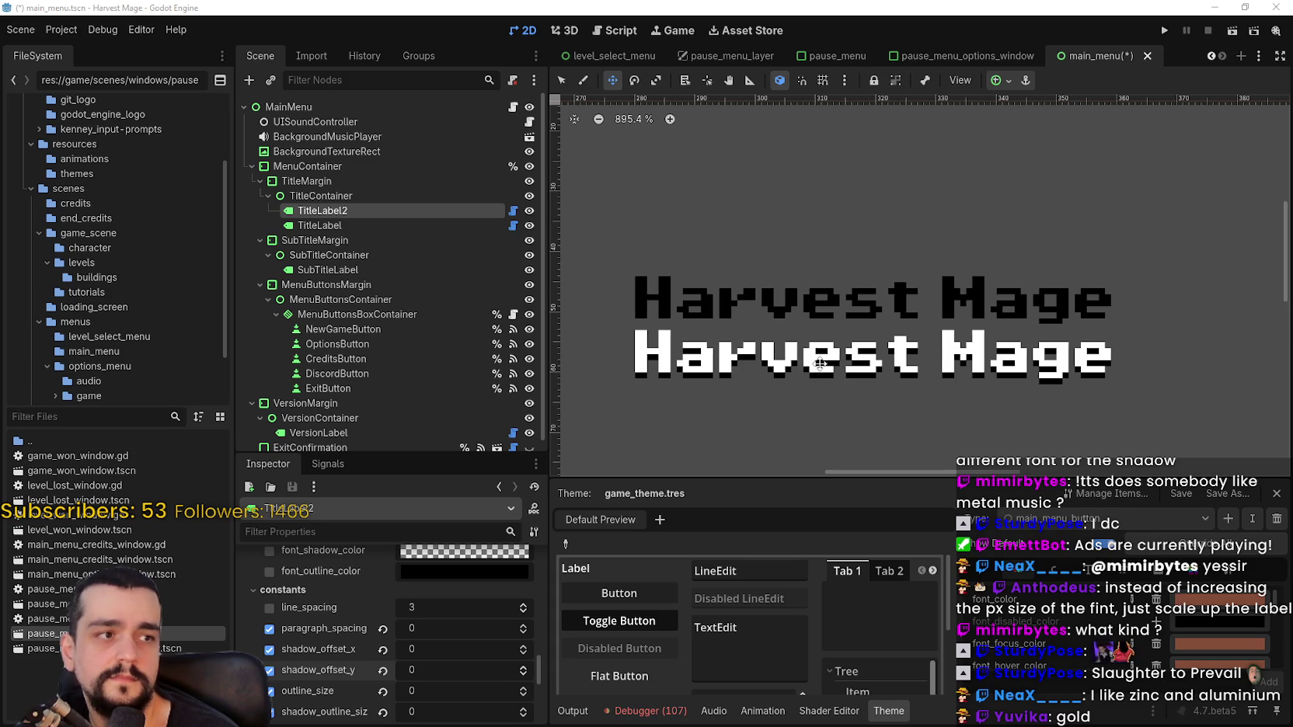
pyautogui.scroll(-1, 785, 439)
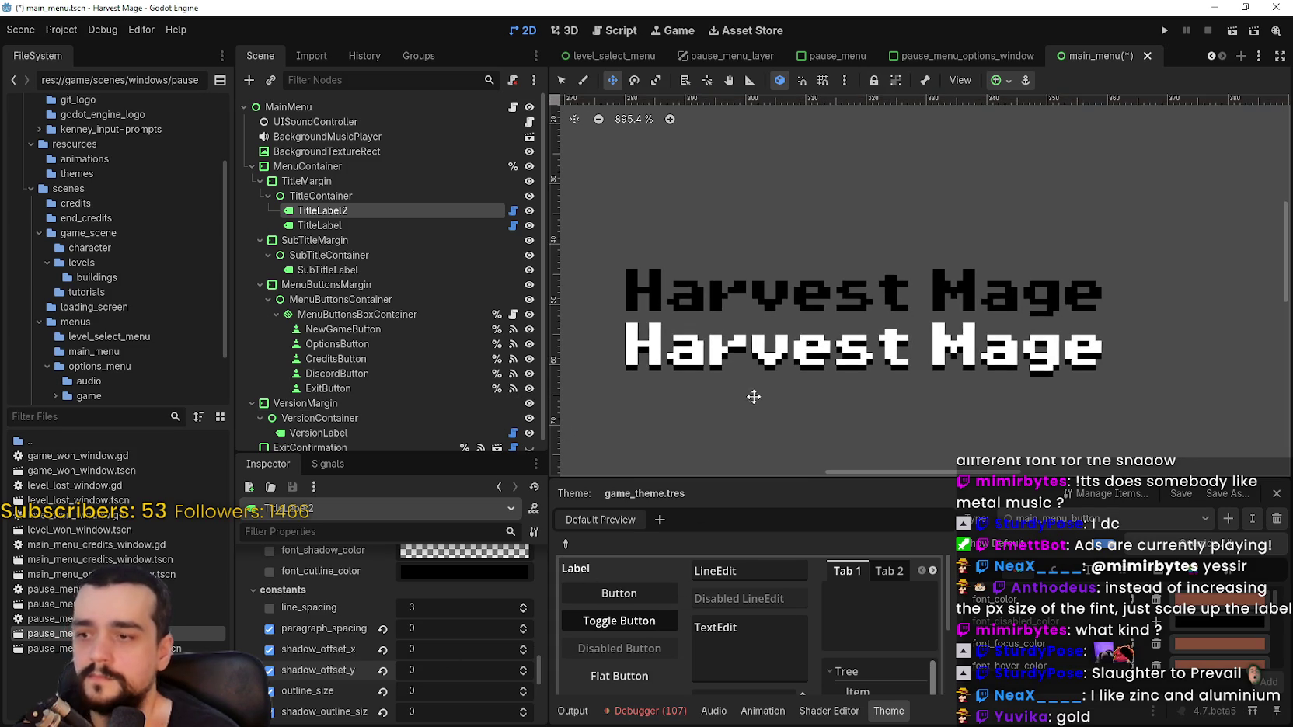
# Browse TitleLabel2's Inspector sections, toggling Texture and expanding Material
pyautogui.scroll(-6, 822, 286)
pyautogui.scroll(-1, 819, 286)
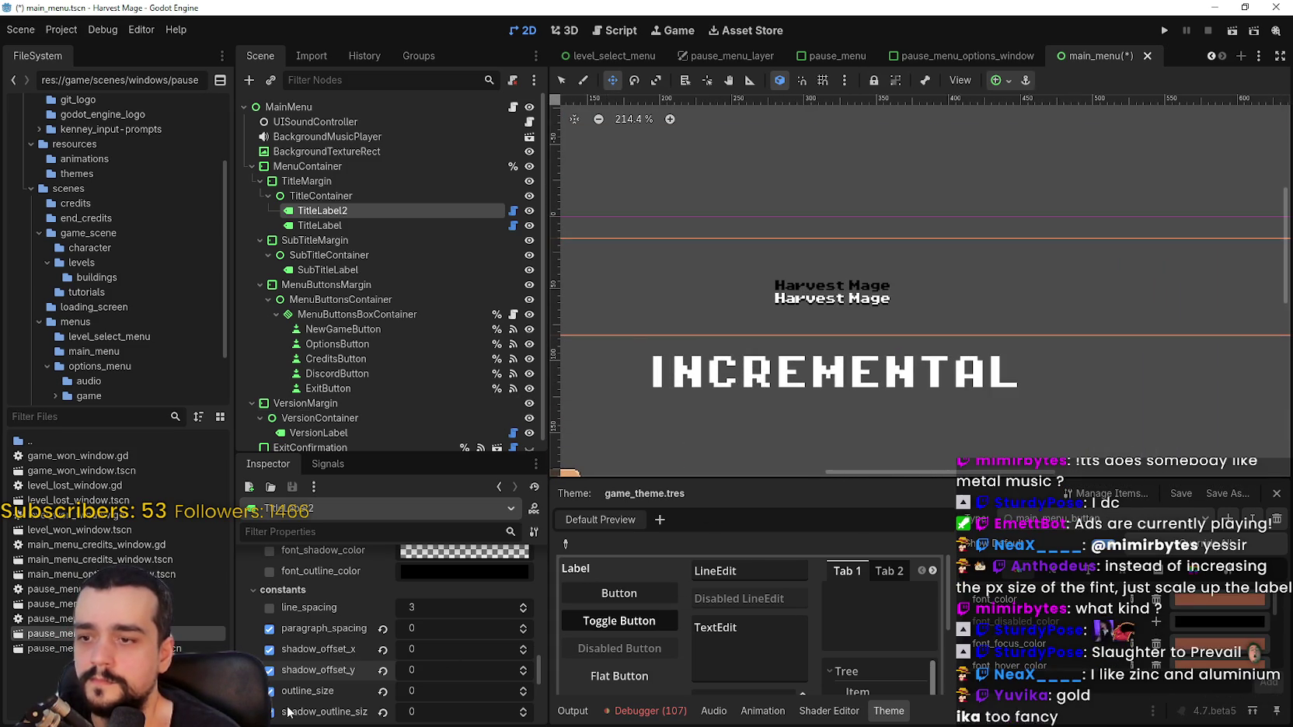
pyautogui.scroll(-5, 296, 704)
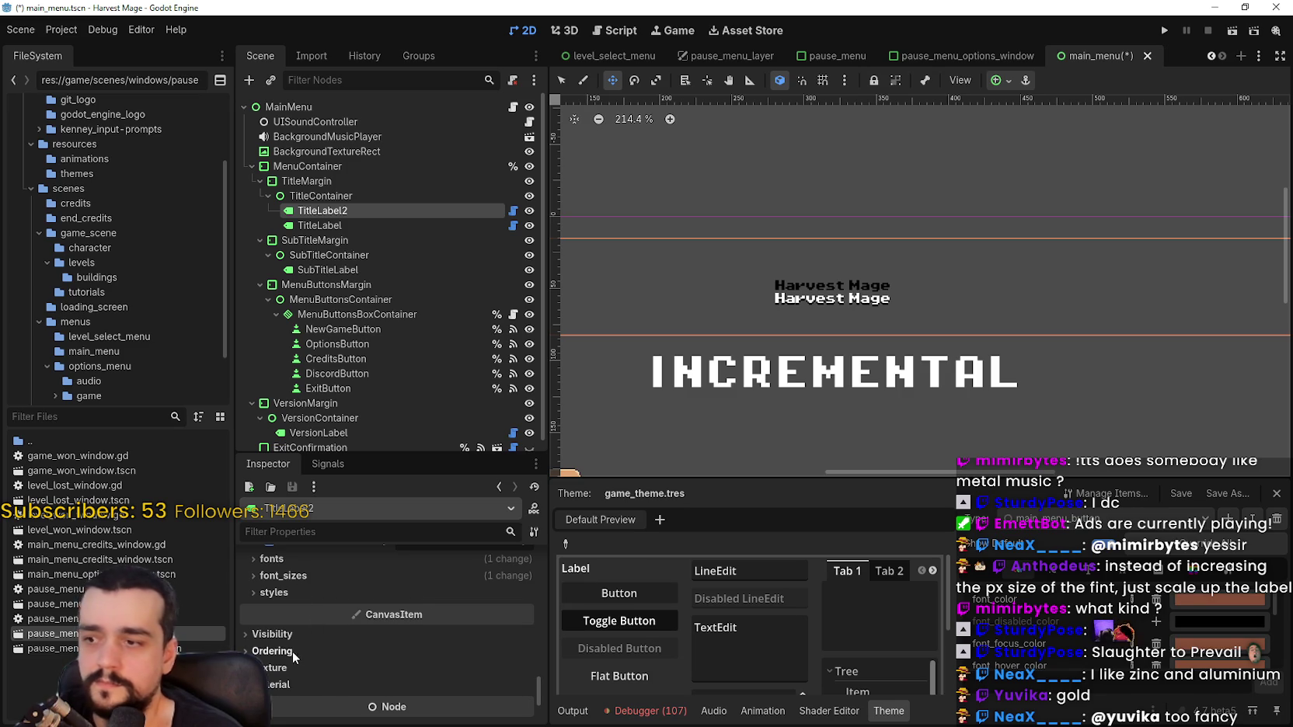
pyautogui.scroll(-2, 292, 651)
pyautogui.click(284, 604)
pyautogui.click(285, 605)
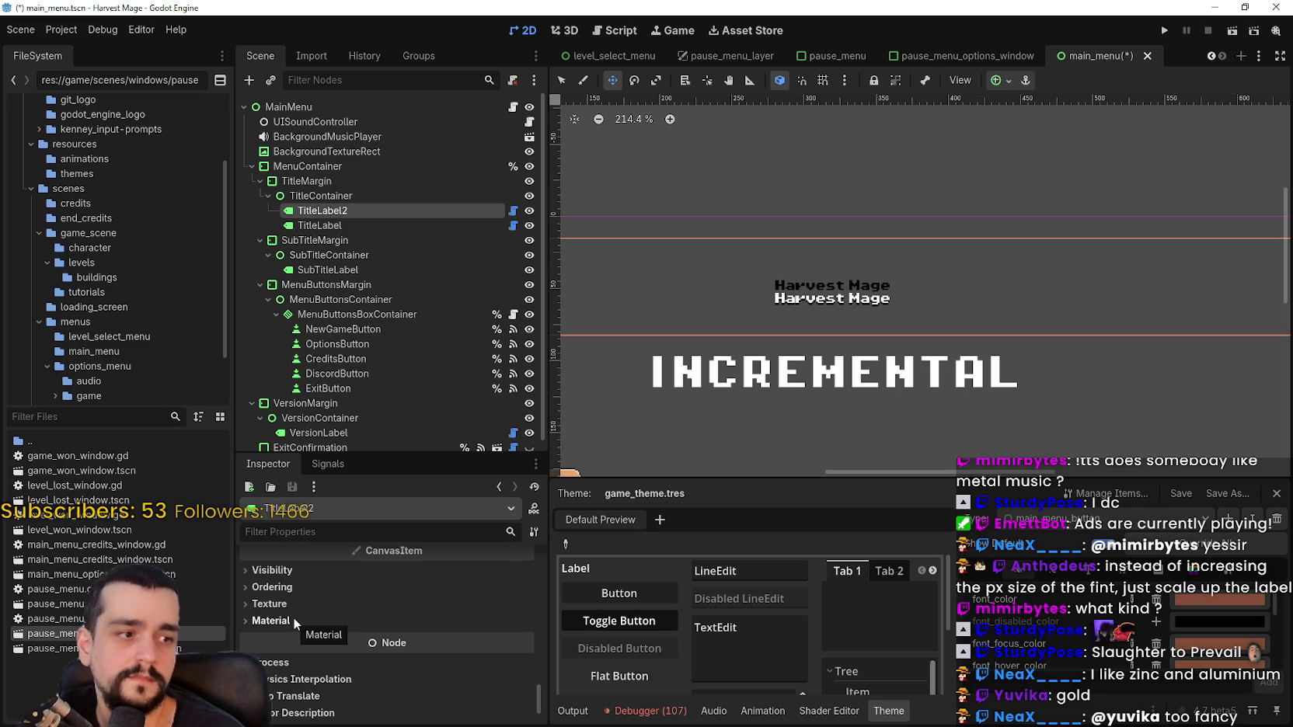
pyautogui.scroll(-2, 292, 618)
pyautogui.click(289, 580)
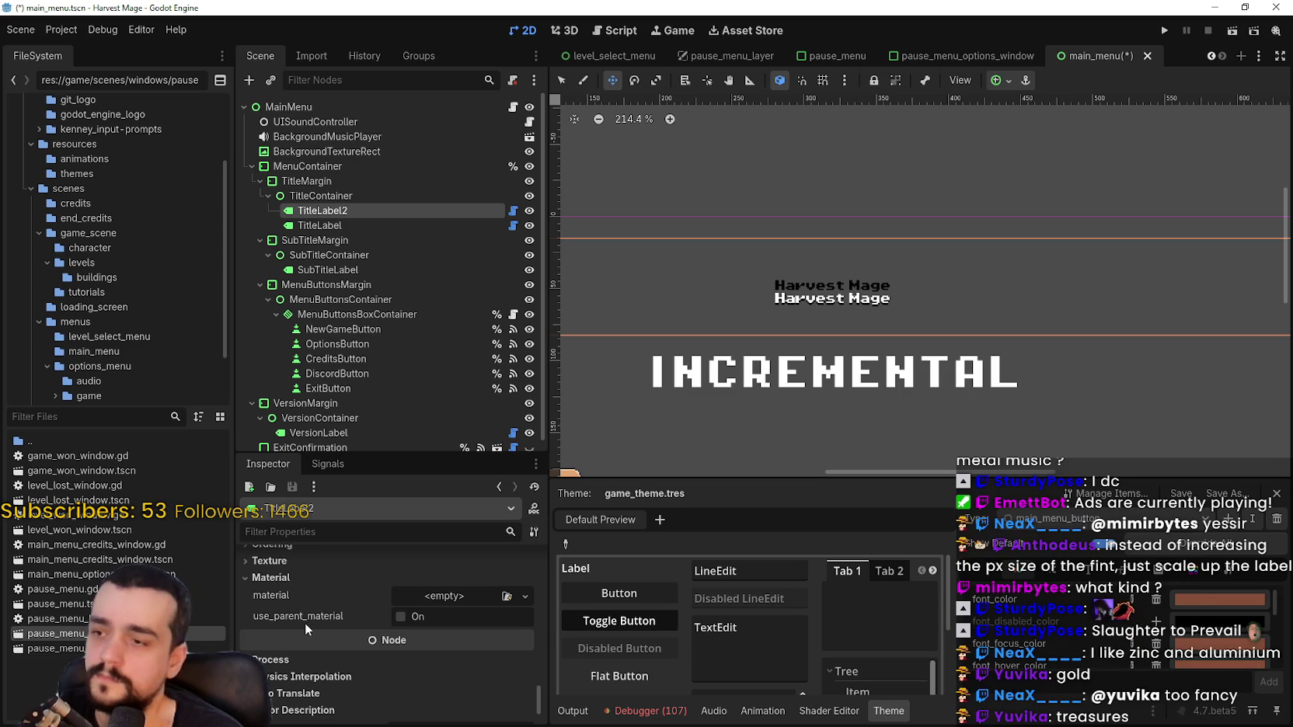
# Scroll back through the Inspector and focus the Filter Properties box
pyautogui.scroll(5, 307, 623)
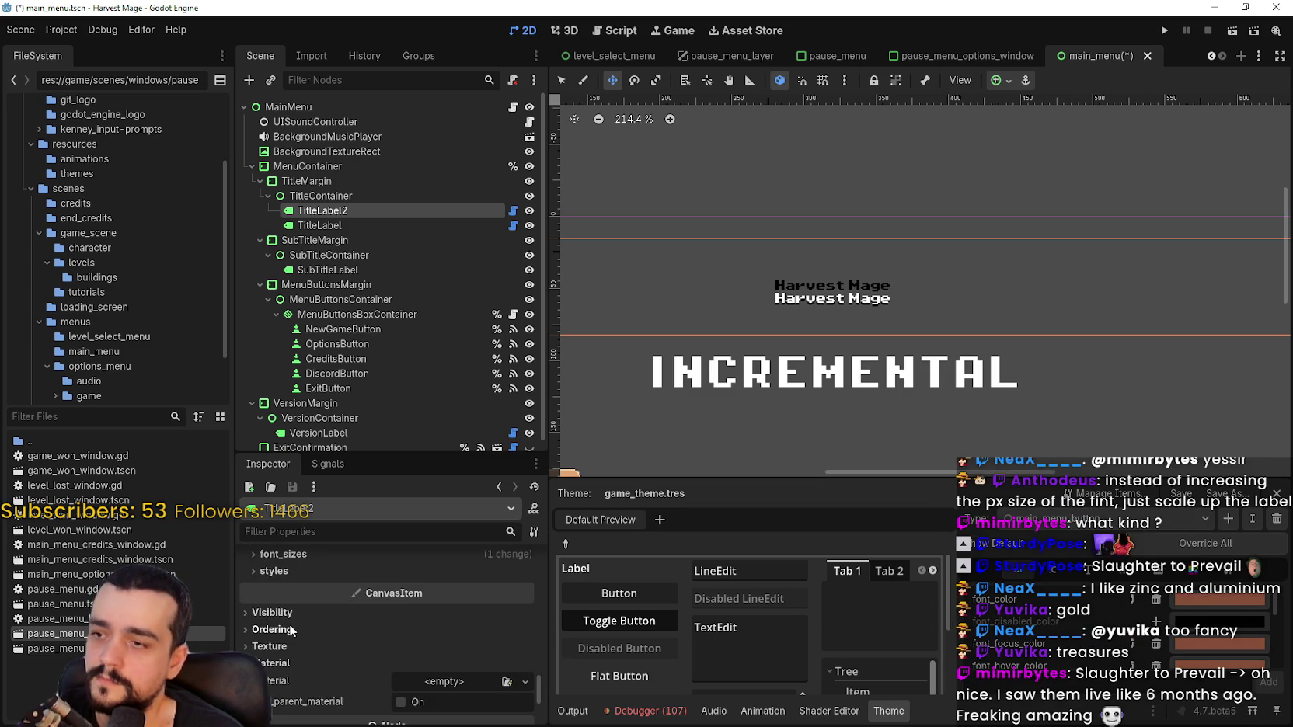
pyautogui.scroll(4, 291, 629)
pyautogui.scroll(4, 331, 653)
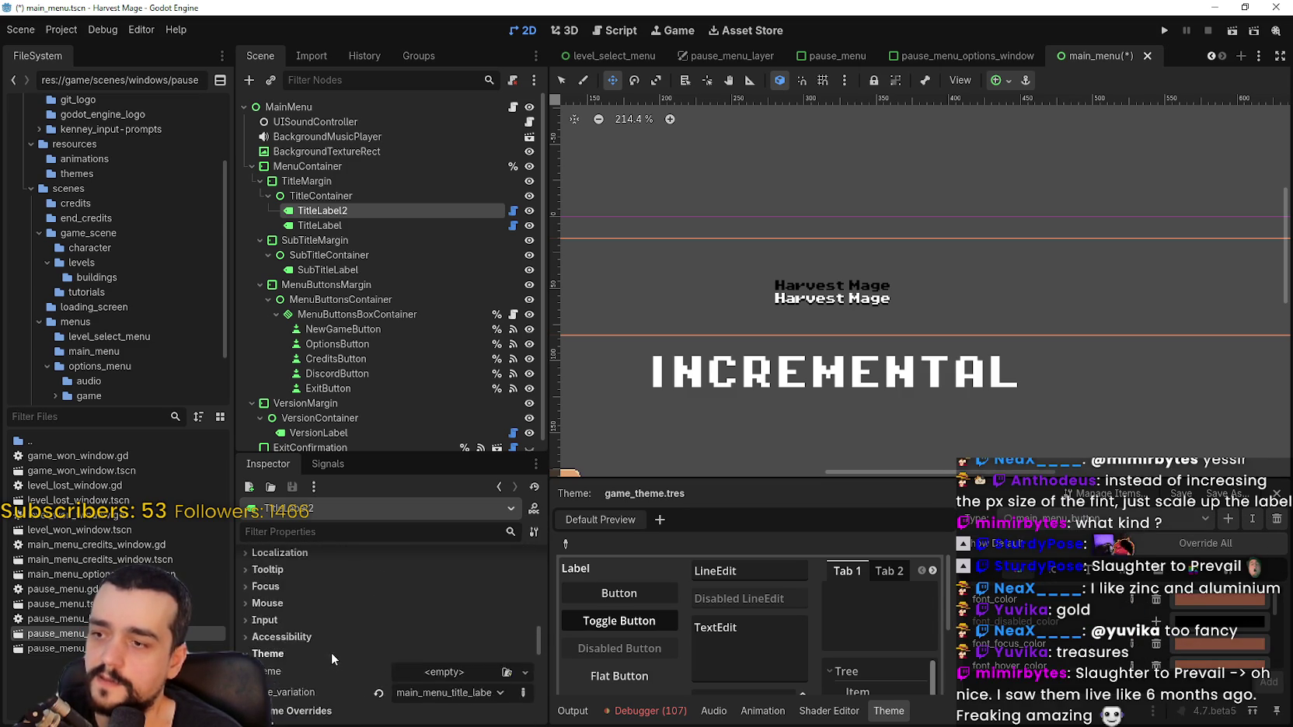
pyautogui.scroll(3, 331, 667)
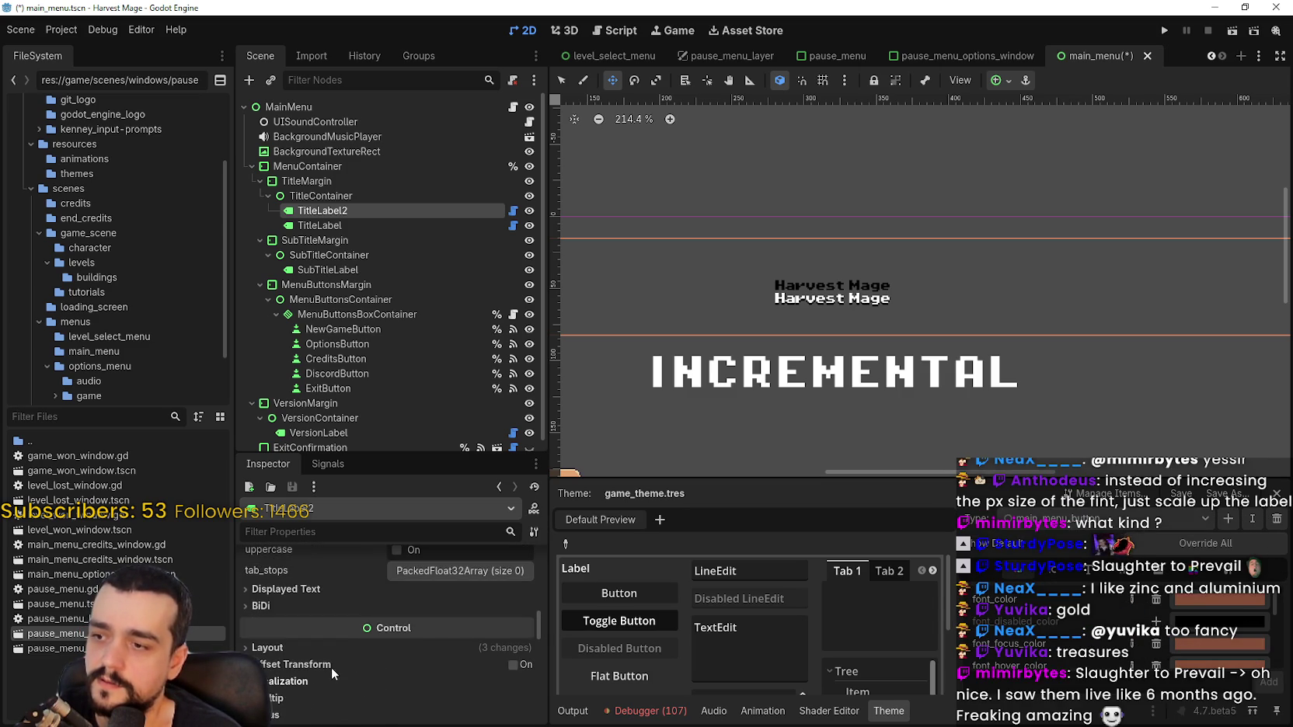
pyautogui.scroll(-2, 323, 664)
pyautogui.scroll(3, 308, 626)
pyautogui.scroll(-3, 307, 634)
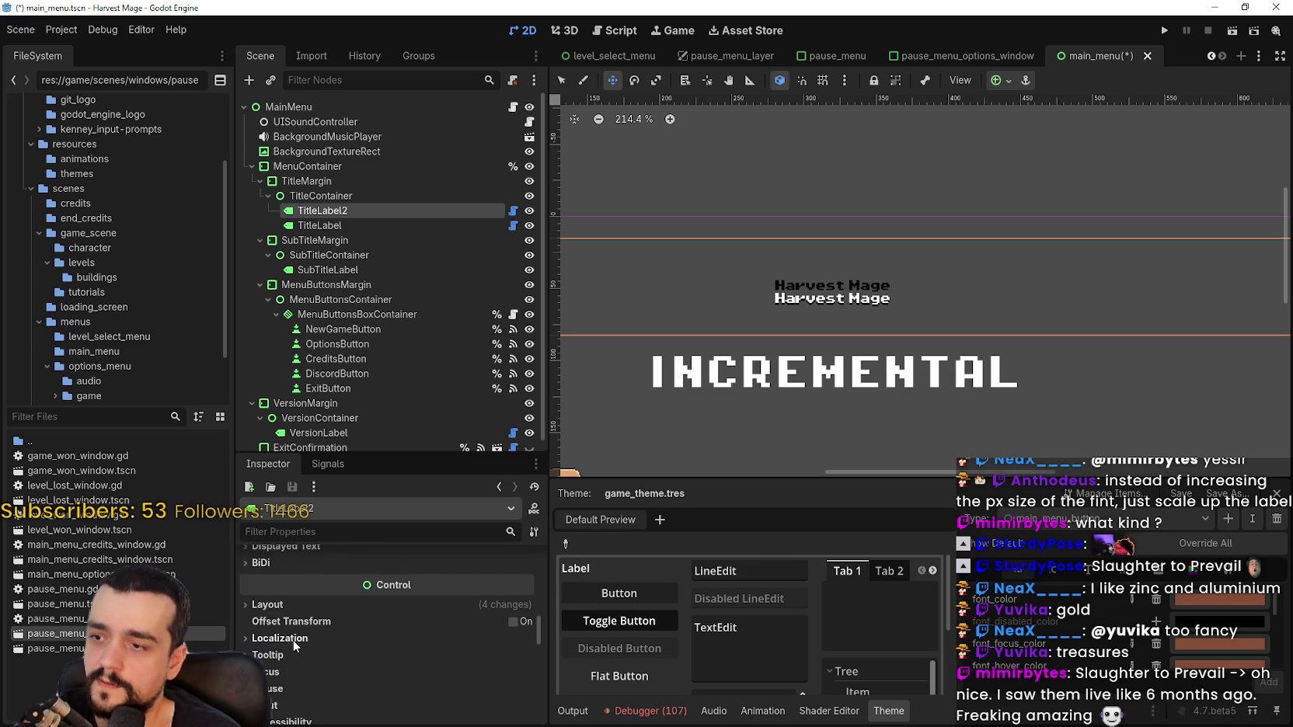
pyautogui.moveTo(539, 629)
pyautogui.mouseDown()
pyautogui.moveTo(542, 538)
pyautogui.moveTo(532, 630)
pyautogui.mouseUp()
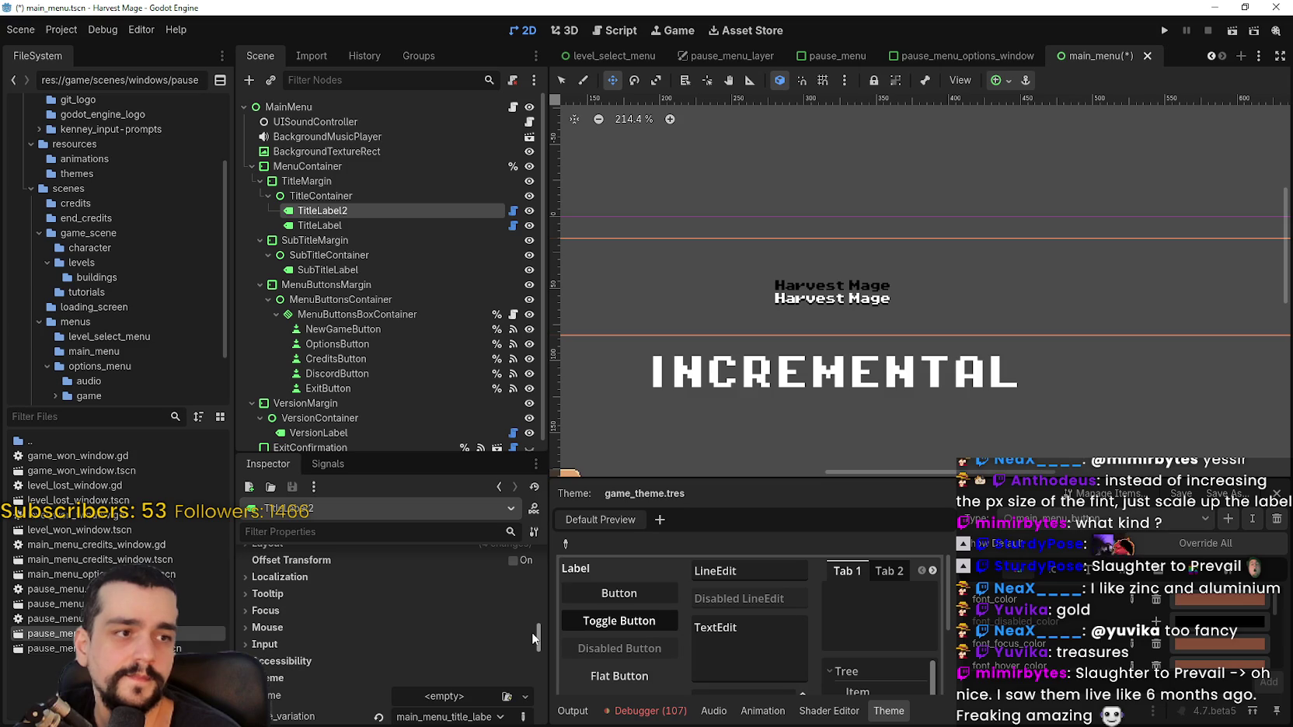
pyautogui.moveTo(530, 631); pyautogui.dragTo(527, 681)
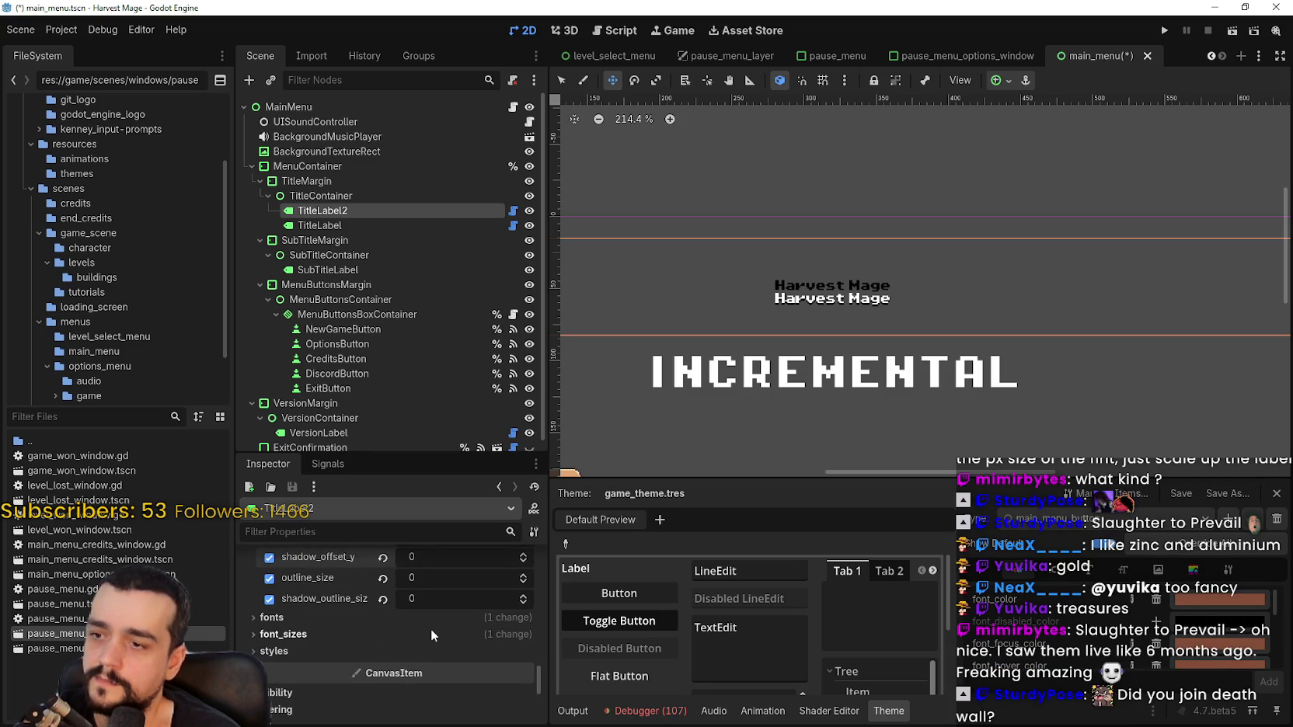
pyautogui.scroll(-2, 404, 647)
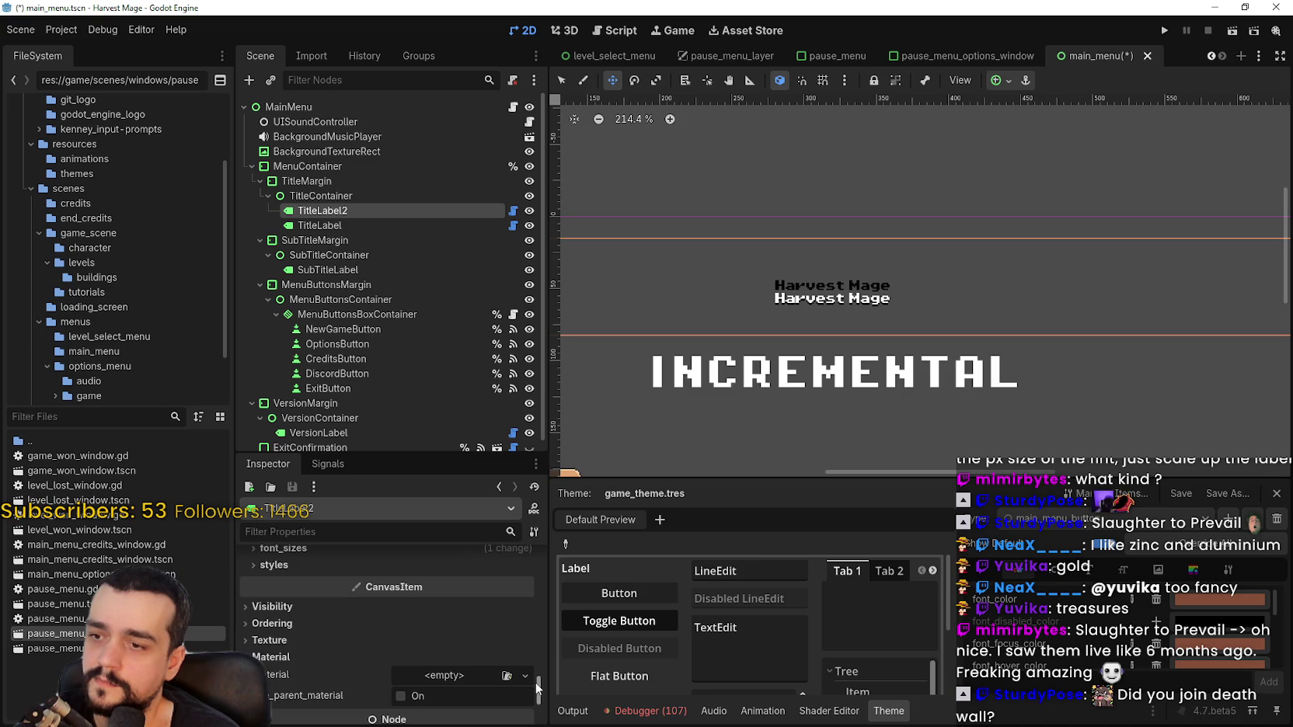
pyautogui.scroll(5, 466, 622)
pyautogui.click(345, 533)
# Filter properties by 'sca', reset Offset Transform scale, and set scale to 1.85
pyautogui.write('sca')
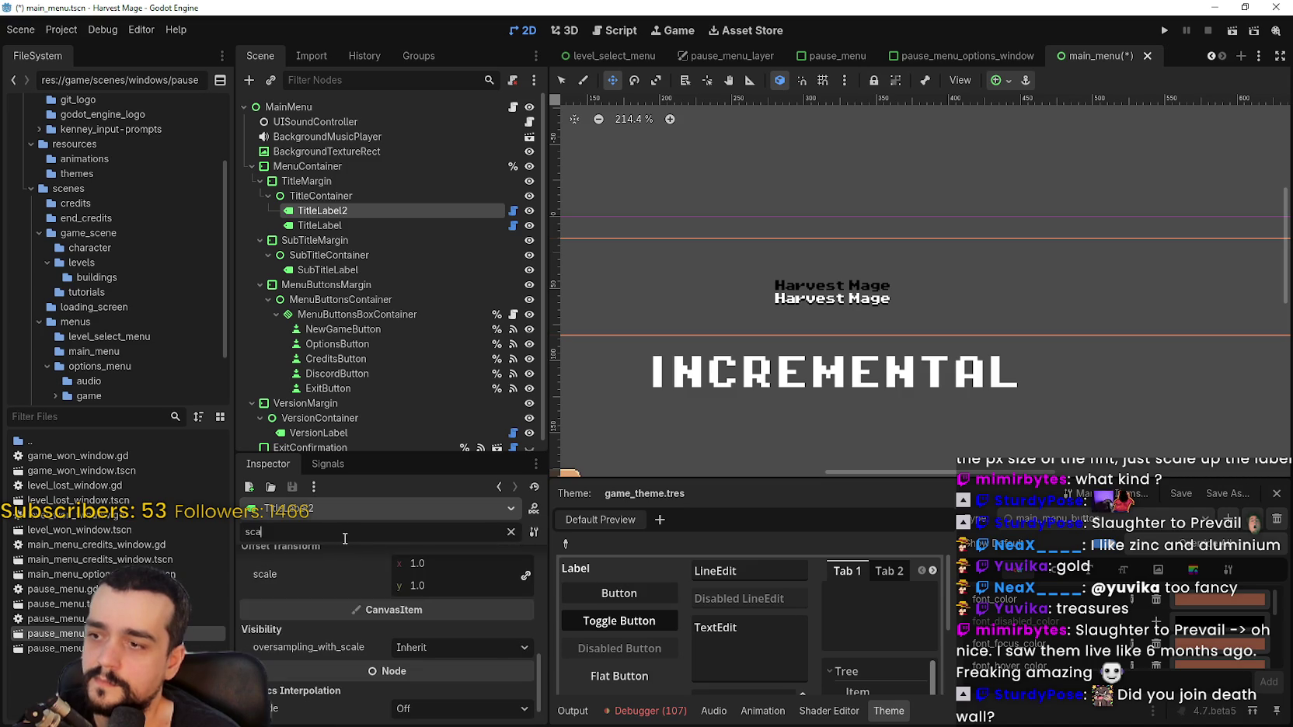
pyautogui.scroll(2, 366, 644)
pyautogui.moveTo(436, 620); pyautogui.dragTo(528, 620)
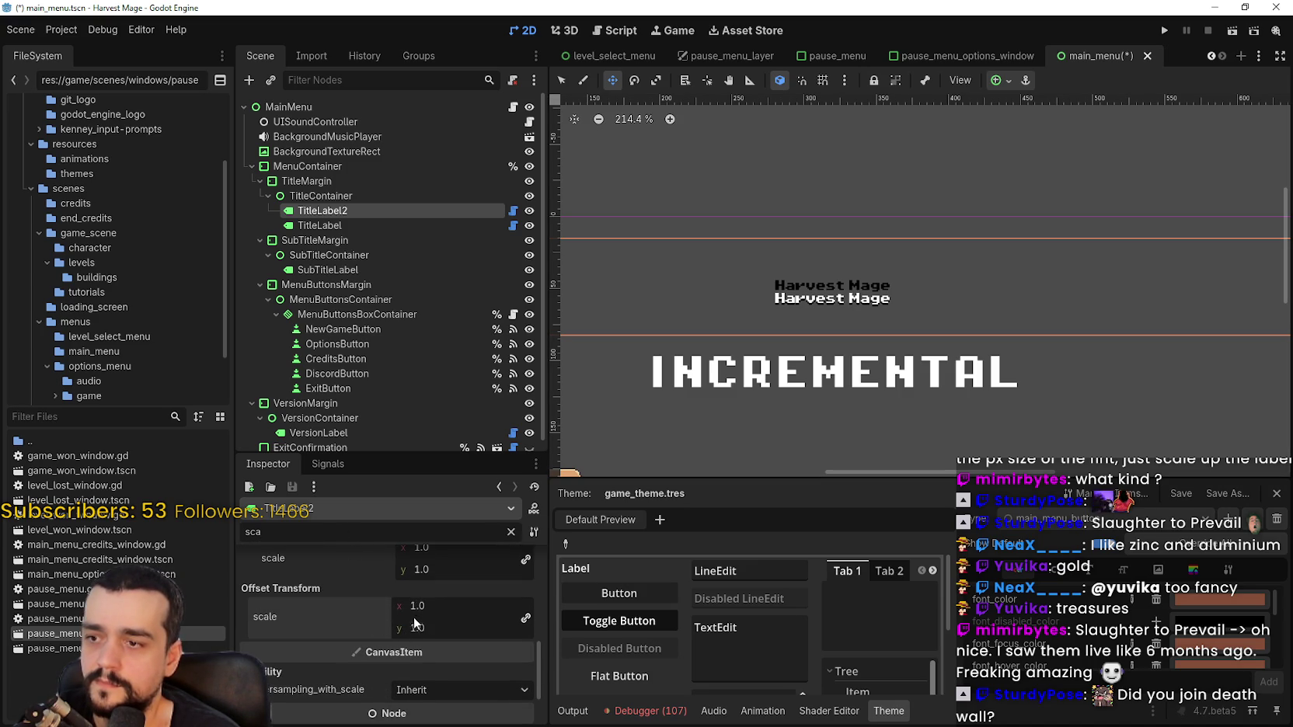
pyautogui.click(379, 621)
pyautogui.moveTo(418, 622); pyautogui.dragTo(567, 635)
pyautogui.scroll(8, 975, 317)
pyautogui.scroll(-3, 1049, 202)
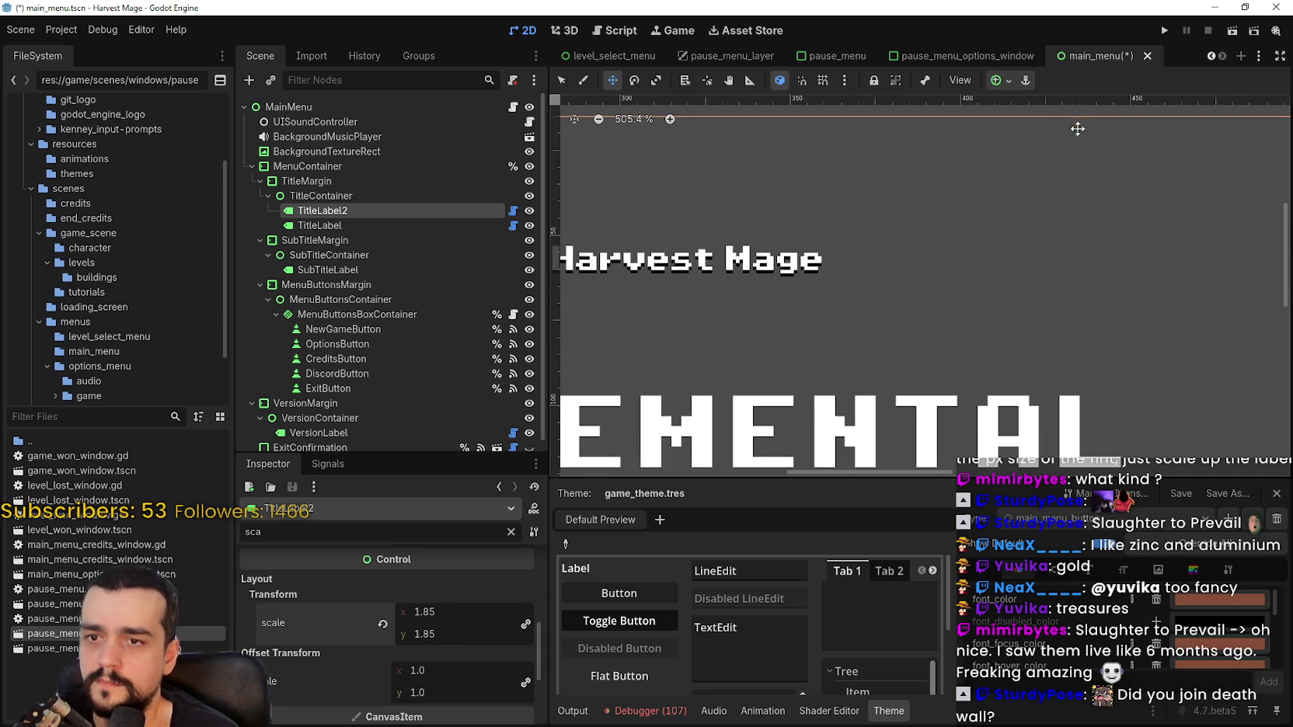
pyautogui.scroll(-4, 1050, 202)
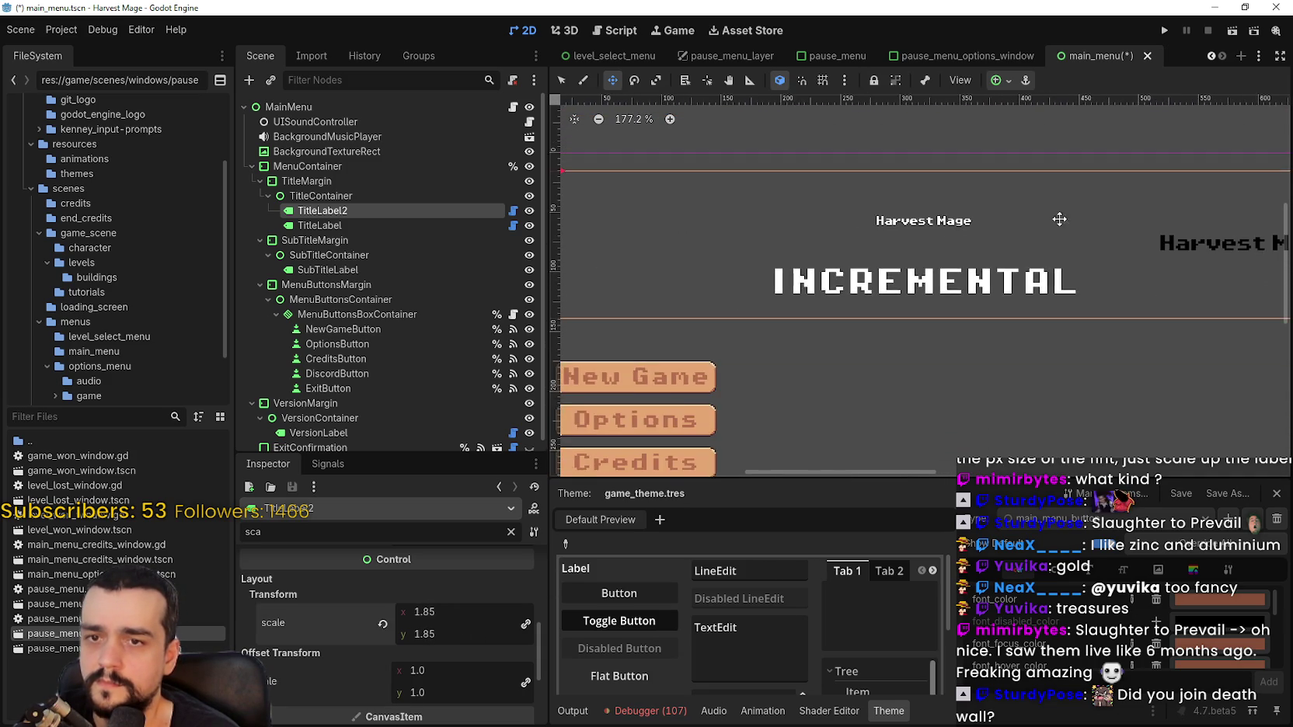
# Apply the Center anchor preset to TitleLabel2 and reselect it
pyautogui.click(1005, 82)
pyautogui.scroll(1, 1006, 134)
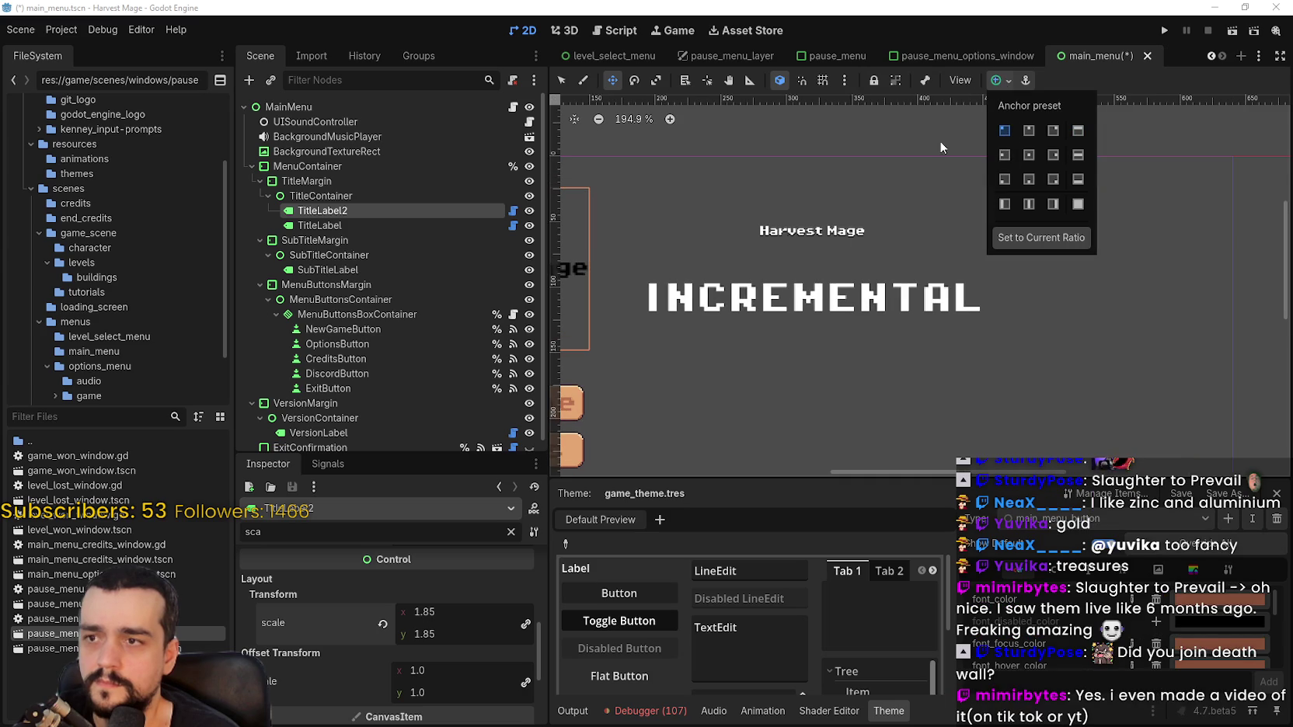
pyautogui.click(1031, 158)
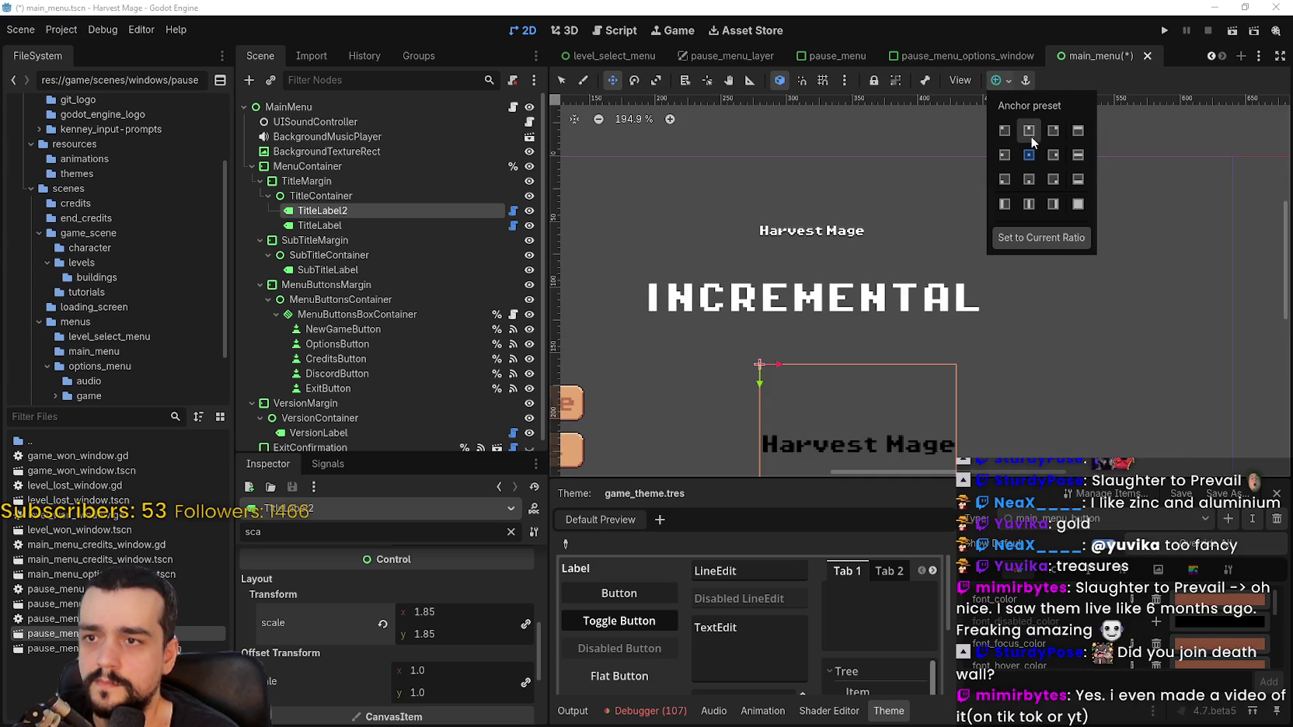
pyautogui.click(561, 81)
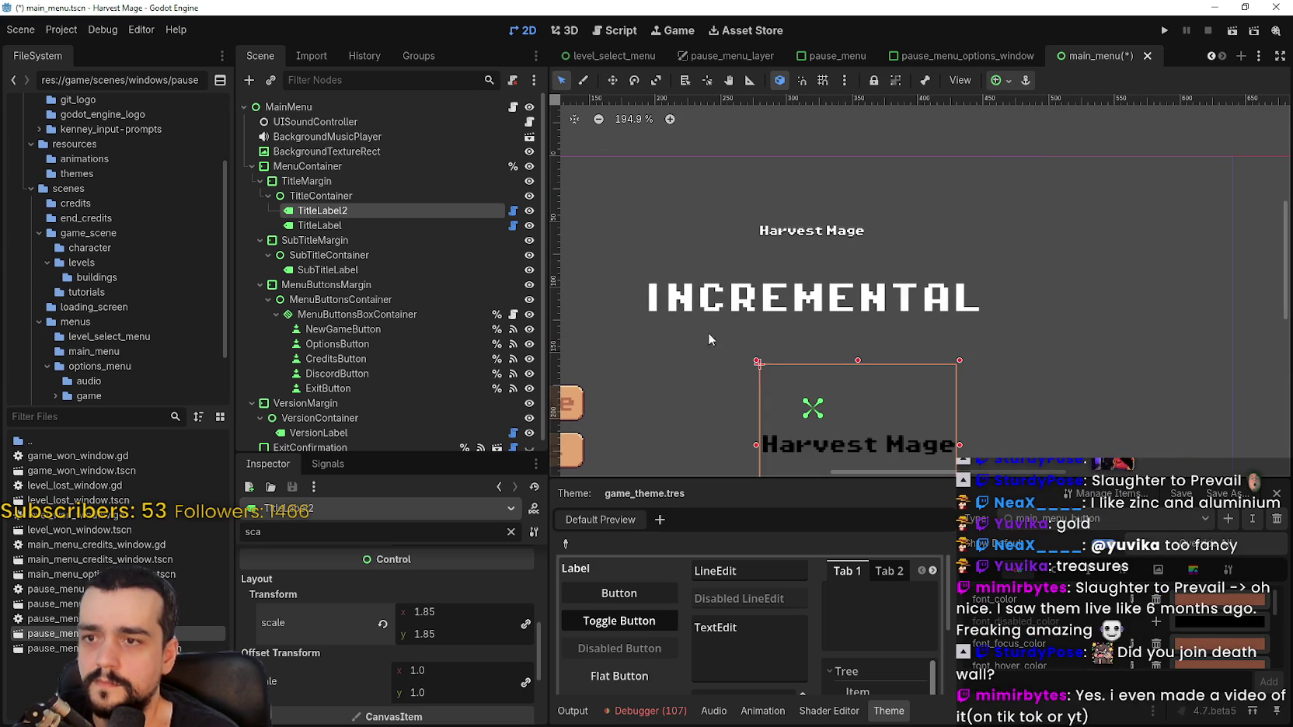
pyautogui.click(866, 400)
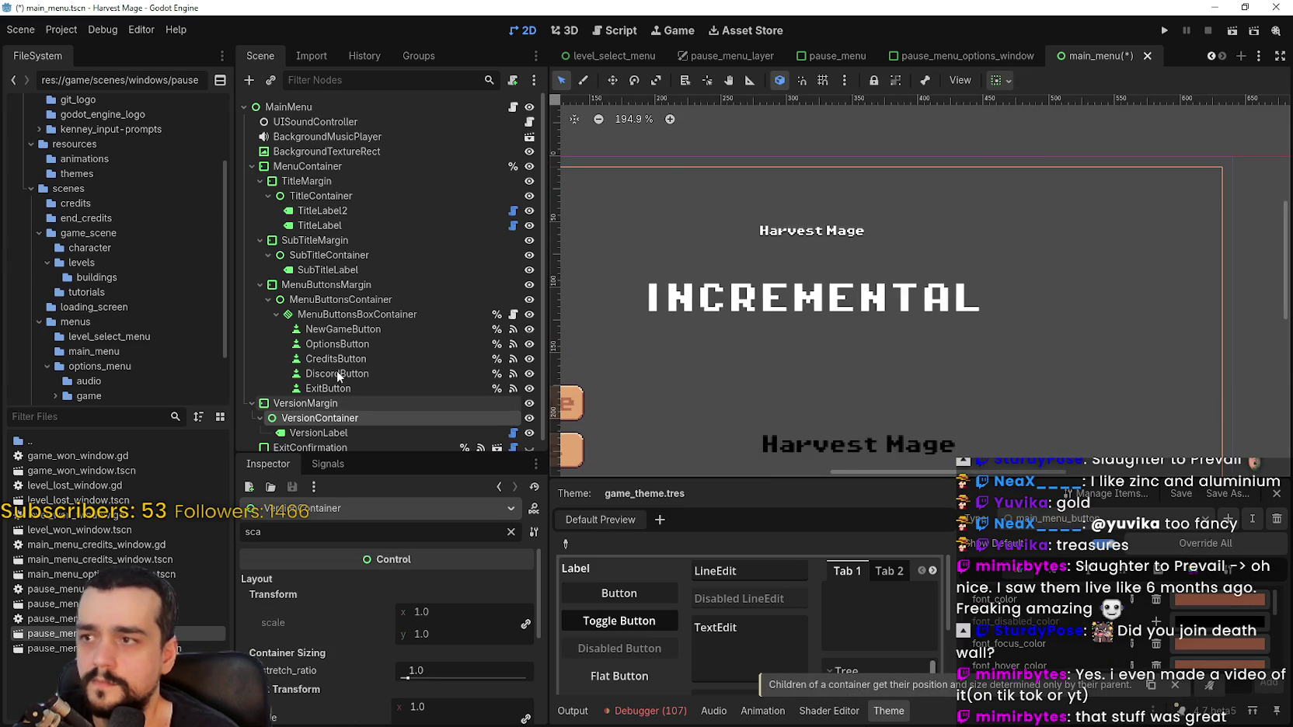
pyautogui.click(386, 211)
# Drag the black copy toward the white title, adjusting its scale to align
pyautogui.press('w')
pyautogui.moveTo(890, 439); pyautogui.dragTo(821, 220)
pyautogui.scroll(5, 779, 230)
pyautogui.scroll(1, 779, 230)
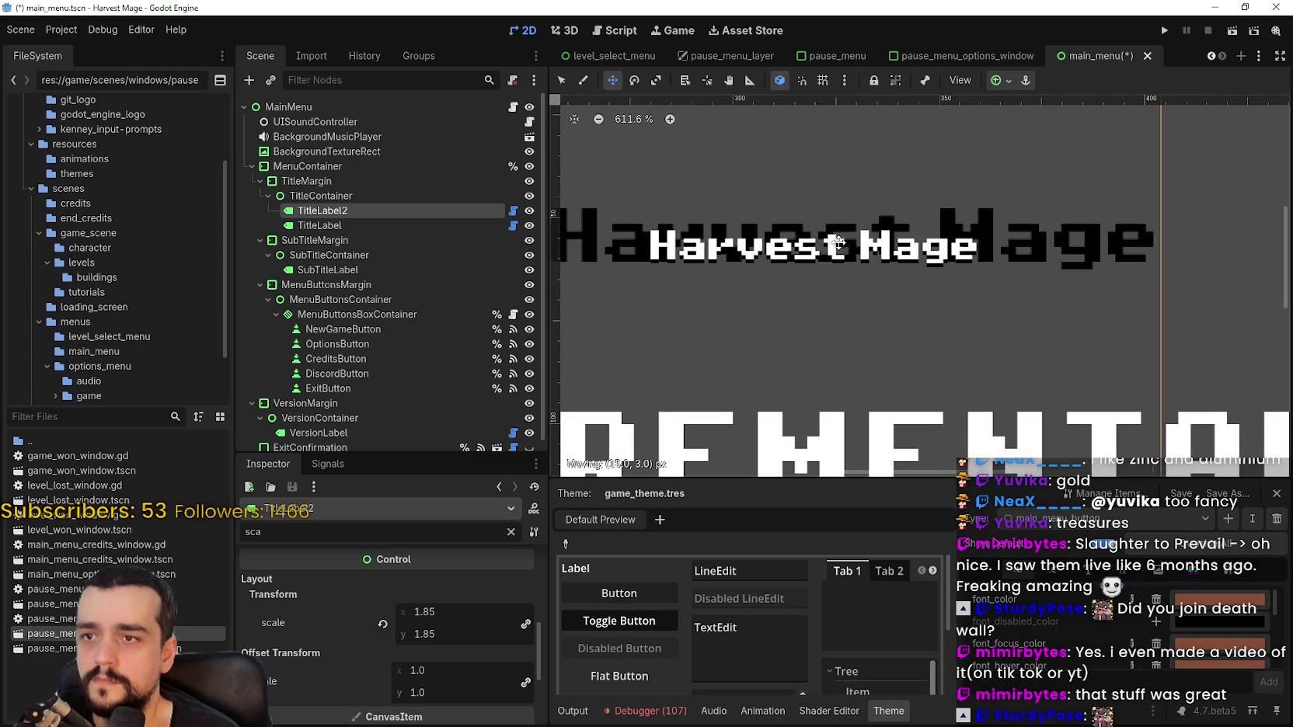
pyautogui.moveTo(434, 631); pyautogui.dragTo(377, 630)
pyautogui.moveTo(699, 187); pyautogui.dragTo(782, 271)
pyautogui.moveTo(464, 613); pyautogui.dragTo(417, 614)
pyautogui.moveTo(852, 185); pyautogui.dragTo(855, 210)
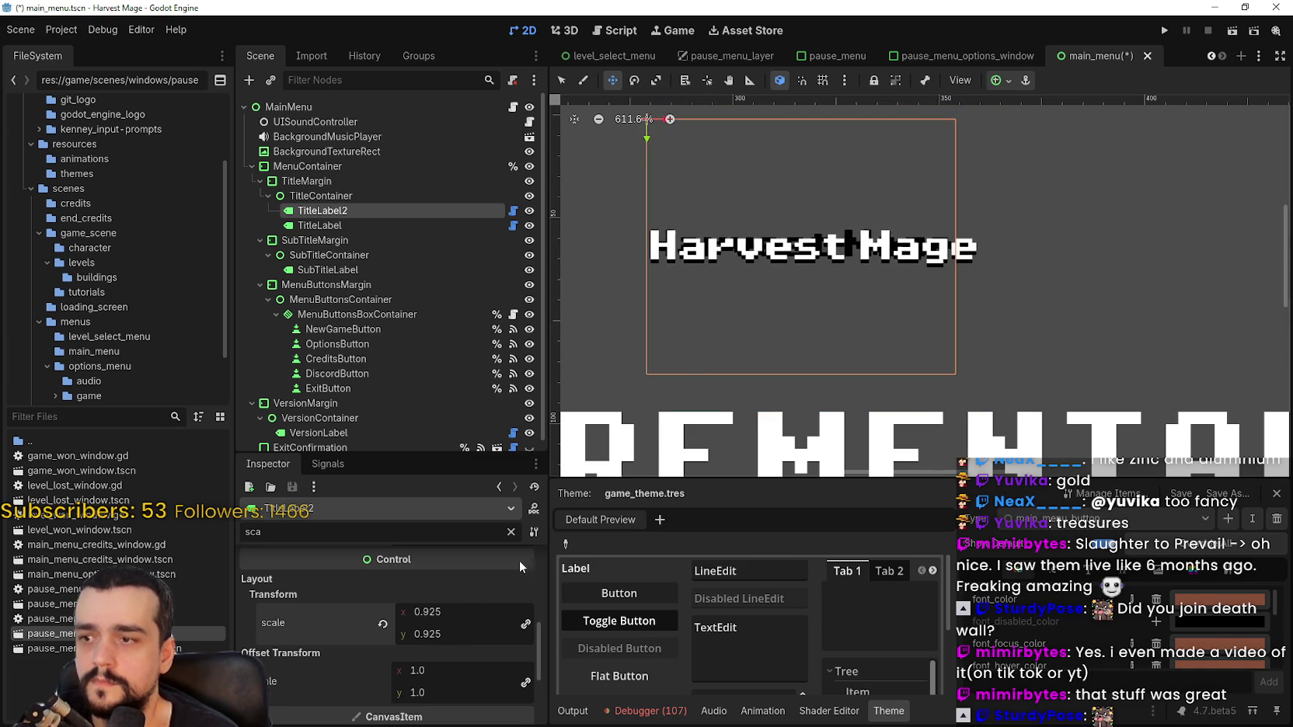
pyautogui.moveTo(437, 614); pyautogui.dragTo(449, 606)
pyautogui.moveTo(822, 310); pyautogui.dragTo(817, 301)
# Set TitleLabel2's scale to 1.1 and drag it up above the white title
pyautogui.scroll(3, 817, 300)
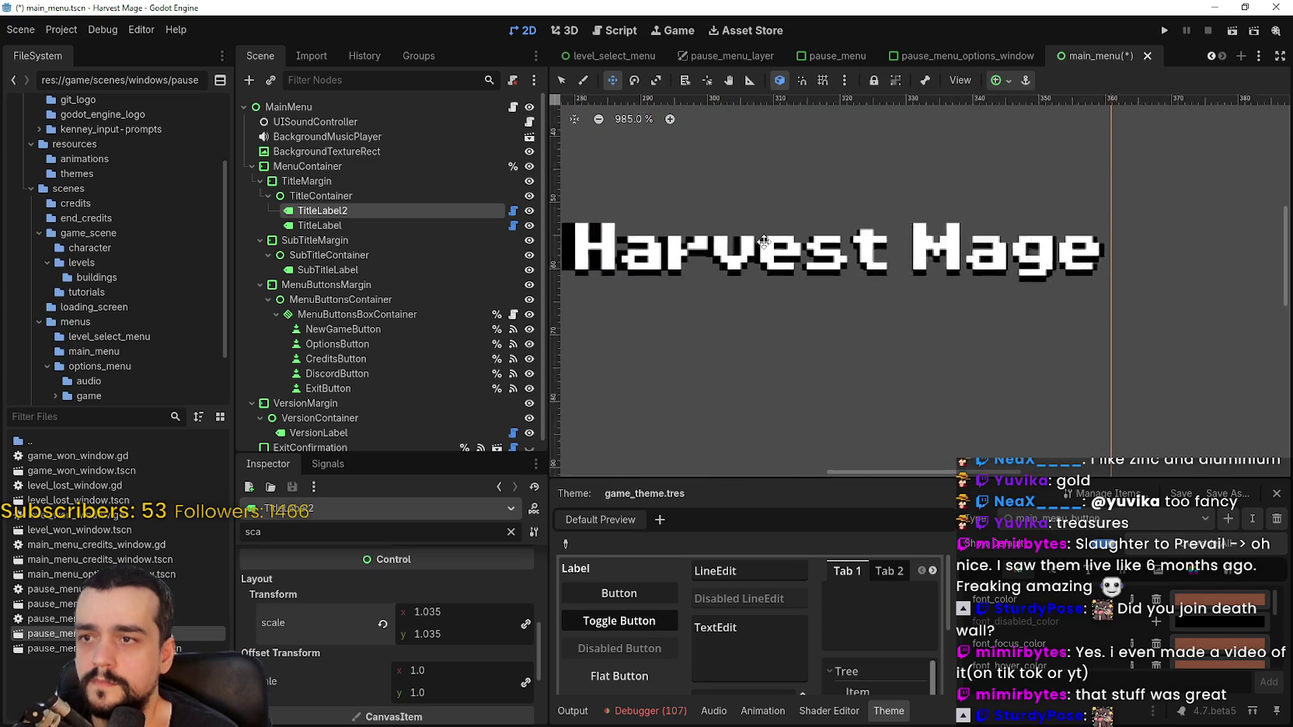
pyautogui.scroll(-1, 773, 297)
pyautogui.scroll(-2, 726, 365)
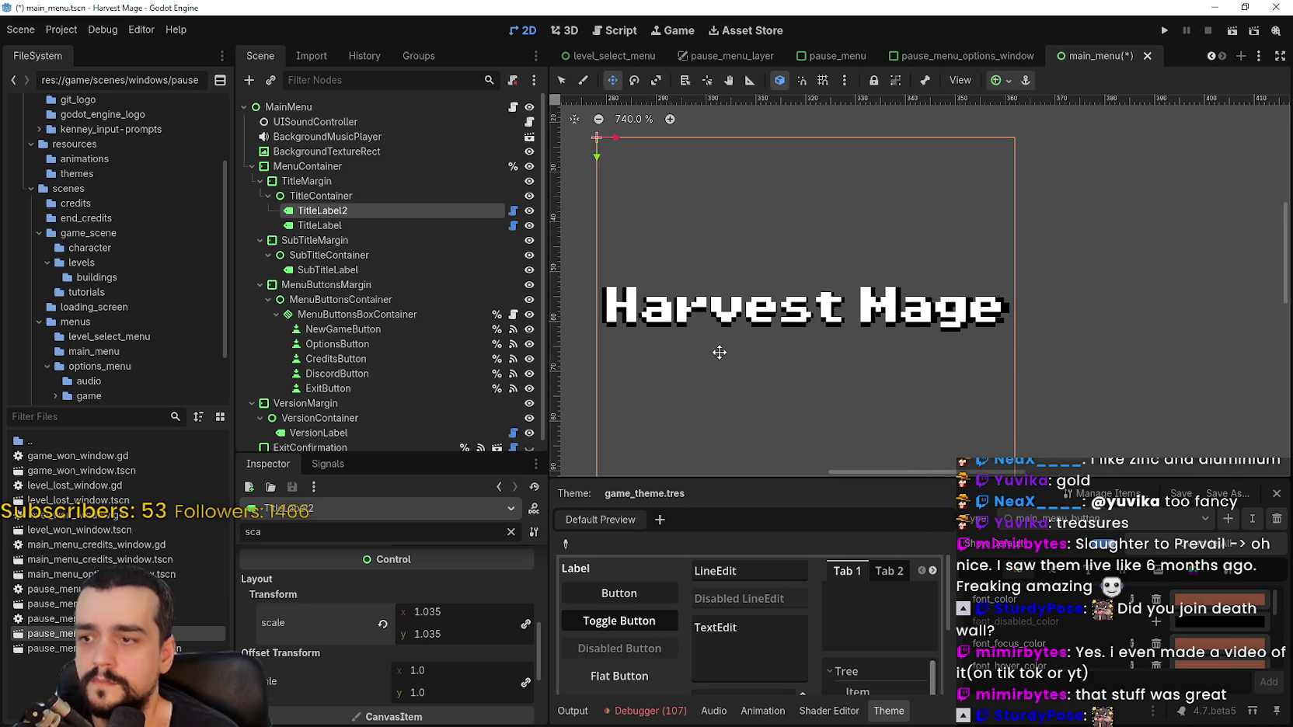
pyautogui.click(440, 612)
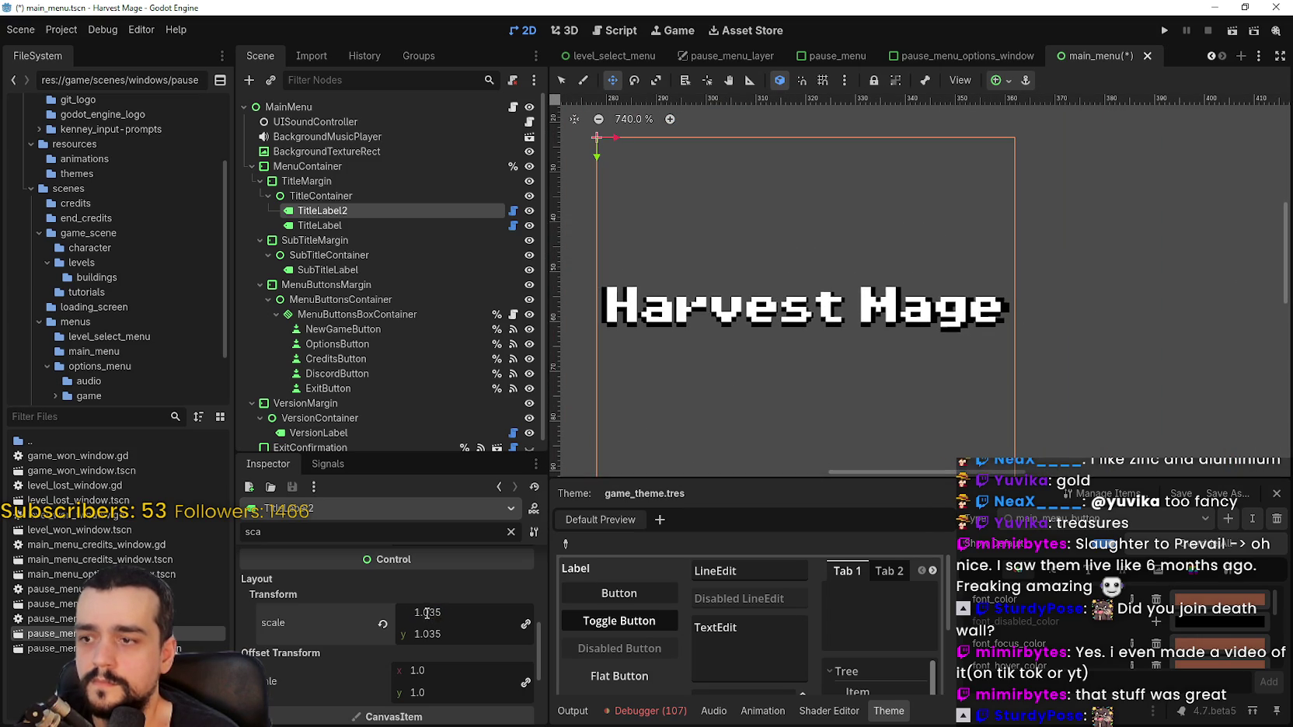
pyautogui.write('1.1')
pyautogui.press('Return')
pyautogui.moveTo(912, 412); pyautogui.dragTo(914, 399)
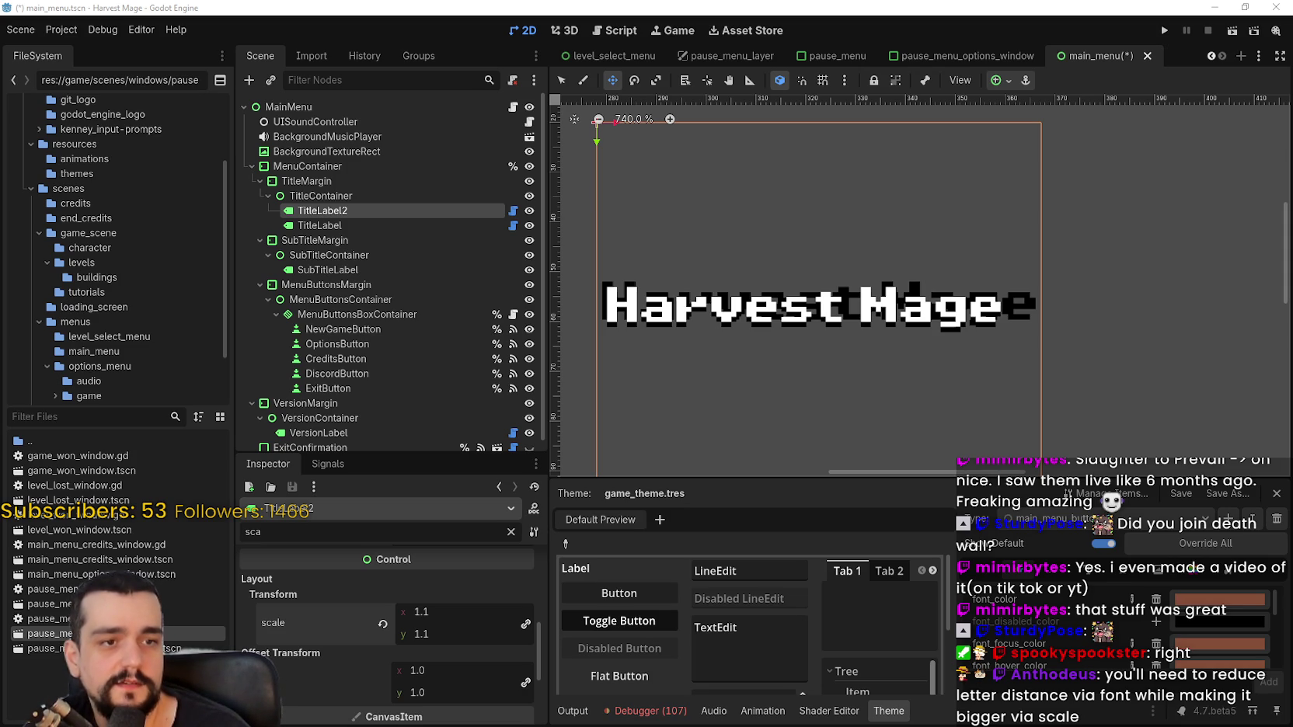
pyautogui.moveTo(756, 369)
pyautogui.mouseDown()
pyautogui.moveTo(779, 340)
pyautogui.moveTo(778, 312)
pyautogui.mouseUp()
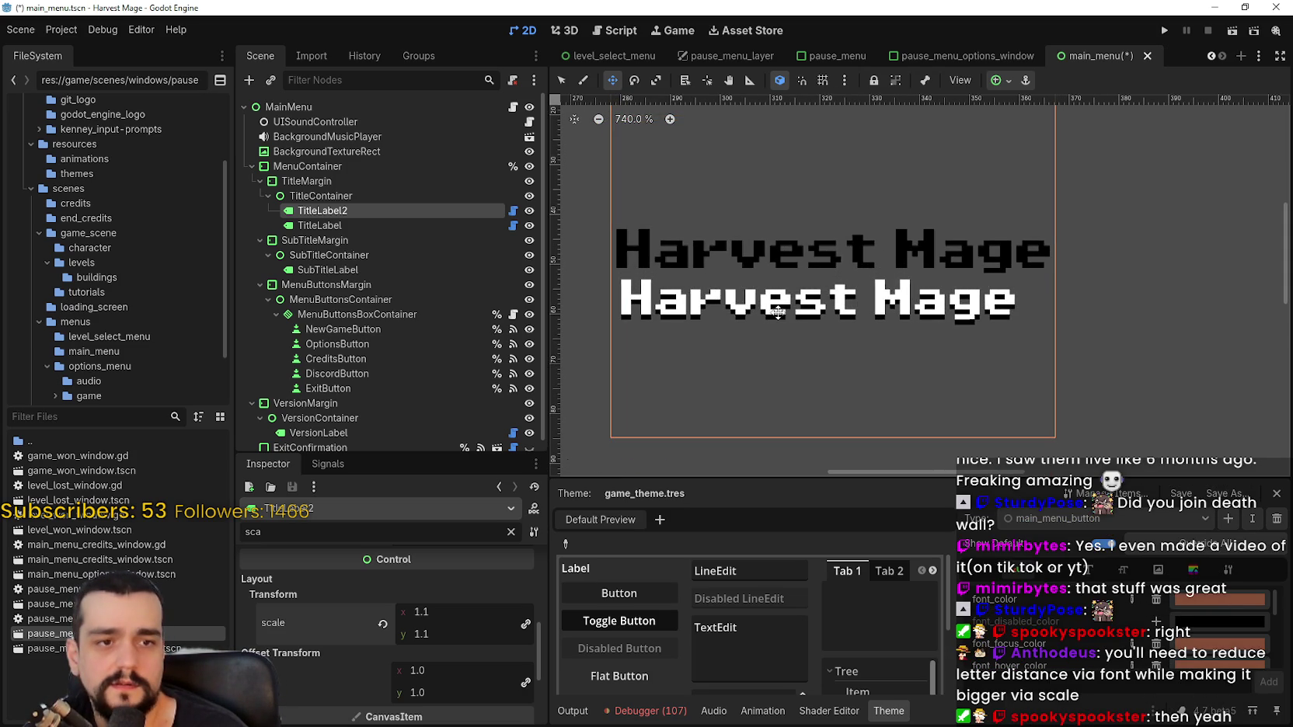
pyautogui.scroll(-4, 421, 679)
# Clear the Inspector filter and expand the title's font overrides down to the FontVariation
pyautogui.scroll(6, 425, 660)
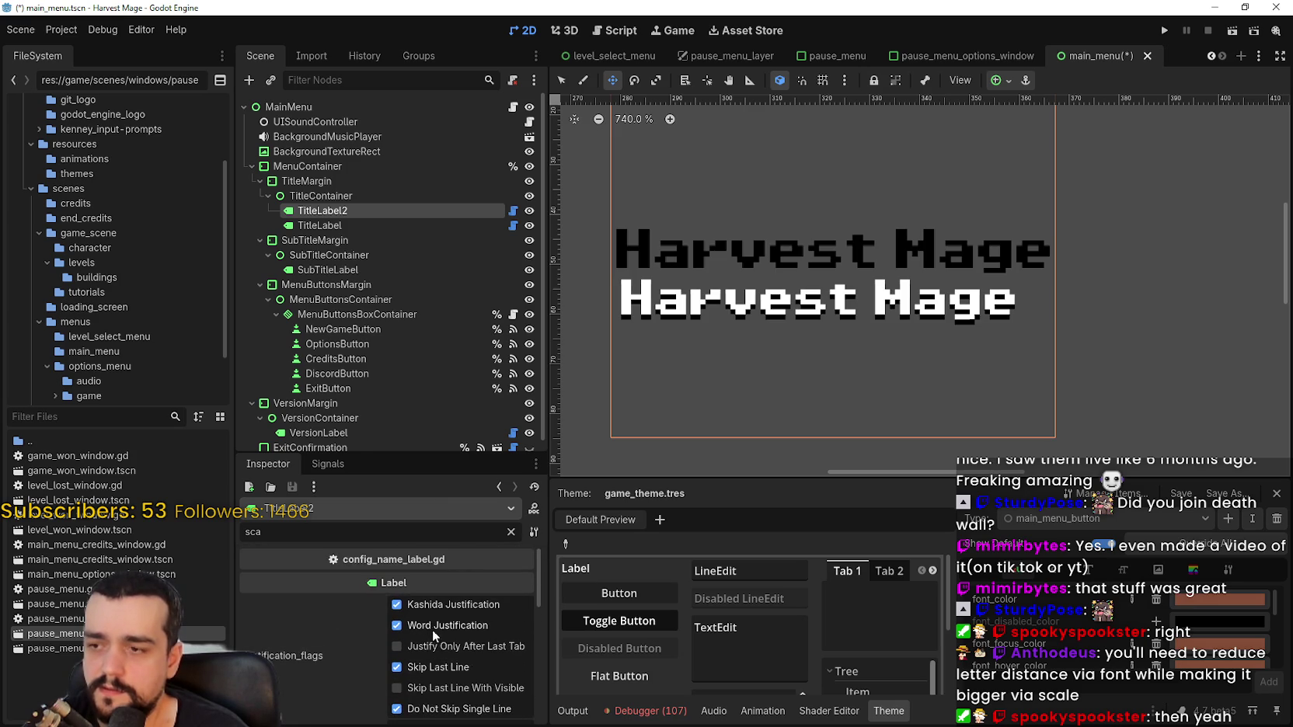
pyautogui.click(510, 531)
pyautogui.scroll(-2, 475, 608)
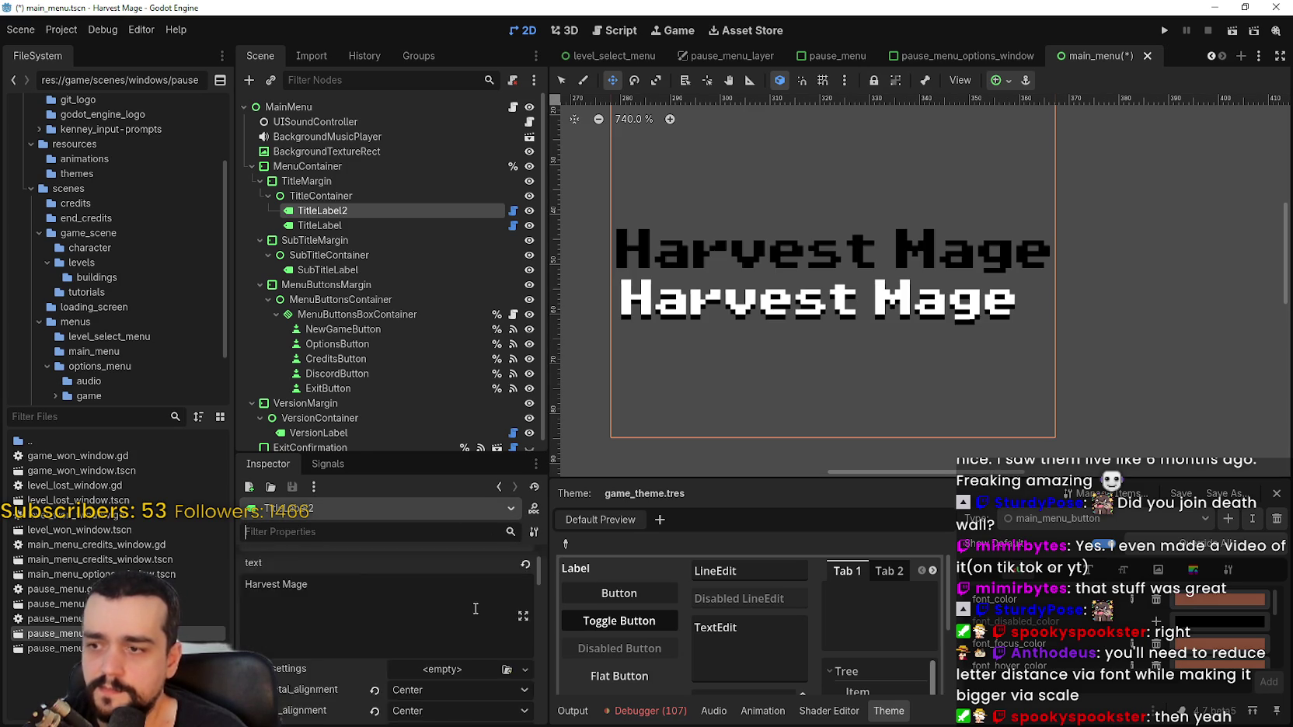
pyautogui.scroll(-6, 474, 607)
pyautogui.scroll(-5, 477, 602)
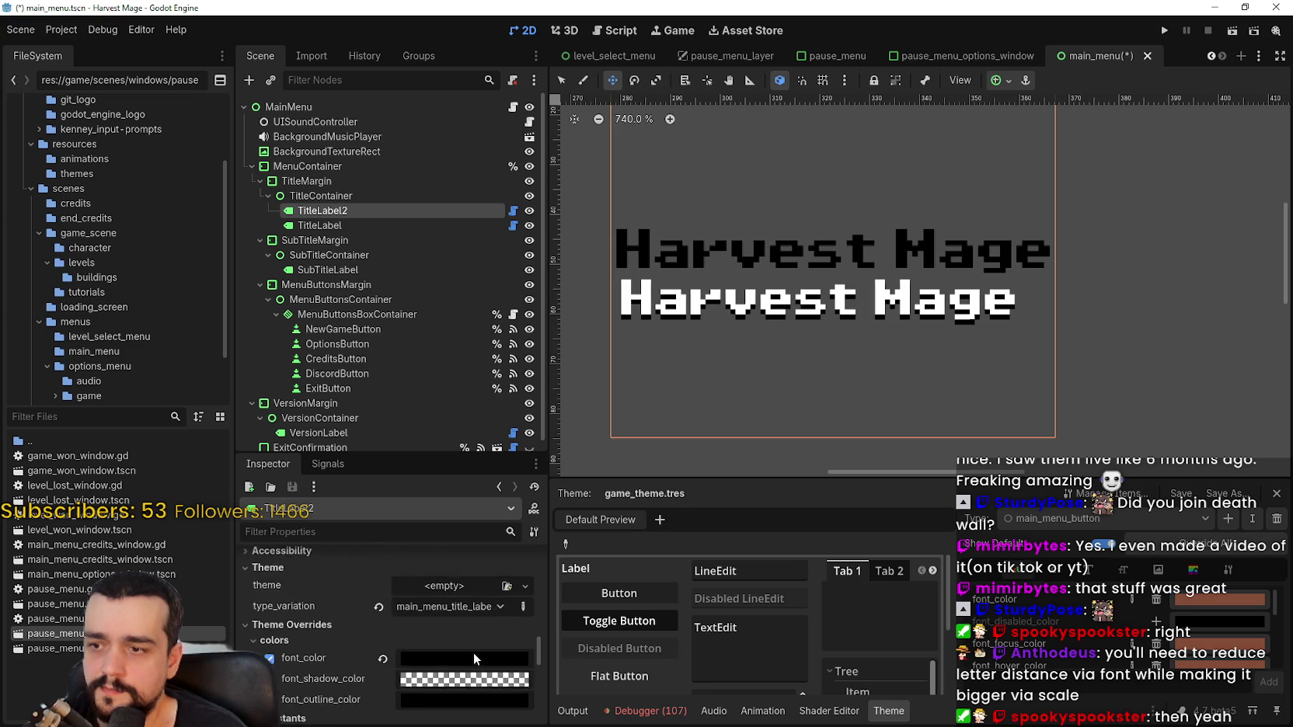
pyautogui.scroll(-3, 467, 644)
pyautogui.scroll(-4, 467, 641)
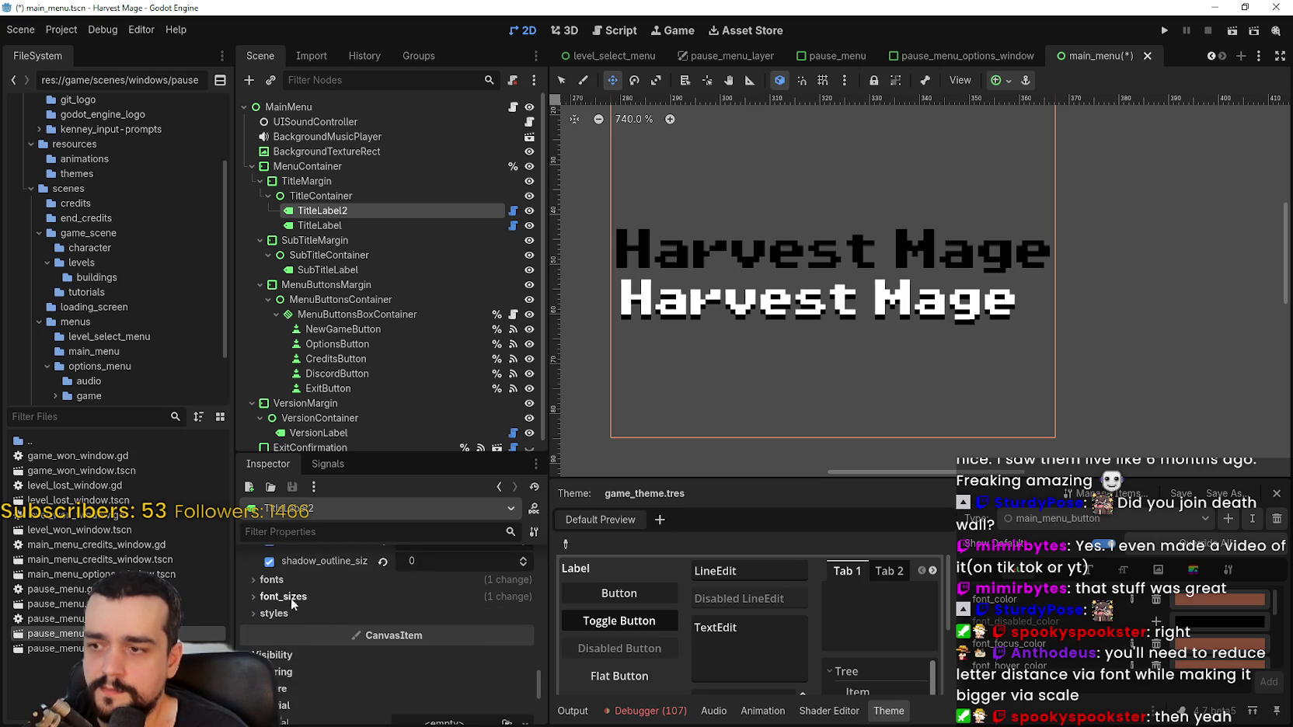
pyautogui.click(346, 581)
pyautogui.click(450, 602)
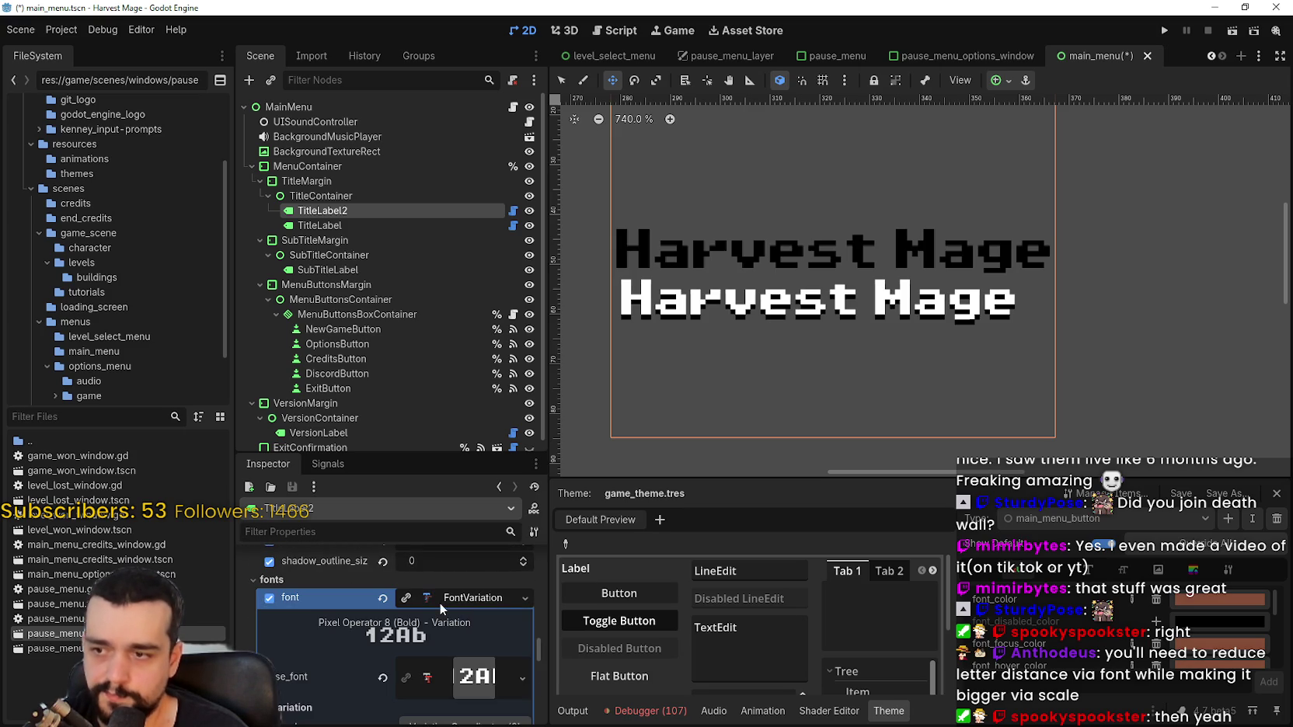
# Expand the FontVariation's Variation settings and drag transform xx to 2.265
pyautogui.rightClick(440, 602)
pyautogui.scroll(-3, 452, 632)
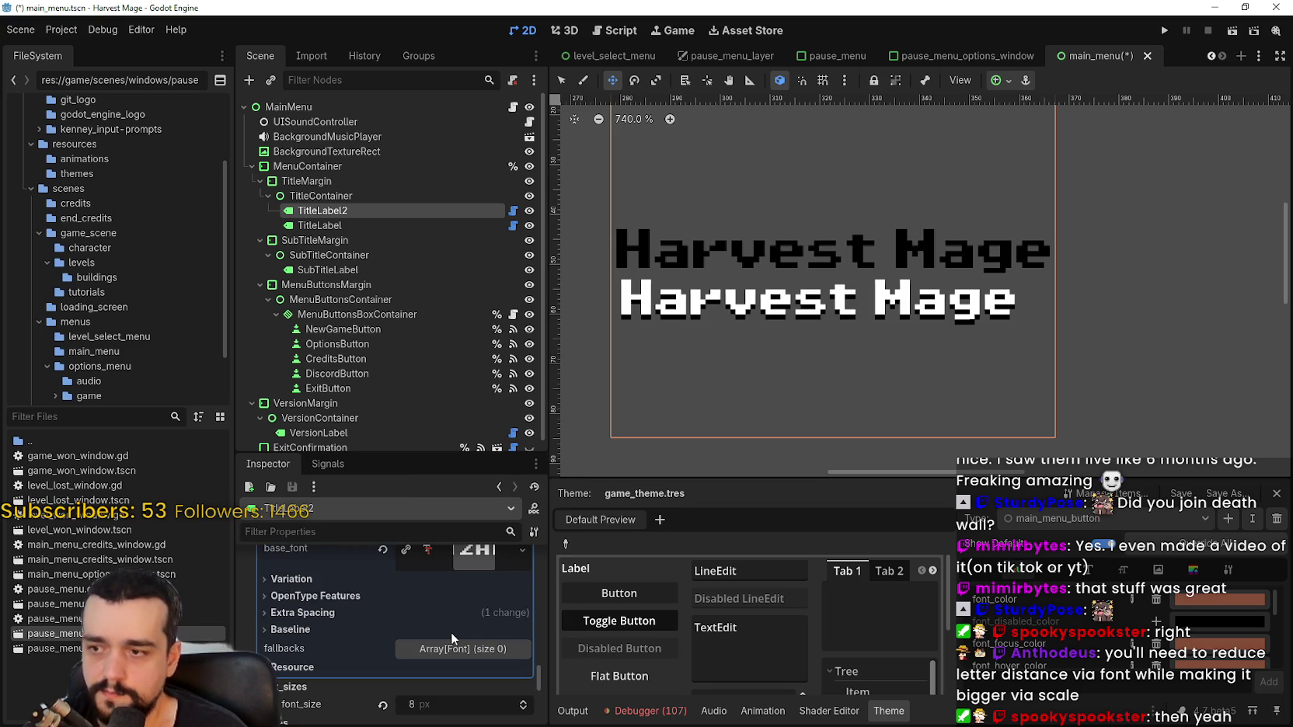
pyautogui.click(298, 578)
pyautogui.scroll(-3, 333, 629)
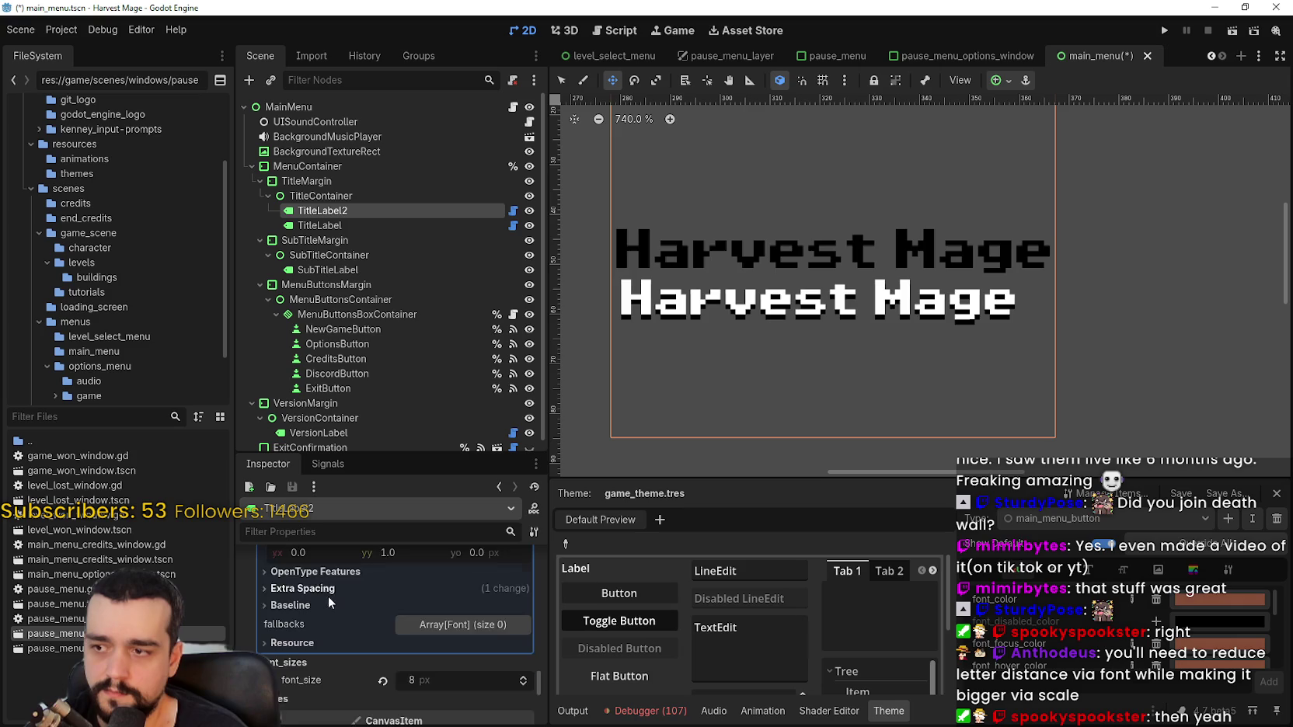
pyautogui.scroll(2, 323, 590)
pyautogui.click(328, 658)
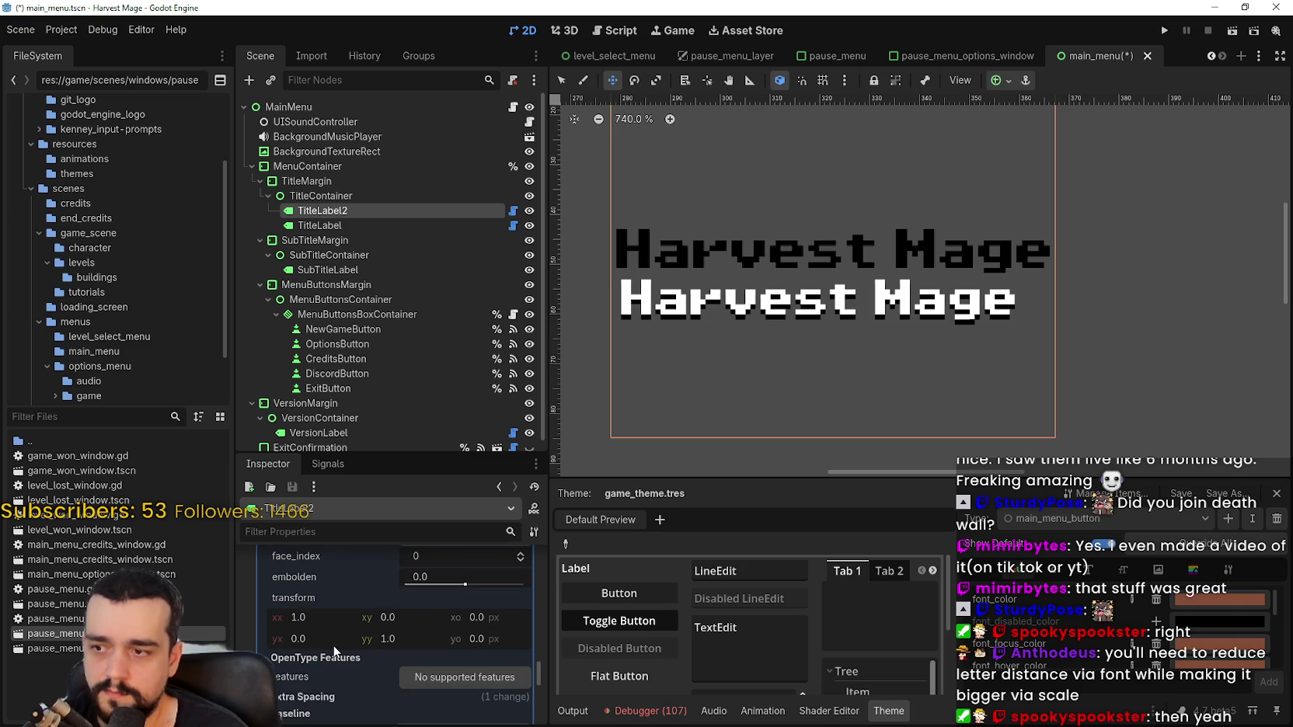
pyautogui.moveTo(298, 617)
pyautogui.mouseDown()
pyautogui.moveTo(353, 616)
pyautogui.moveTo(281, 617)
pyautogui.moveTo(334, 617)
pyautogui.moveTo(299, 631)
pyautogui.moveTo(490, 627)
pyautogui.moveTo(327, 627)
pyautogui.moveTo(405, 621)
pyautogui.mouseUp()
# Set the font variation transform yy to 1.265
pyautogui.doubleClick(386, 638)
pyautogui.write('1.265')
pyautogui.press('Return')
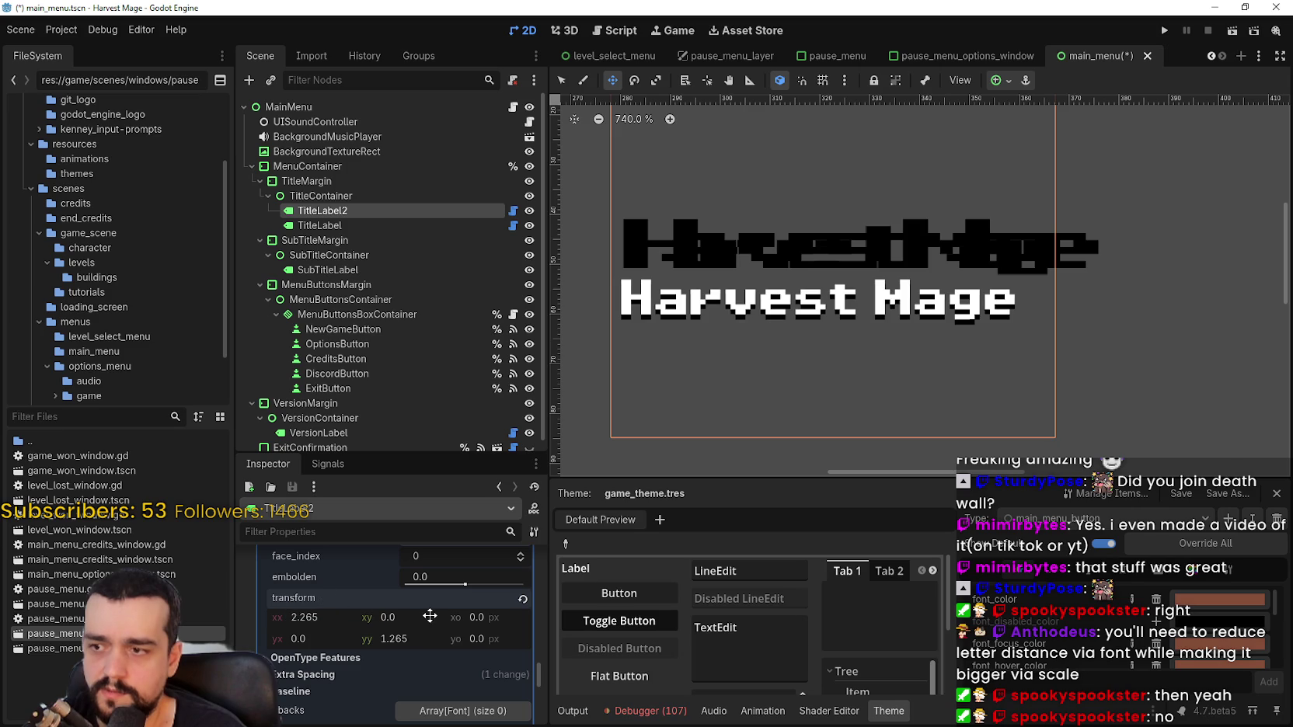
# Revert the FontVariation transform to its default 1.0 × 1.0
pyautogui.click(810, 243)
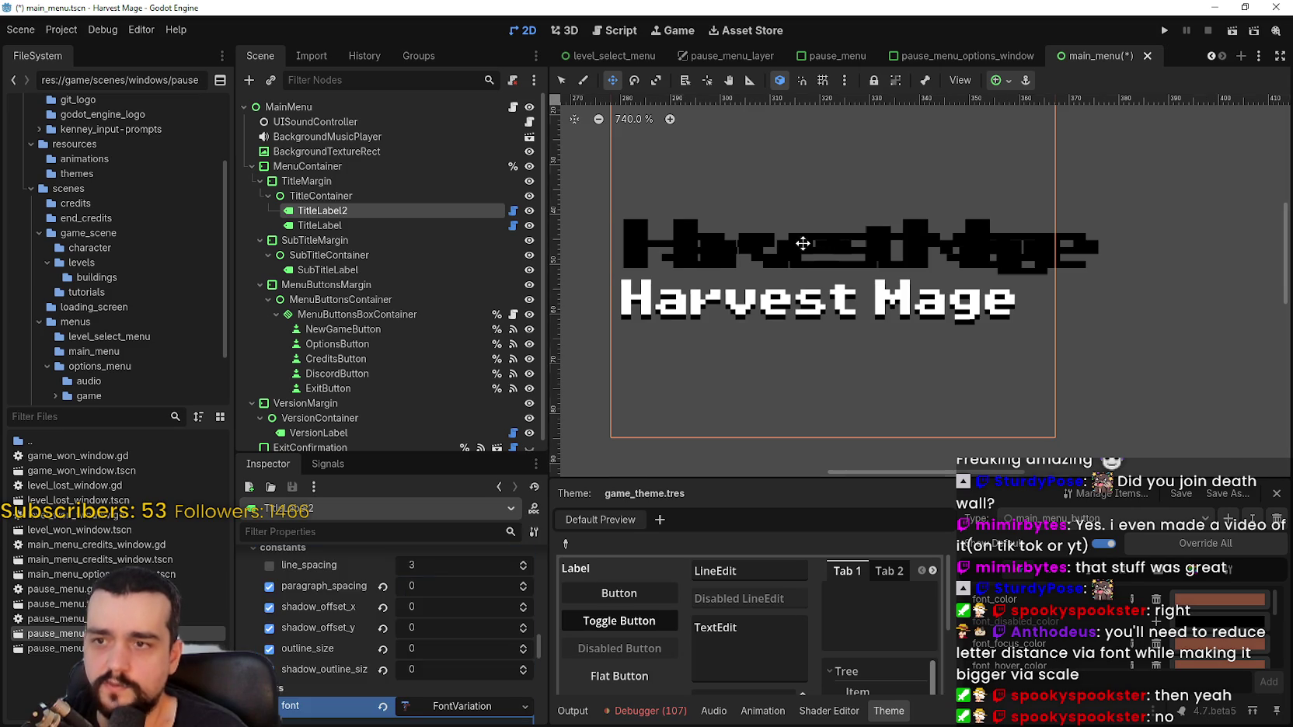
pyautogui.scroll(-2, 810, 243)
pyautogui.click(464, 705)
pyautogui.scroll(-1, 384, 642)
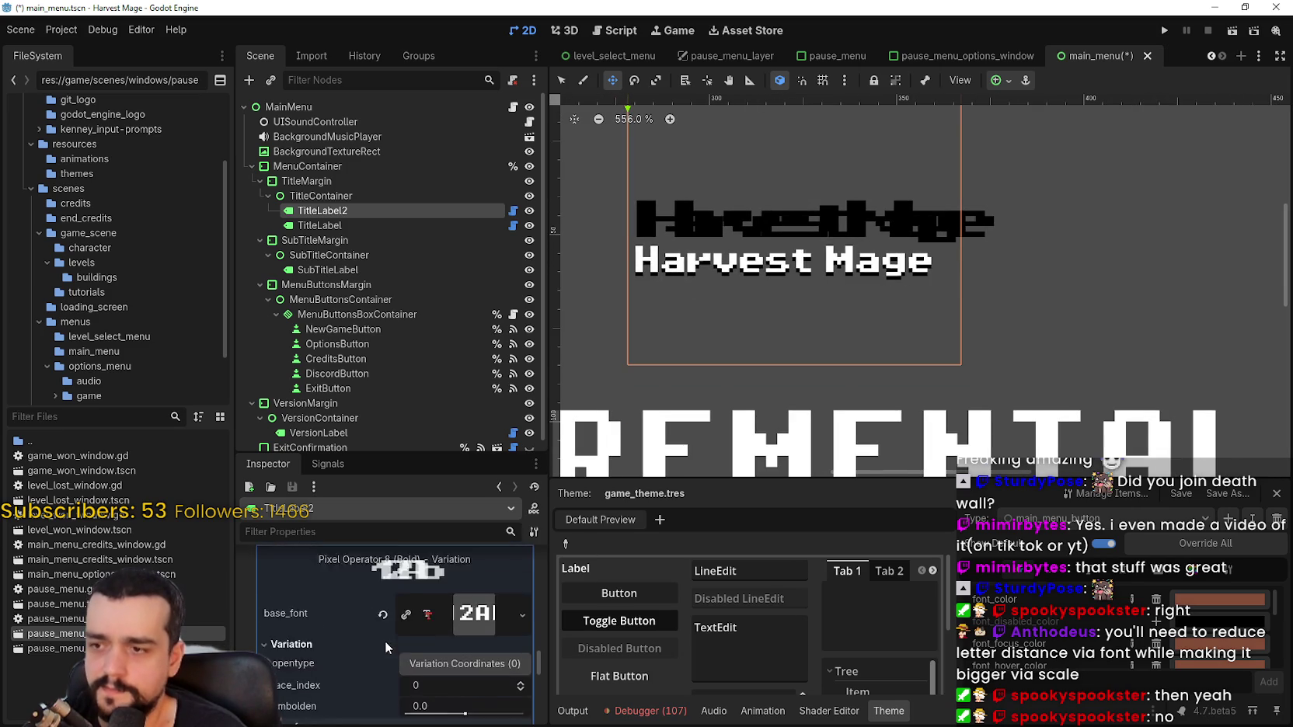
pyautogui.scroll(-1, 385, 641)
pyautogui.click(522, 642)
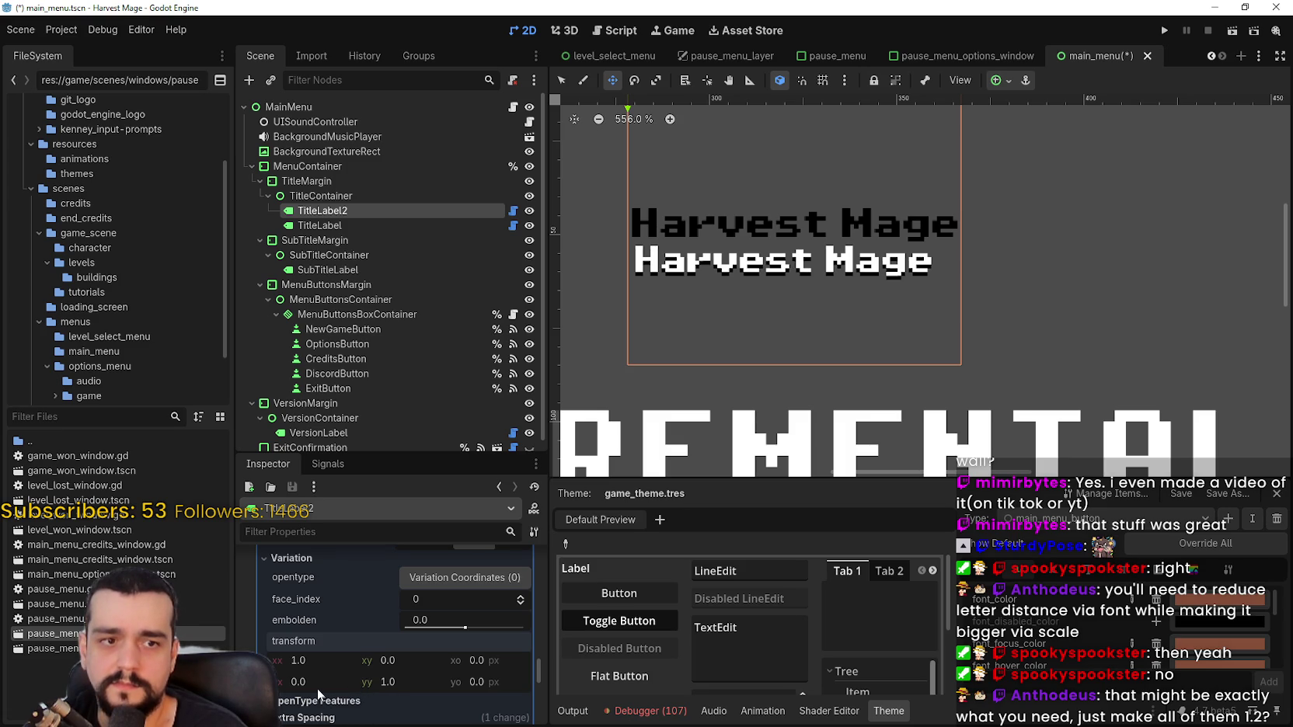
pyautogui.scroll(-3, 317, 689)
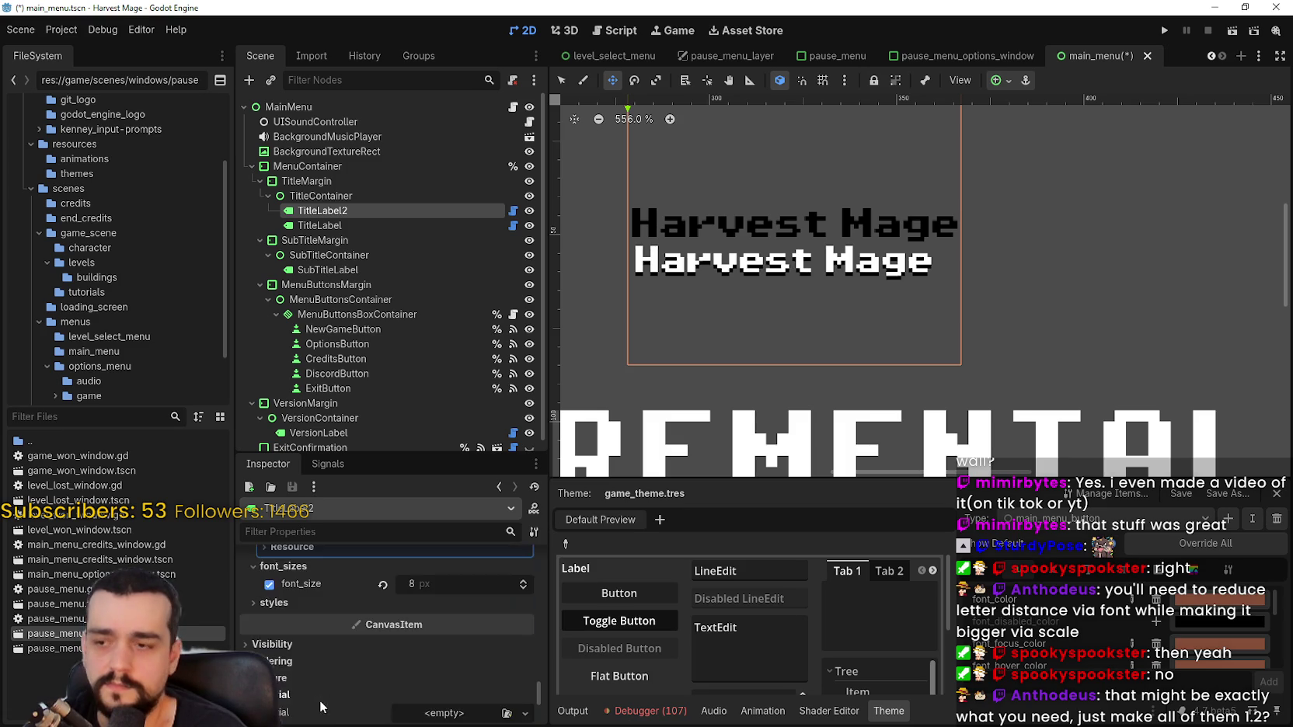
pyautogui.scroll(2, 326, 683)
pyautogui.scroll(-2, 328, 680)
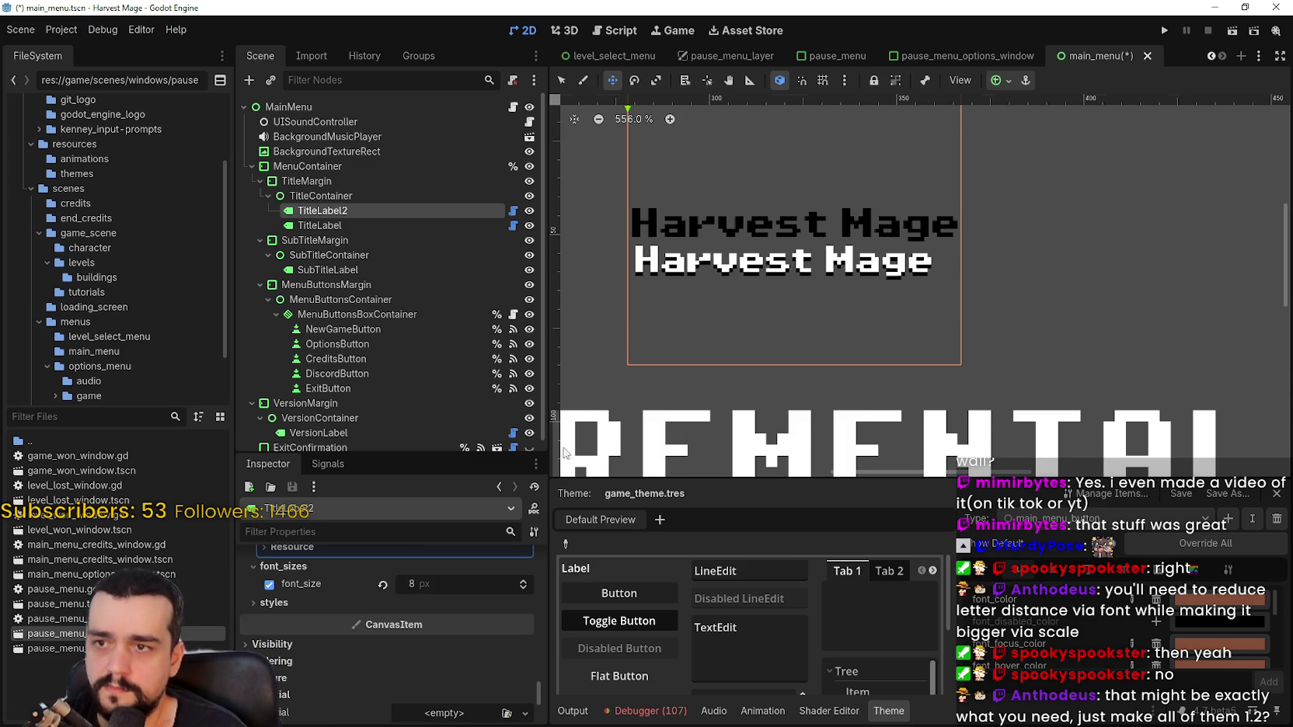
pyautogui.scroll(4, 707, 289)
pyautogui.scroll(1, 347, 647)
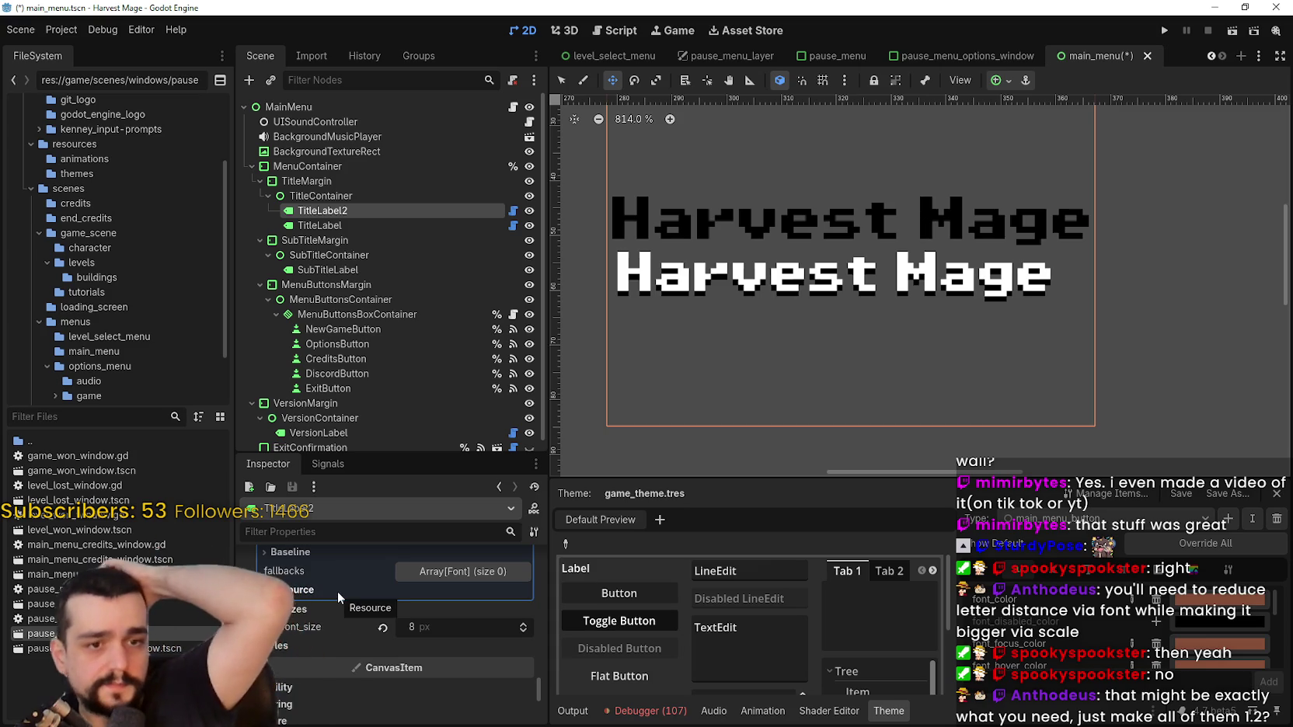
pyautogui.scroll(5, 306, 697)
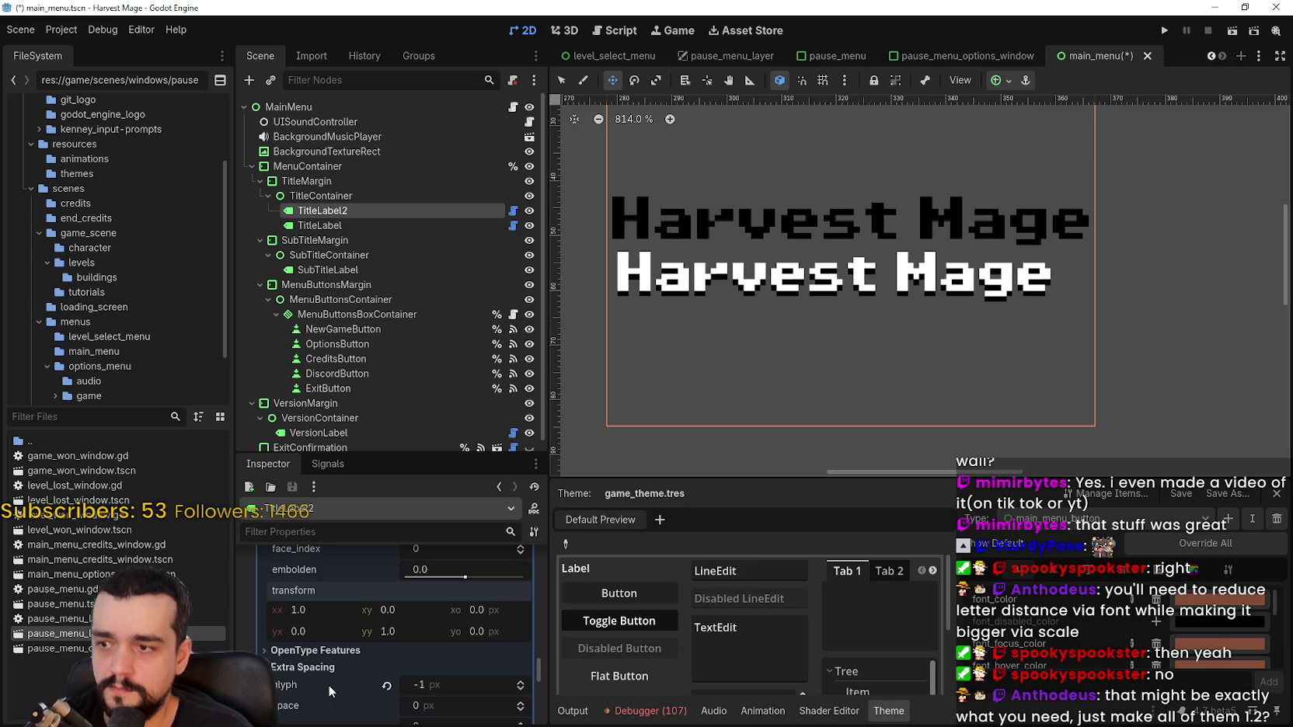
# Set the font transform's xx, yx and xy values to 1.2
pyautogui.click(296, 612)
pyautogui.write('1.2')
pyautogui.press('Return')
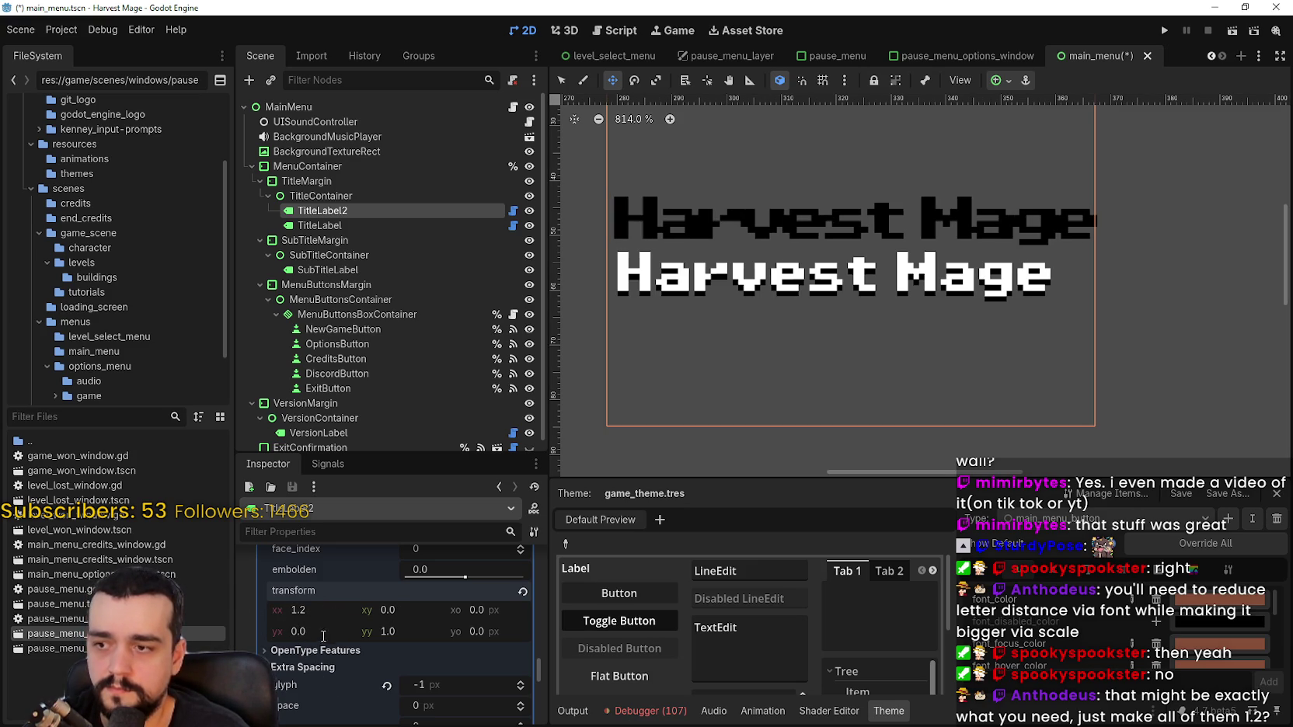
pyautogui.click(317, 632)
pyautogui.click(299, 631)
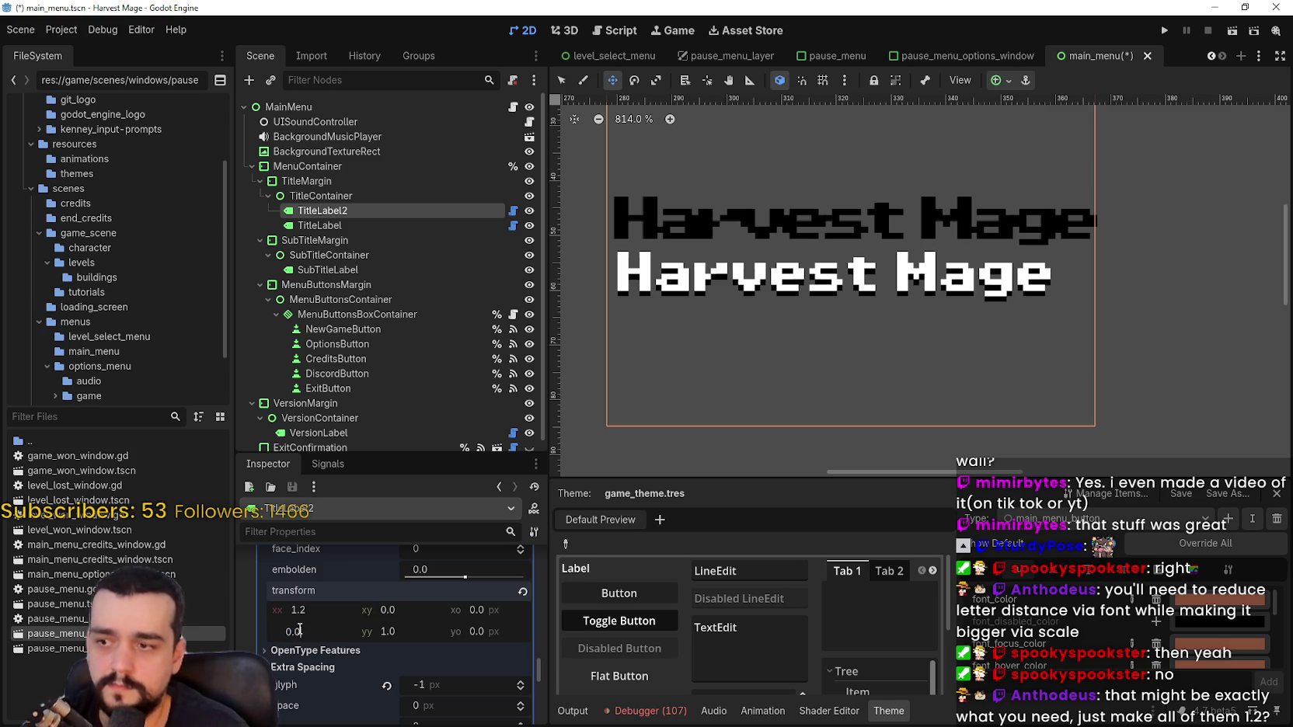
pyautogui.write('1.2')
pyautogui.press('Return')
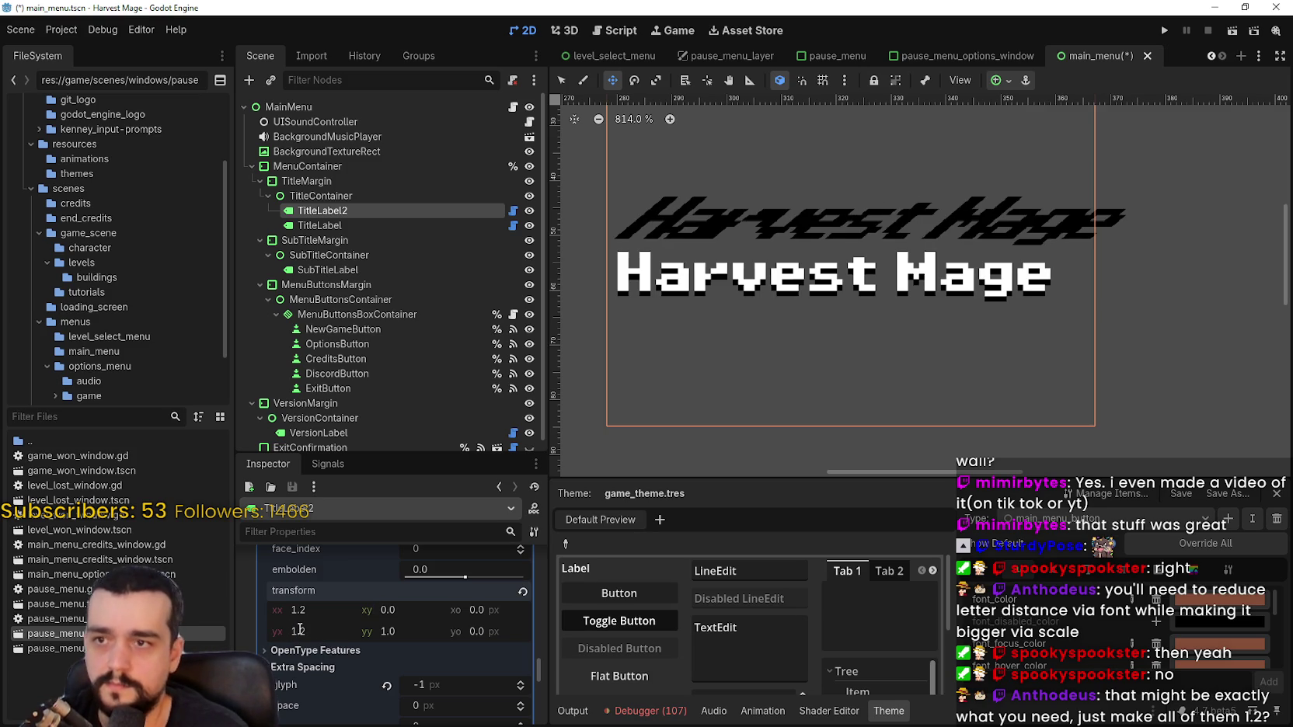
pyautogui.press('Tab')
pyautogui.write('.2')
pyautogui.press('Return')
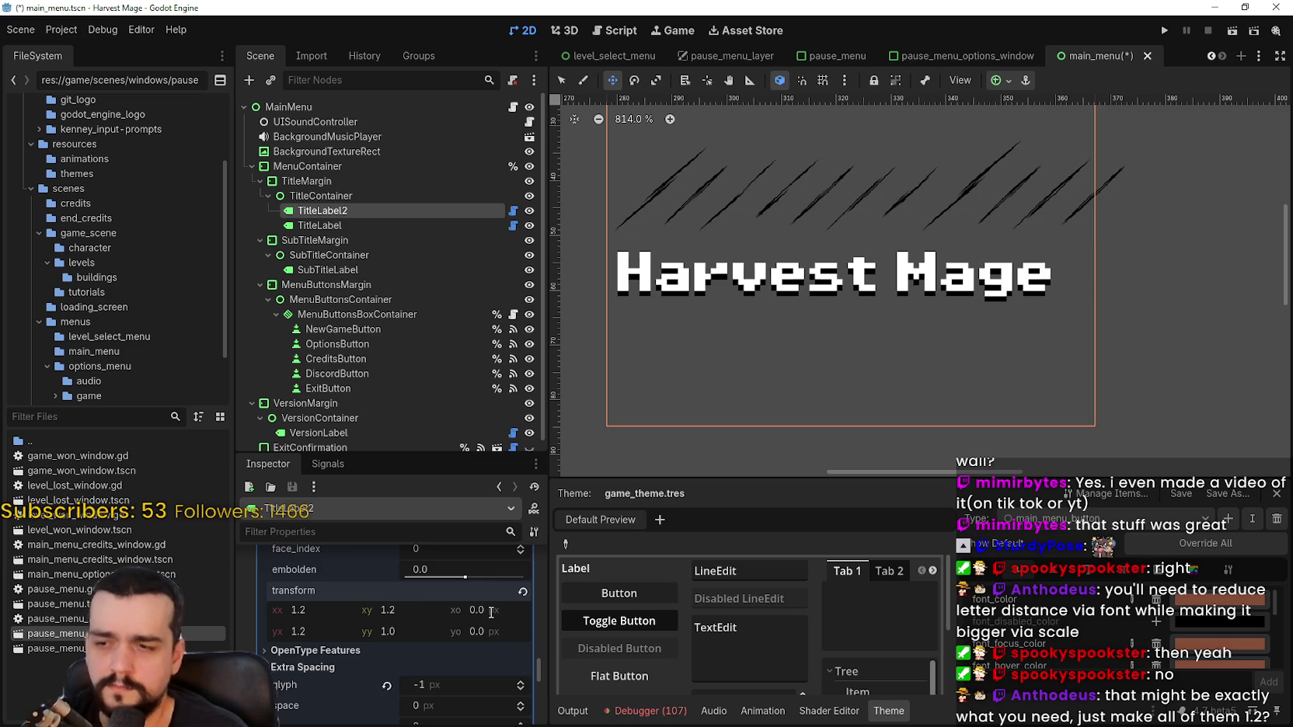
# Set the transform's yo and xo offsets and yy to 1.2
pyautogui.click(482, 611)
pyautogui.press('Tab')
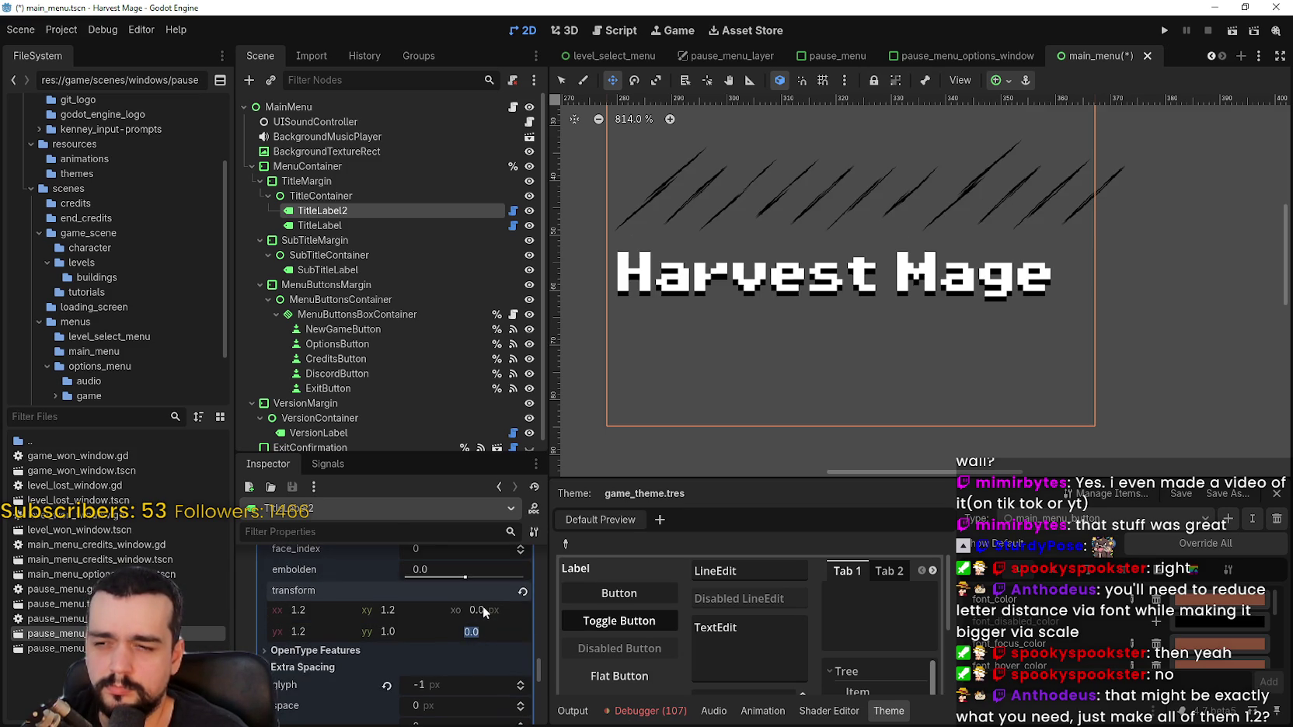
pyautogui.write('.2')
pyautogui.press('Return')
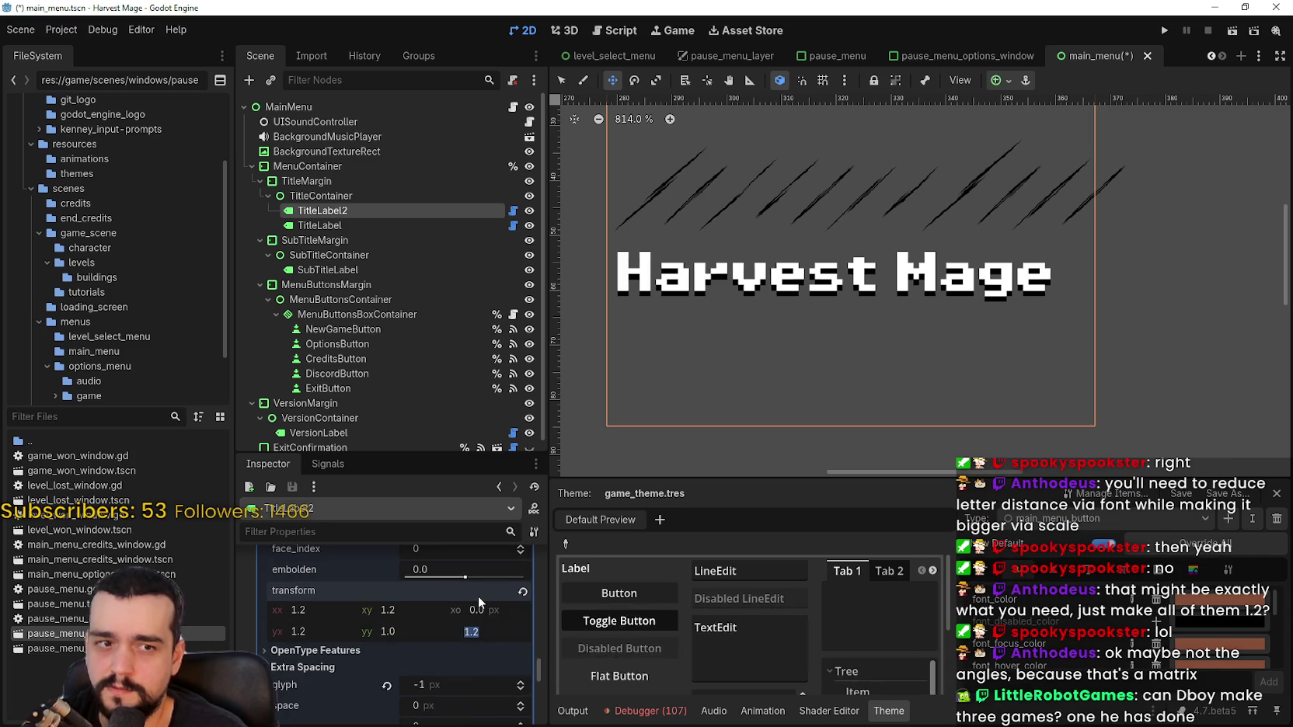
pyautogui.click(471, 610)
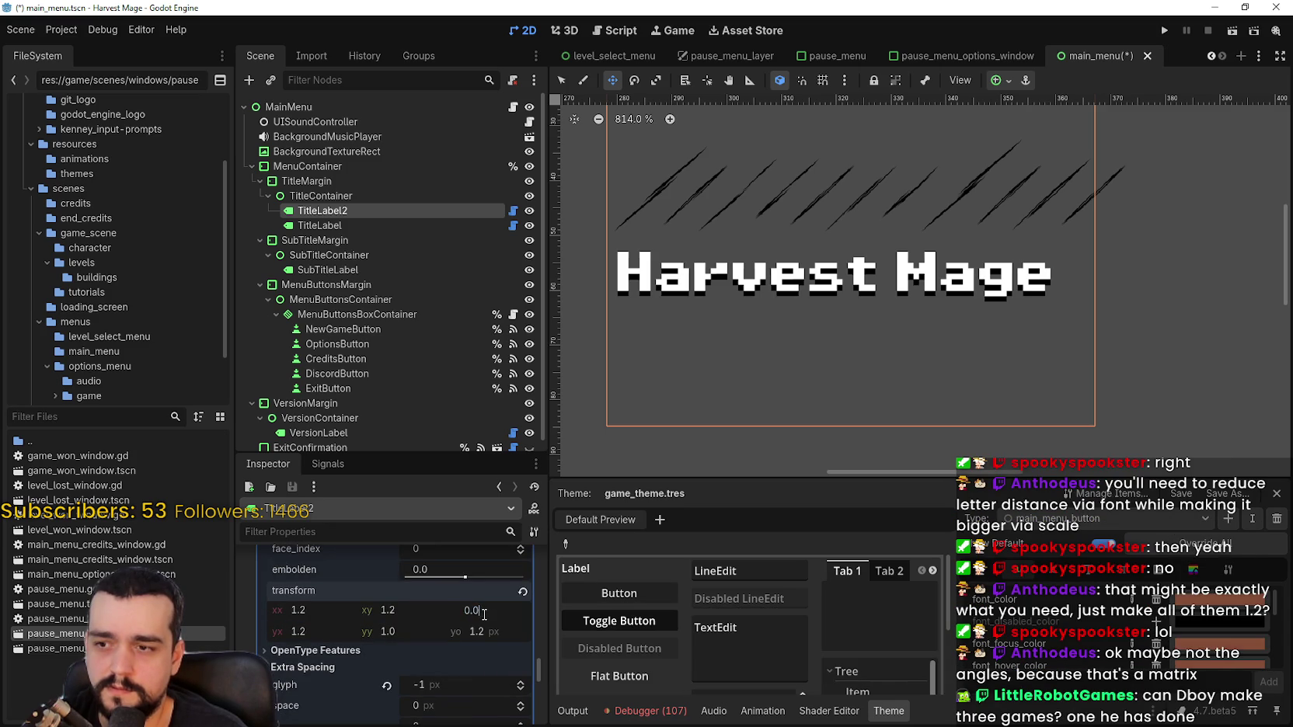
pyautogui.write('1.2')
pyautogui.press('Return')
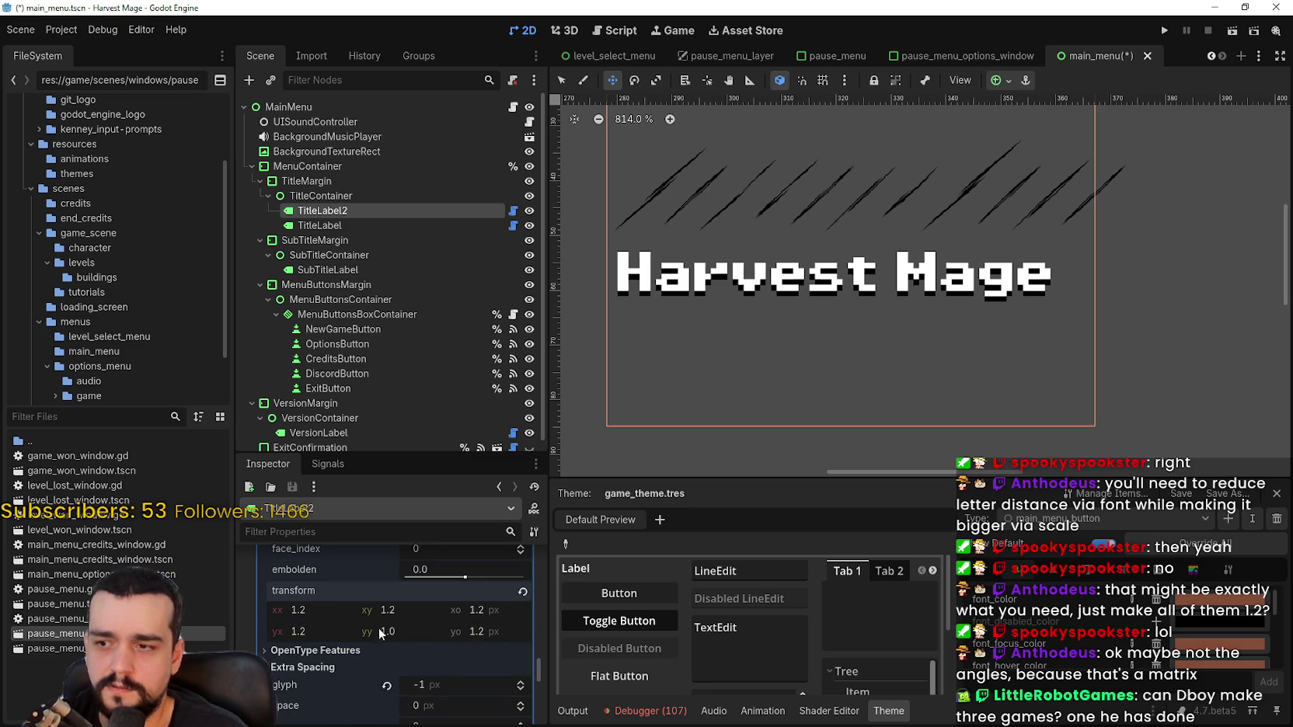
pyautogui.write('1.2')
pyautogui.press('Return')
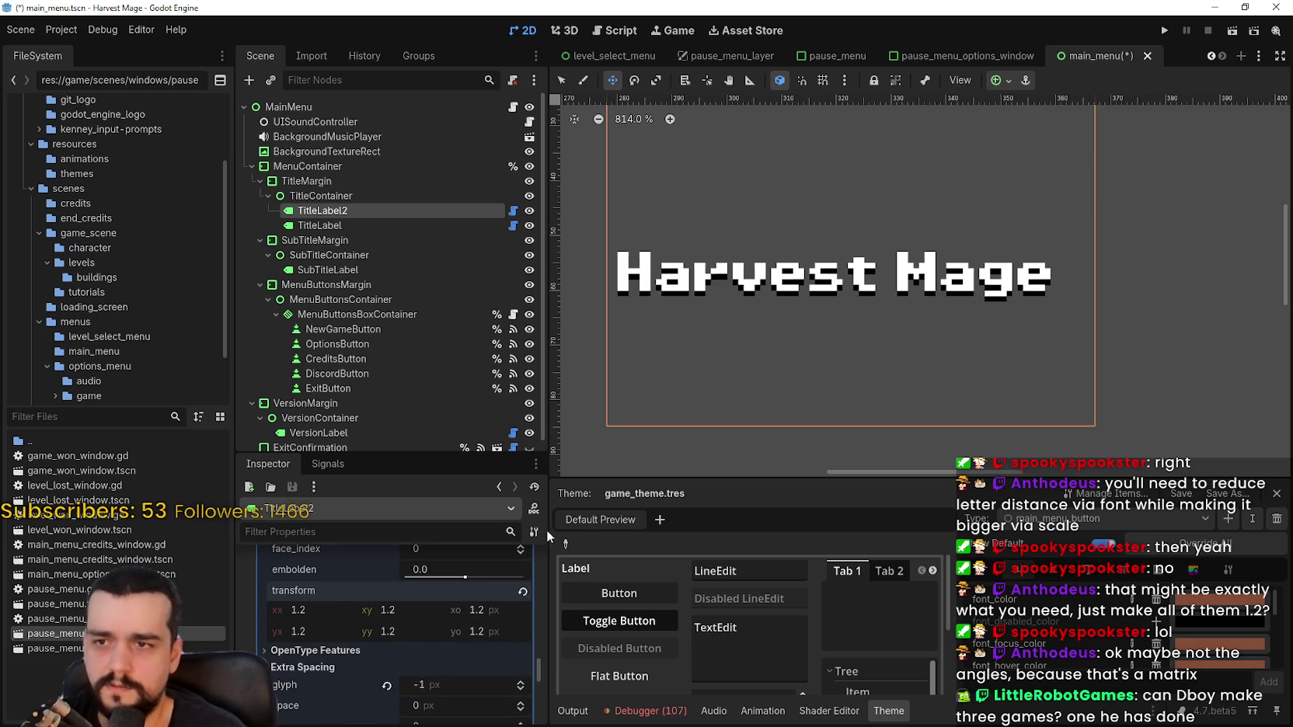
pyautogui.scroll(-1, 876, 338)
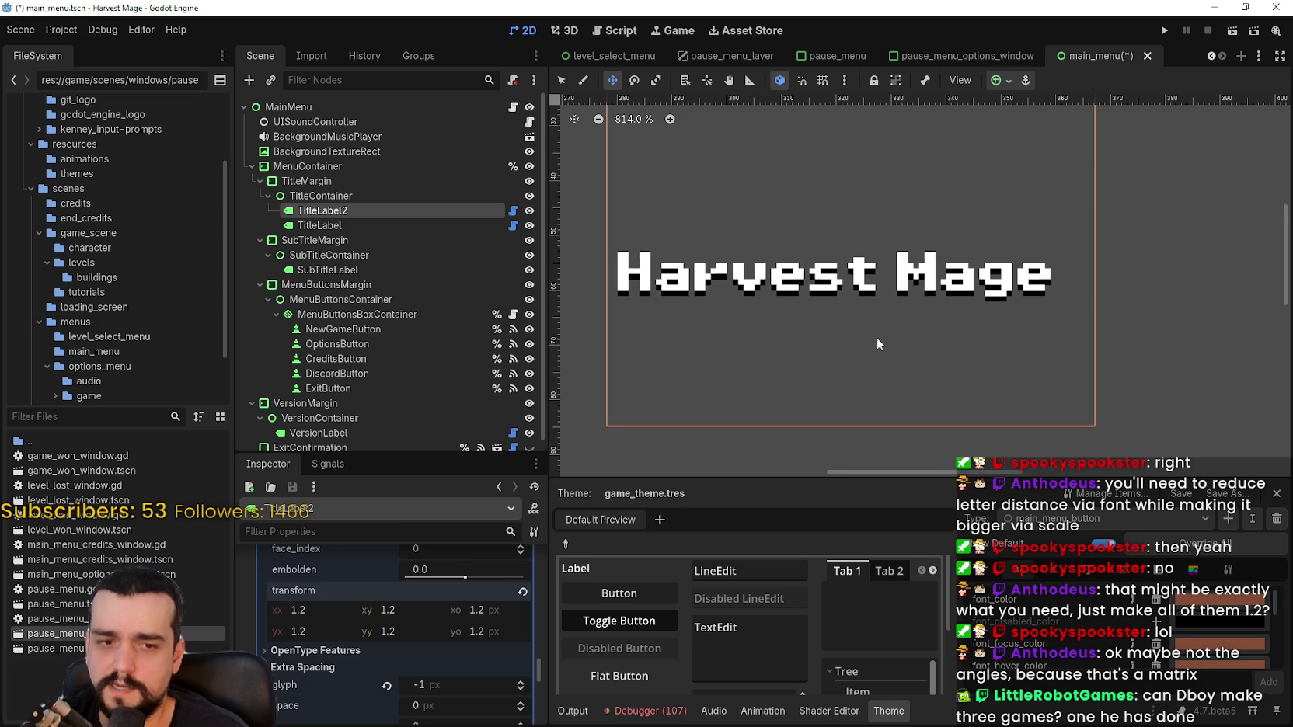
pyautogui.click(522, 591)
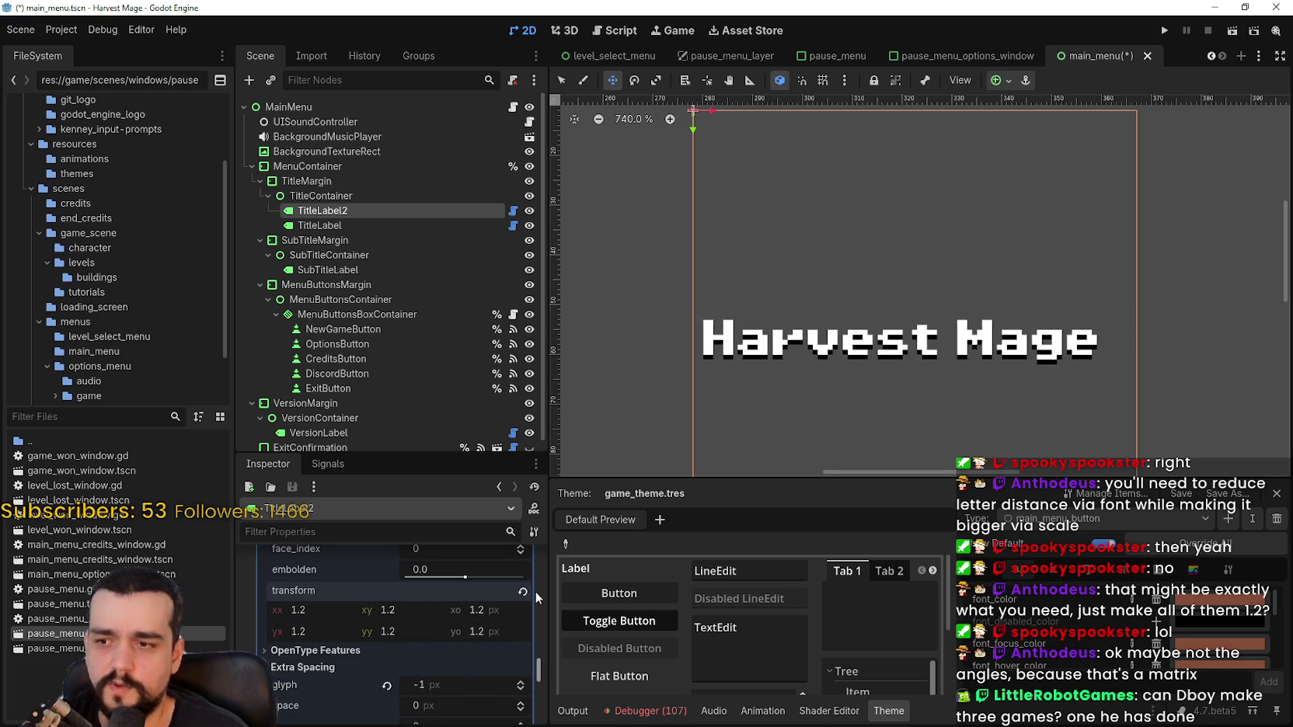
# Set TitleLabel2's font variation transform xx and yy to 1.2
pyautogui.click(307, 607)
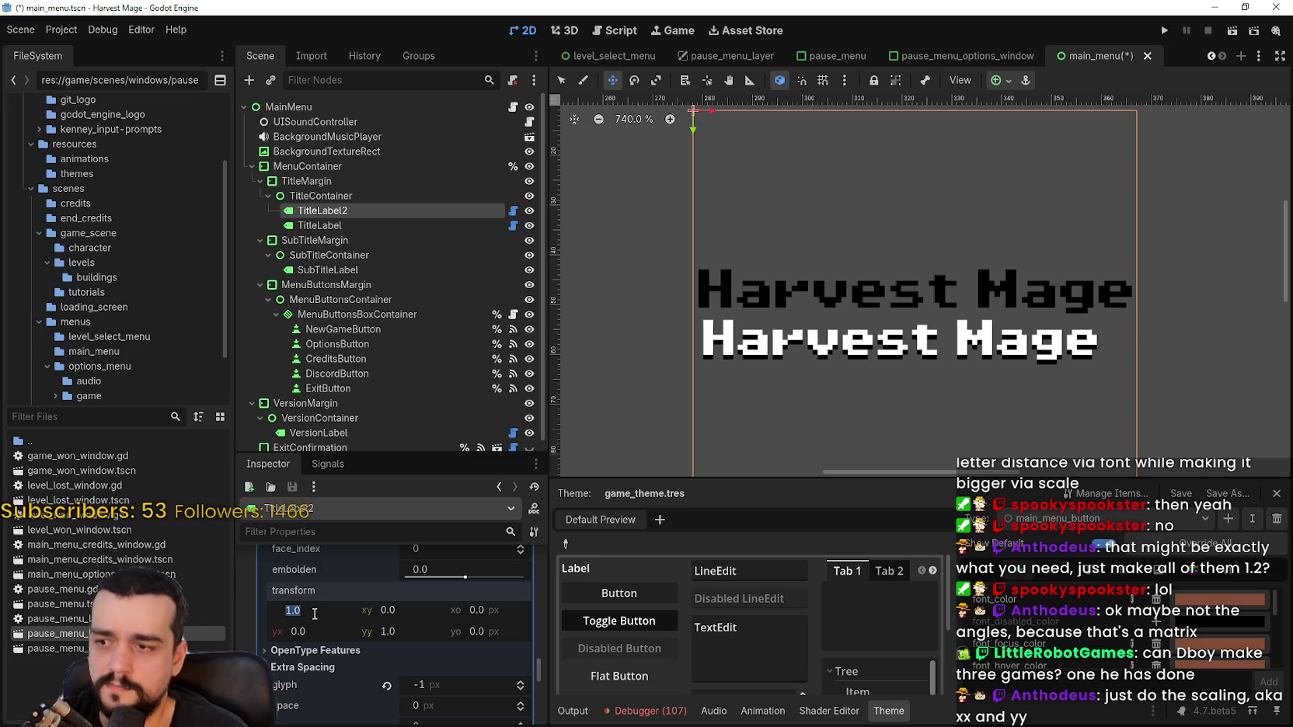
pyautogui.write('1.2')
pyautogui.press('Return')
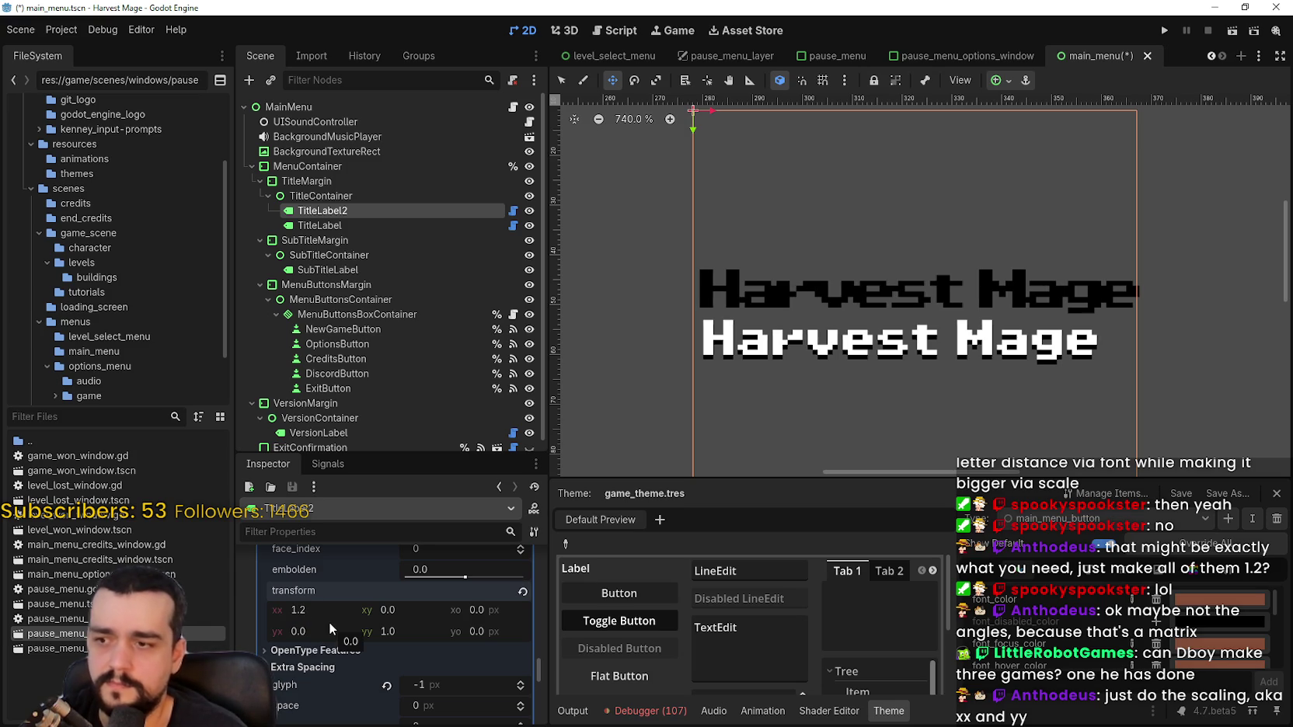
pyautogui.click(396, 627)
pyautogui.write('1.2')
pyautogui.press('Return')
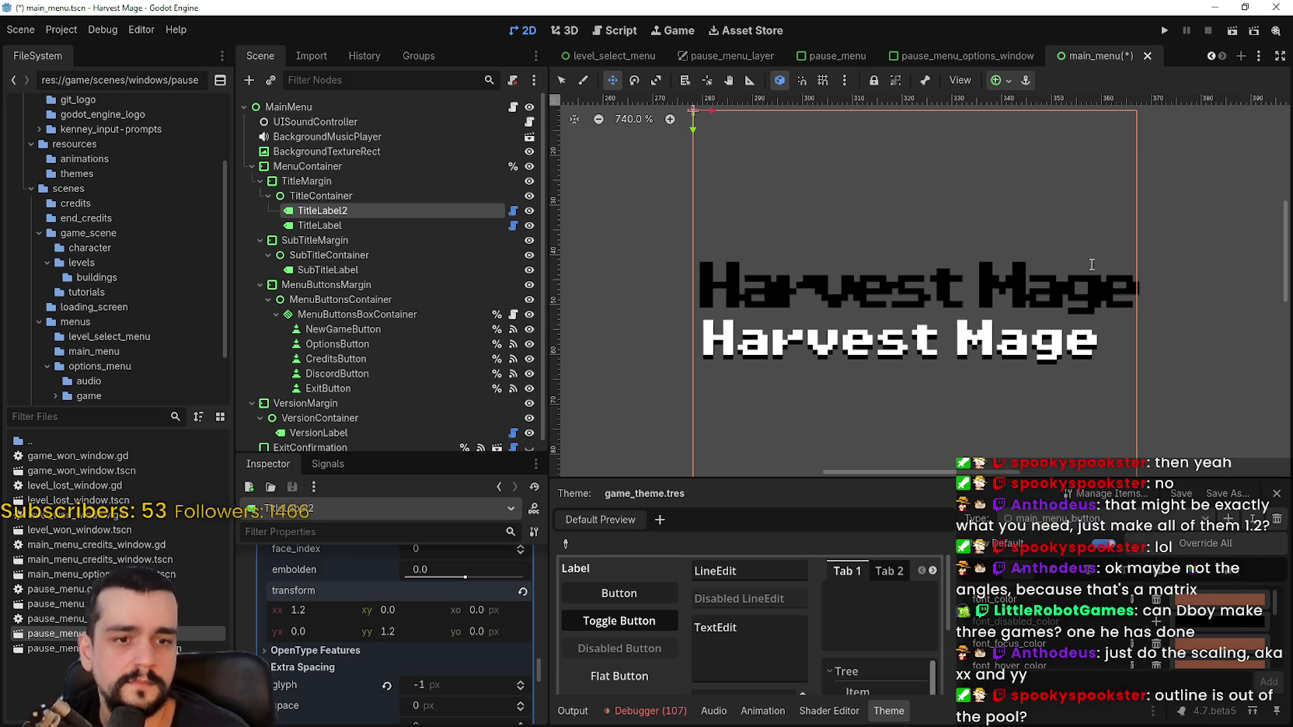
# Drag the black TitleLabel2 behind the white title and tighten its glyph spacing to -2 px
pyautogui.scroll(2, 963, 326)
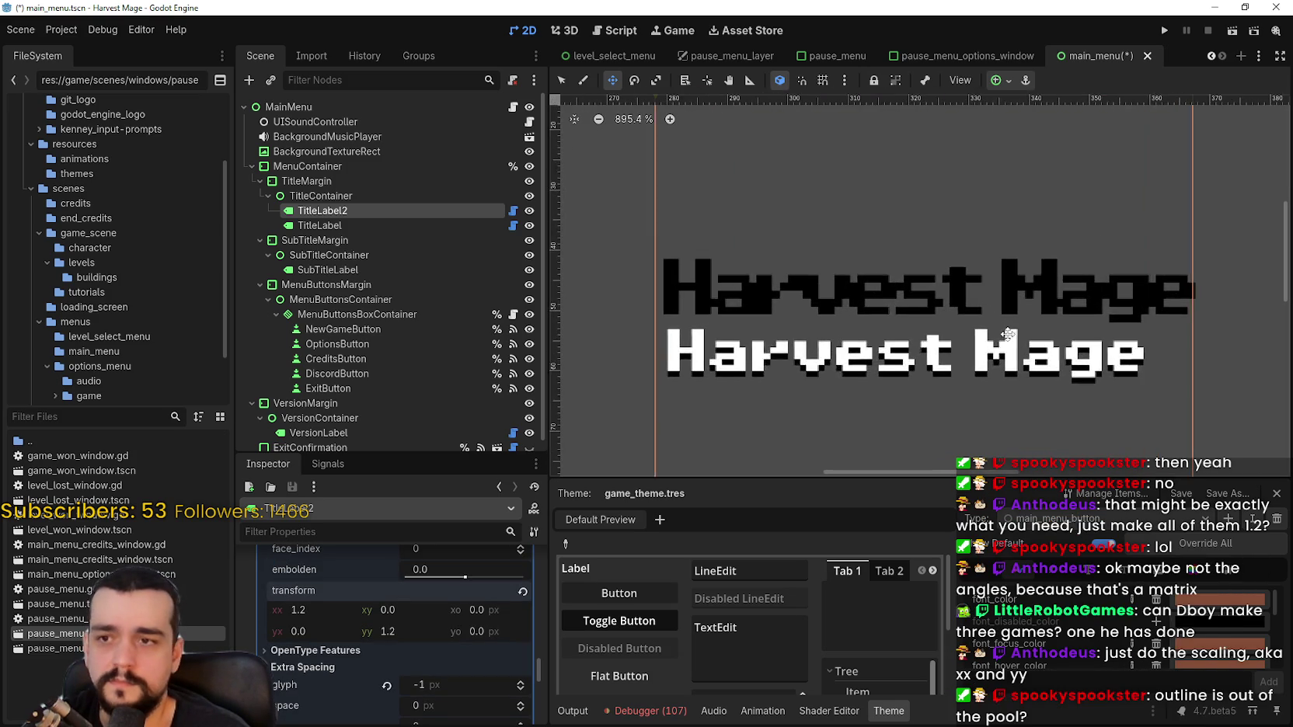
pyautogui.scroll(-3, 986, 308)
pyautogui.moveTo(959, 312); pyautogui.dragTo(949, 322)
pyautogui.scroll(5, 955, 320)
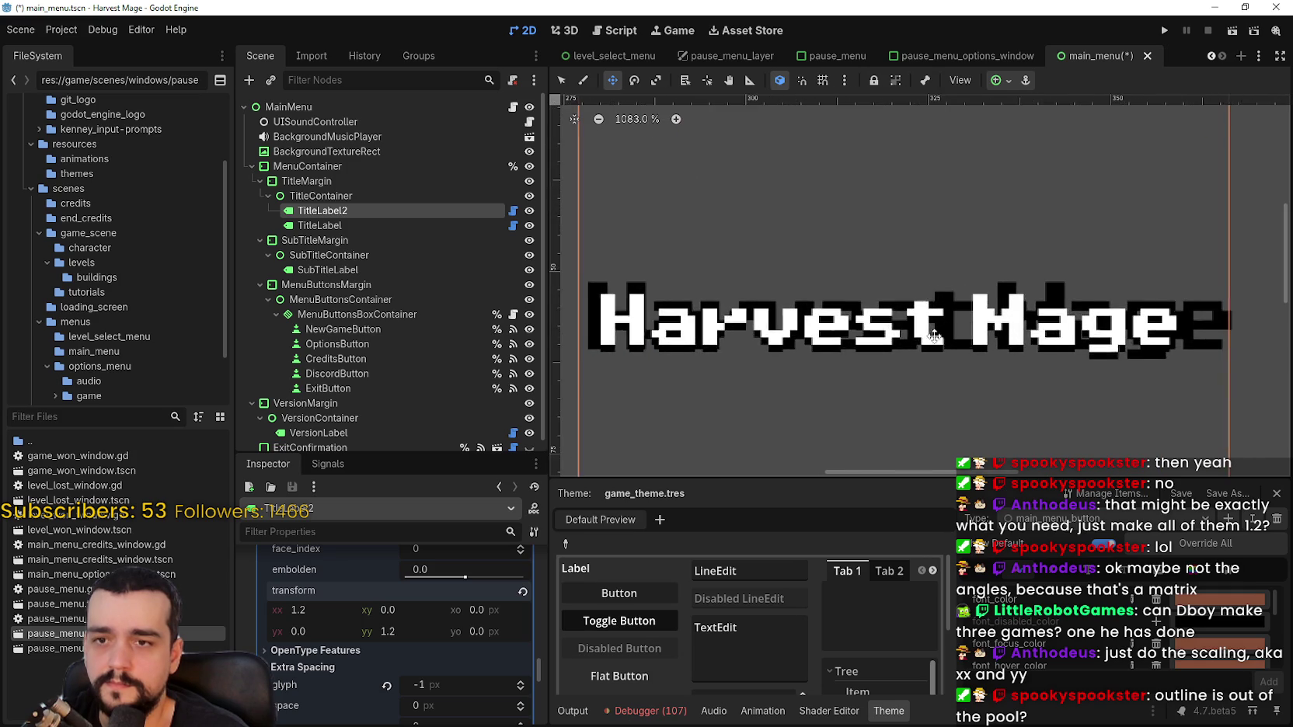
pyautogui.moveTo(778, 326); pyautogui.dragTo(791, 336)
pyautogui.scroll(4, 652, 300)
pyautogui.scroll(3, 721, 309)
pyautogui.moveTo(722, 309)
pyautogui.mouseDown()
pyautogui.moveTo(742, 361)
pyautogui.moveTo(762, 373)
pyautogui.mouseUp()
pyautogui.scroll(-4, 763, 373)
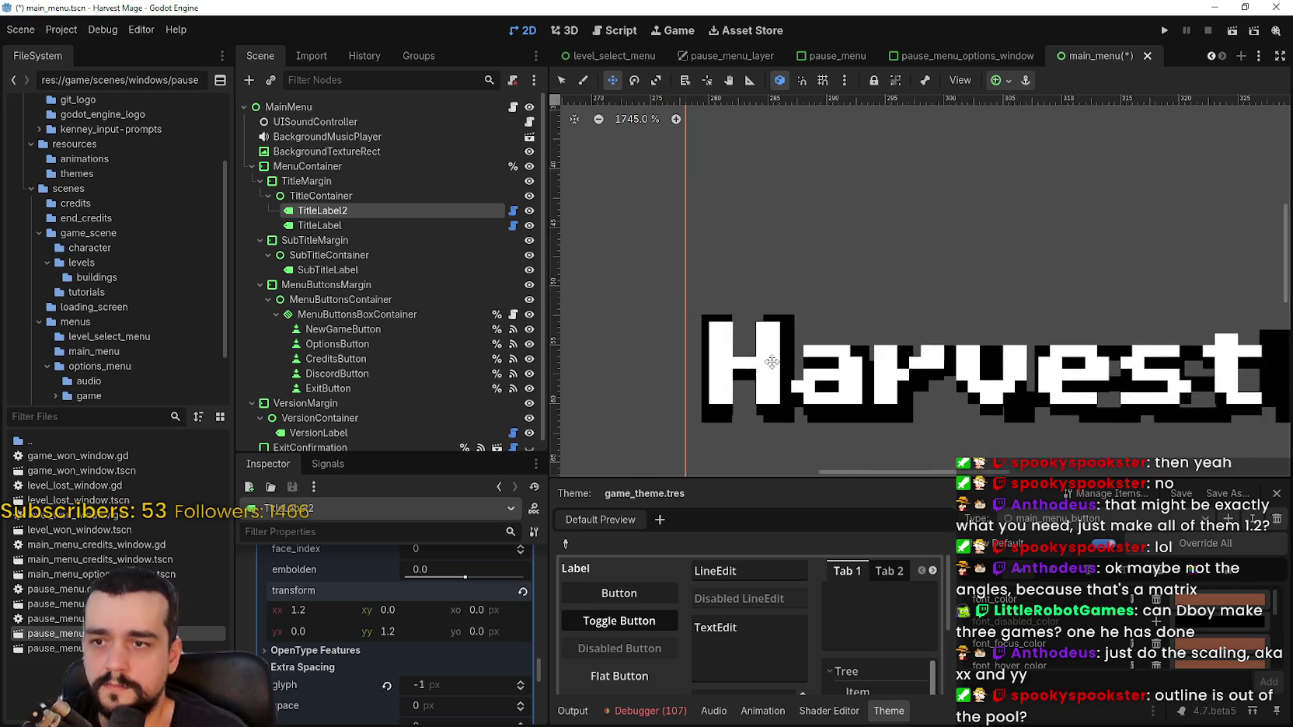
pyautogui.scroll(-5, 393, 662)
pyautogui.scroll(5, 394, 662)
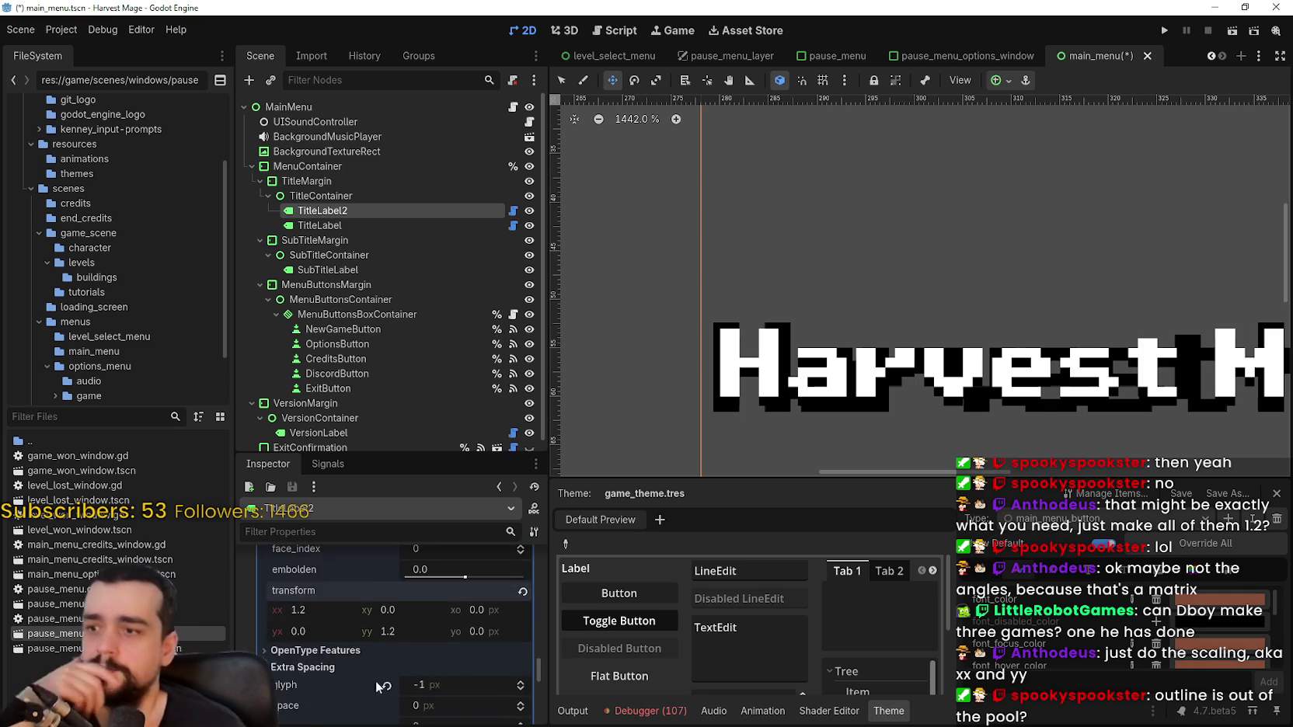
pyautogui.scroll(-2, 379, 668)
pyautogui.scroll(3, 397, 664)
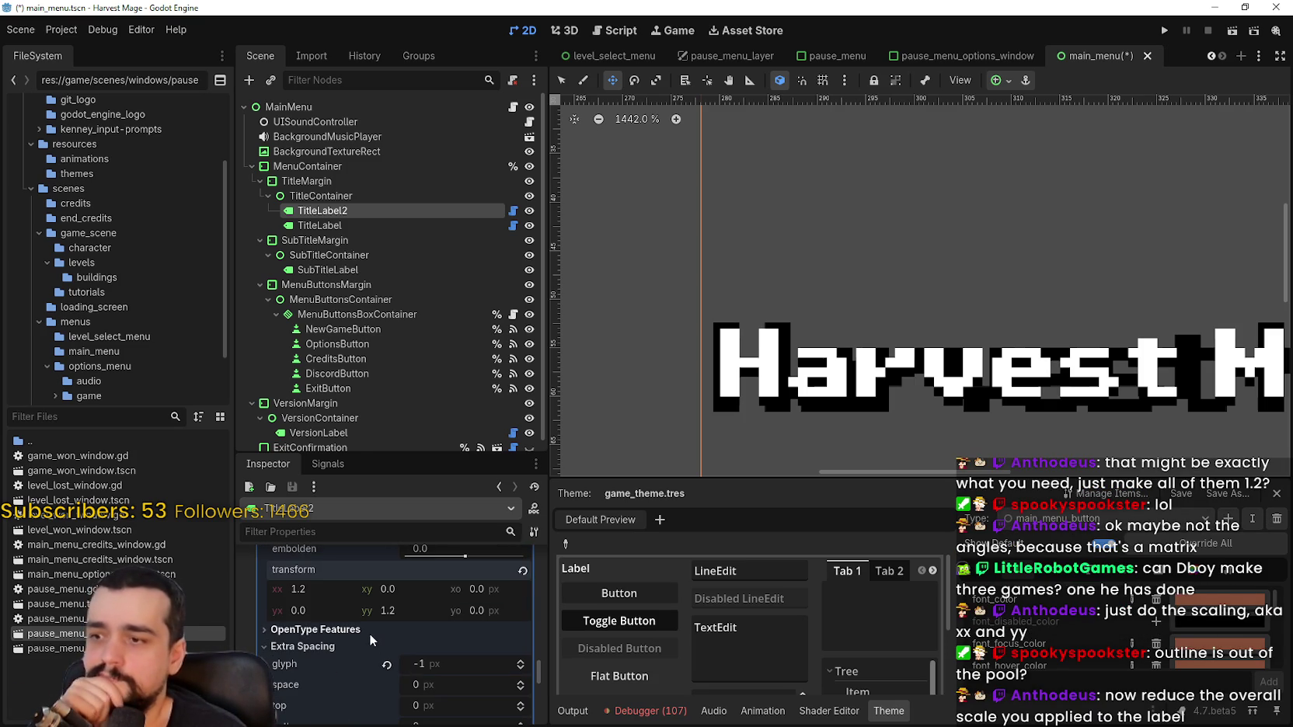
pyautogui.click(524, 670)
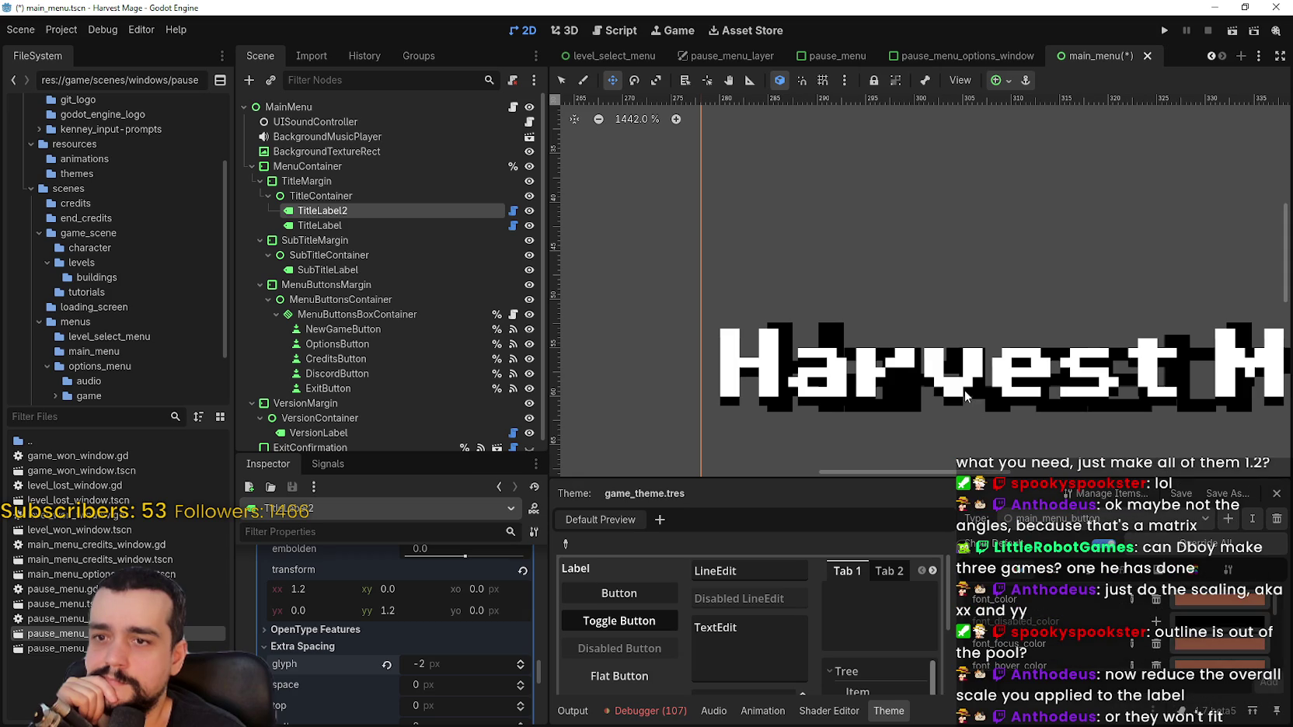
# Drag the black TitleLabel2 up-left so it sits just above the white Harvest Mage title
pyautogui.scroll(-4, 869, 325)
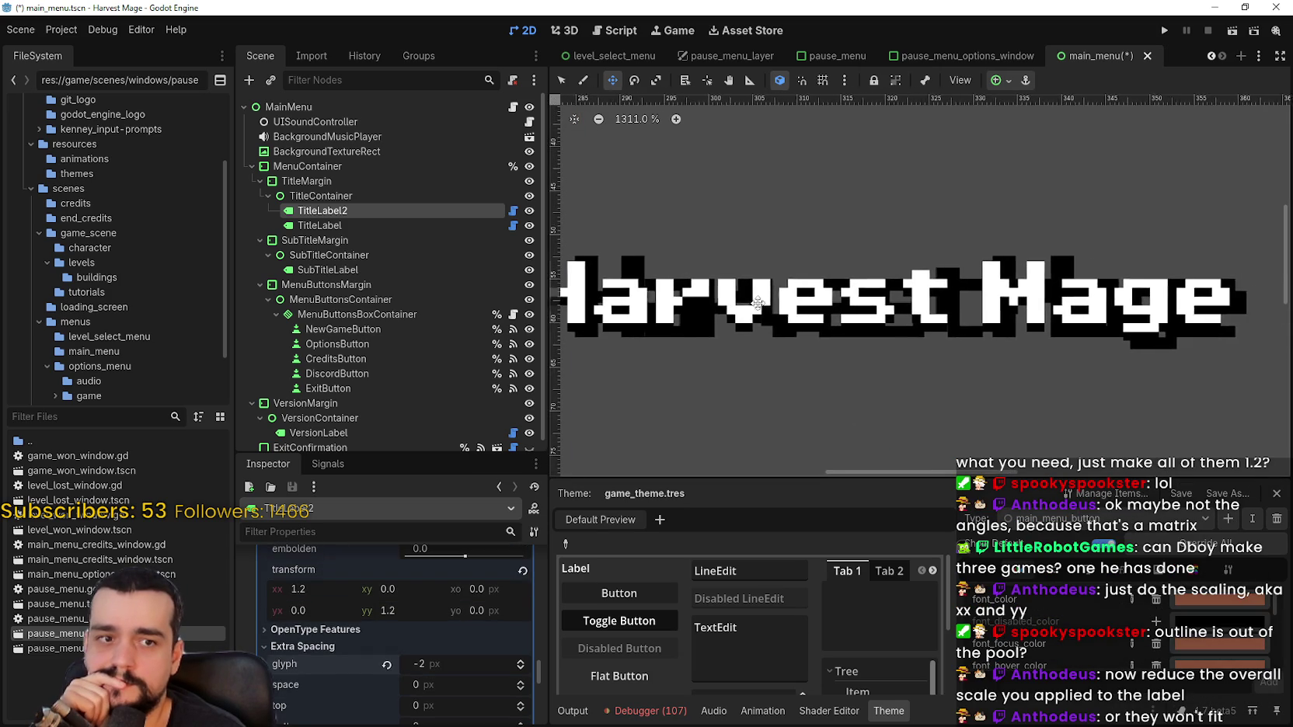
pyautogui.moveTo(869, 378); pyautogui.dragTo(845, 319)
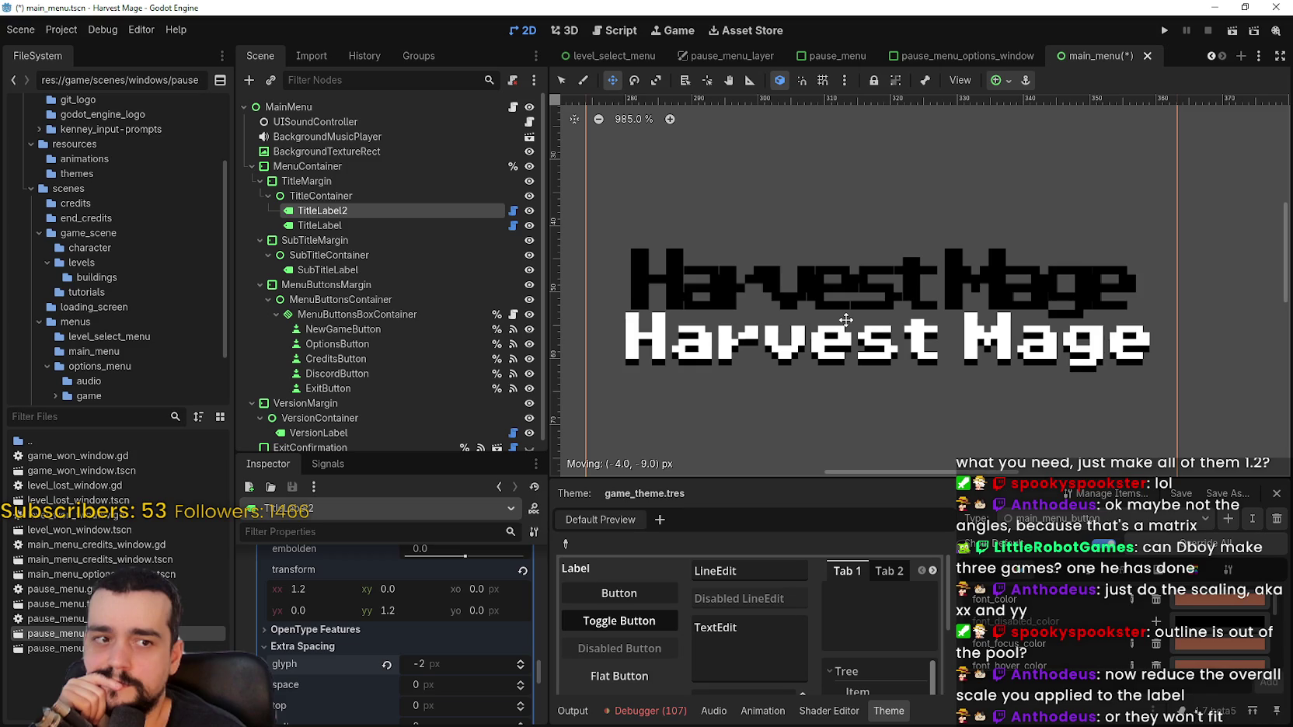
pyautogui.scroll(-2, 531, 662)
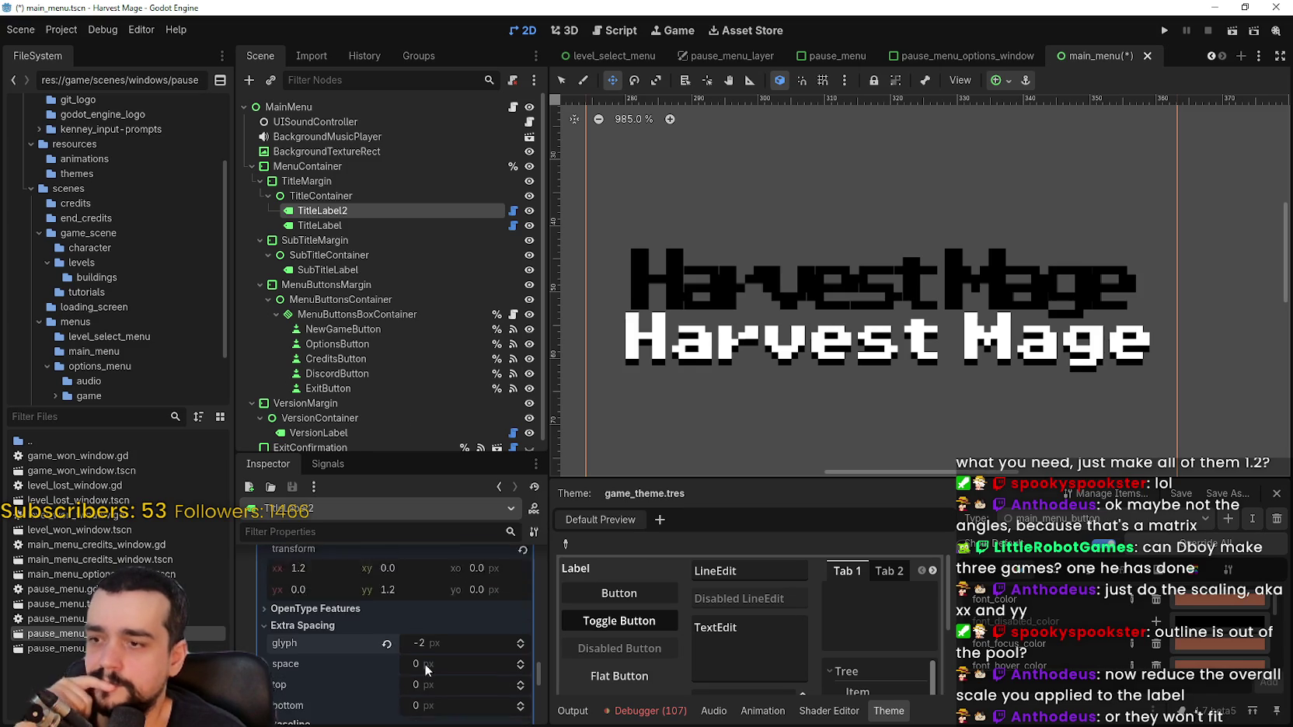
pyautogui.scroll(8, 532, 662)
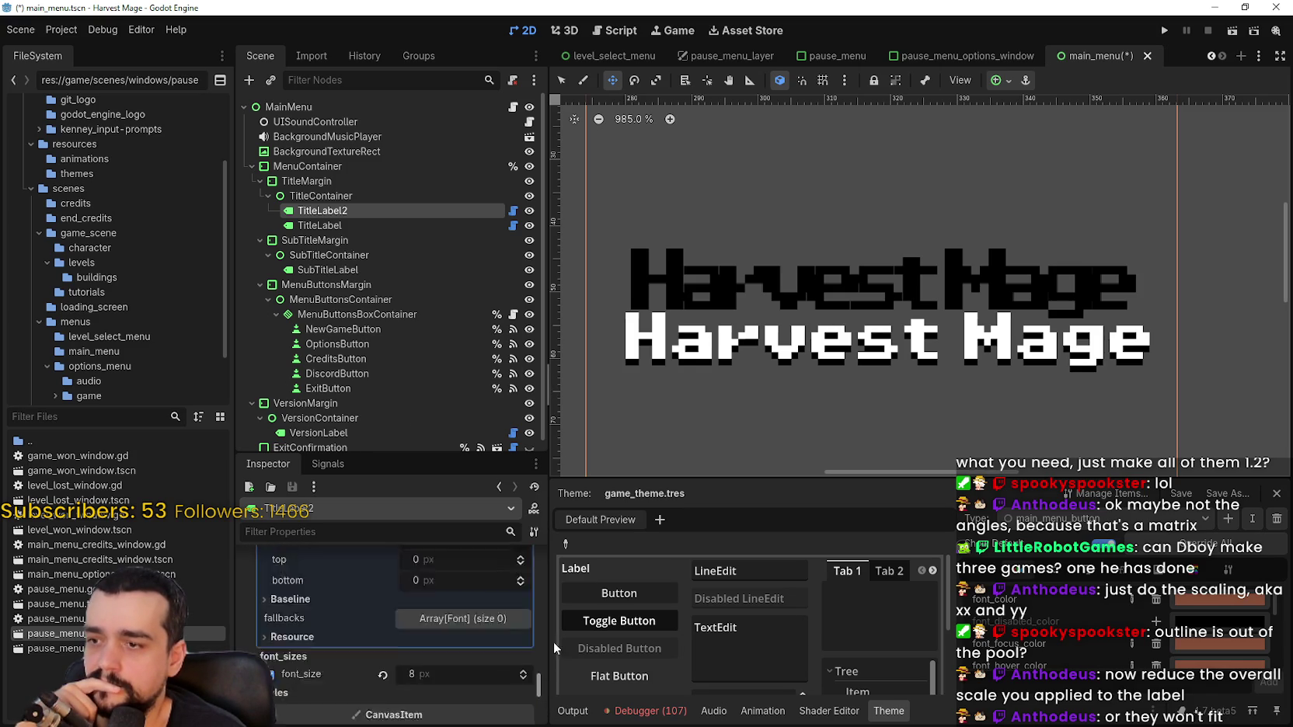
pyautogui.scroll(-10, 536, 598)
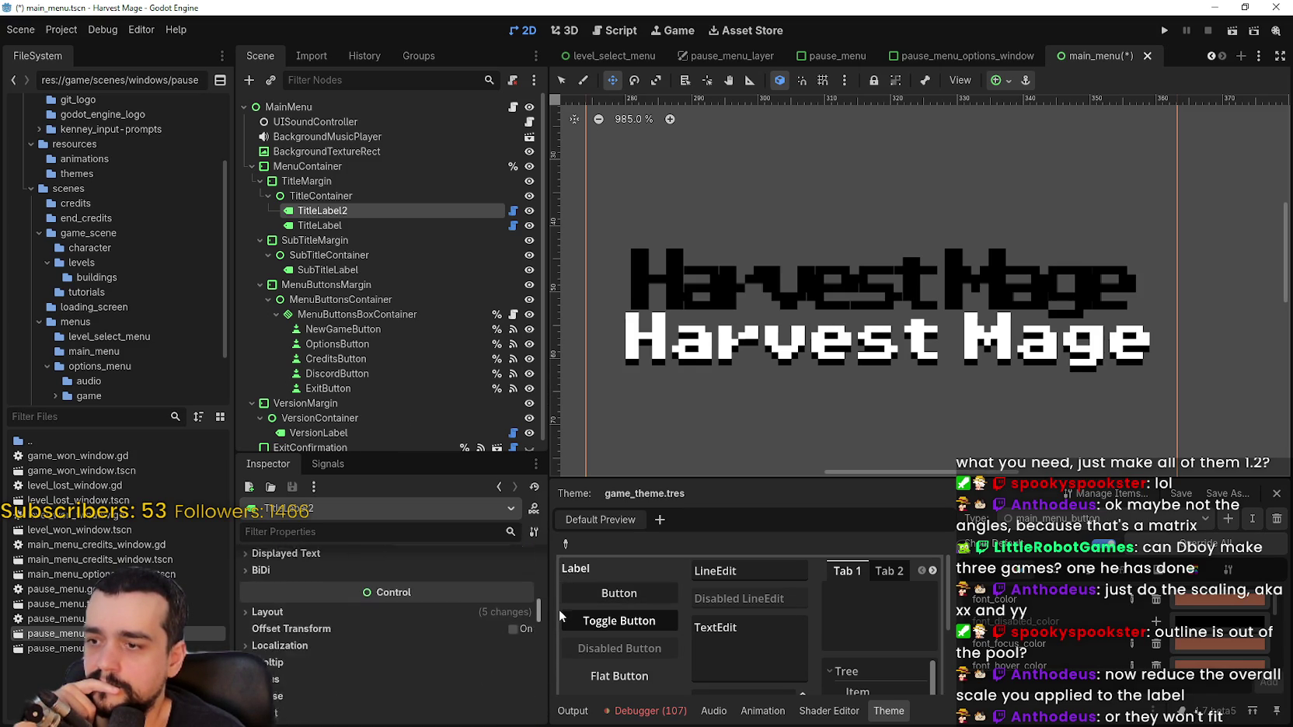
# Revert TitleLabel2's Layout > Transform scale from 1.1 to 1.0
pyautogui.click(280, 596)
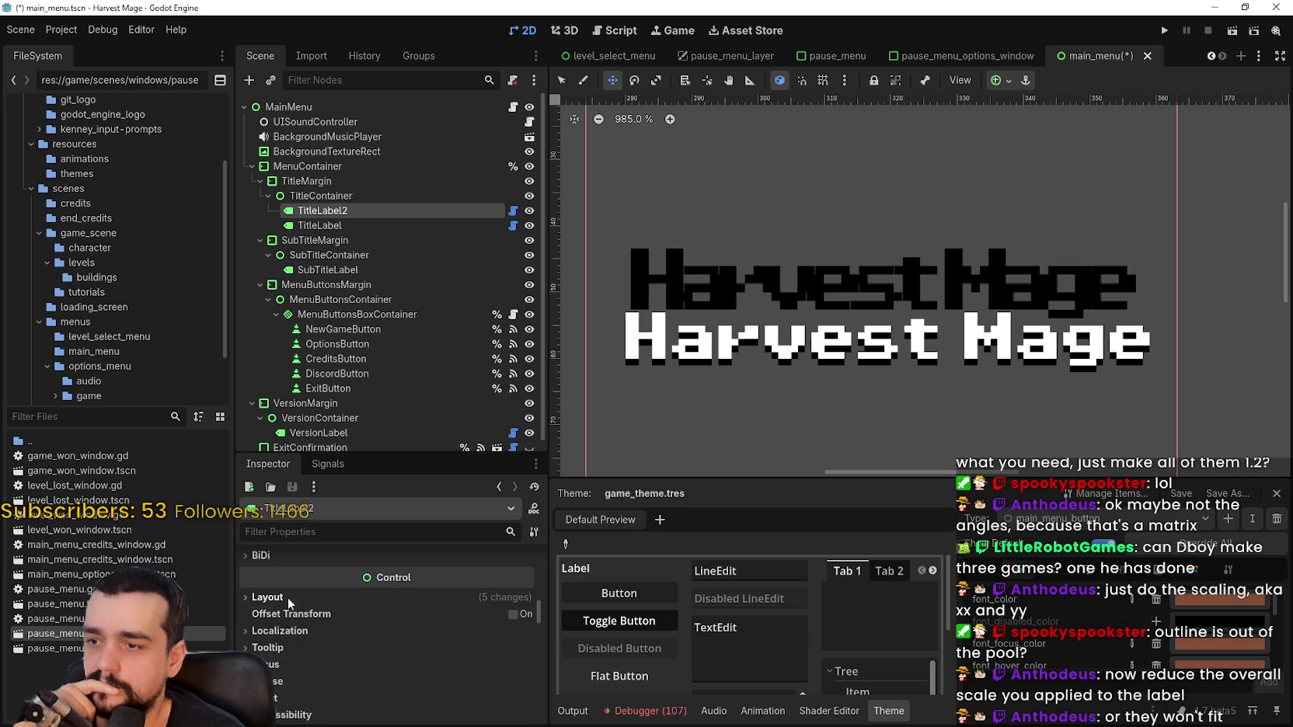
pyautogui.scroll(-1, 499, 691)
pyautogui.scroll(-5, 499, 691)
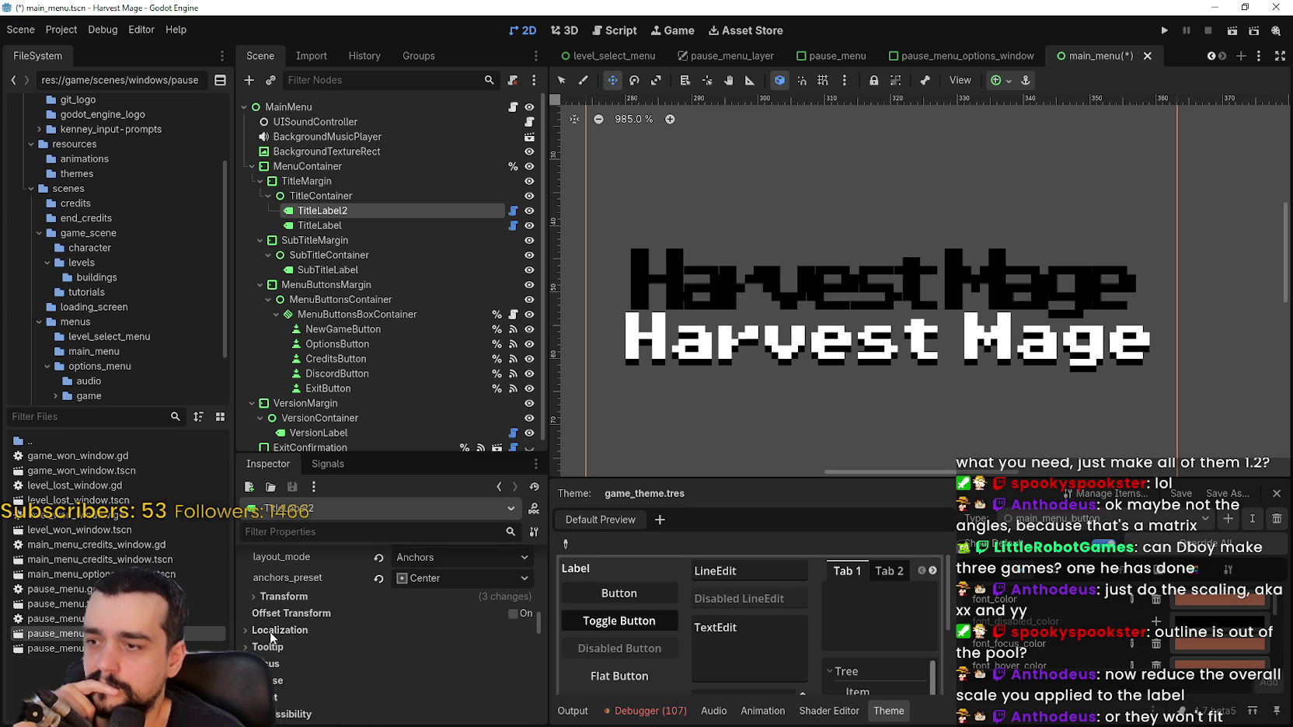
pyautogui.click(284, 596)
pyautogui.scroll(-2, 295, 614)
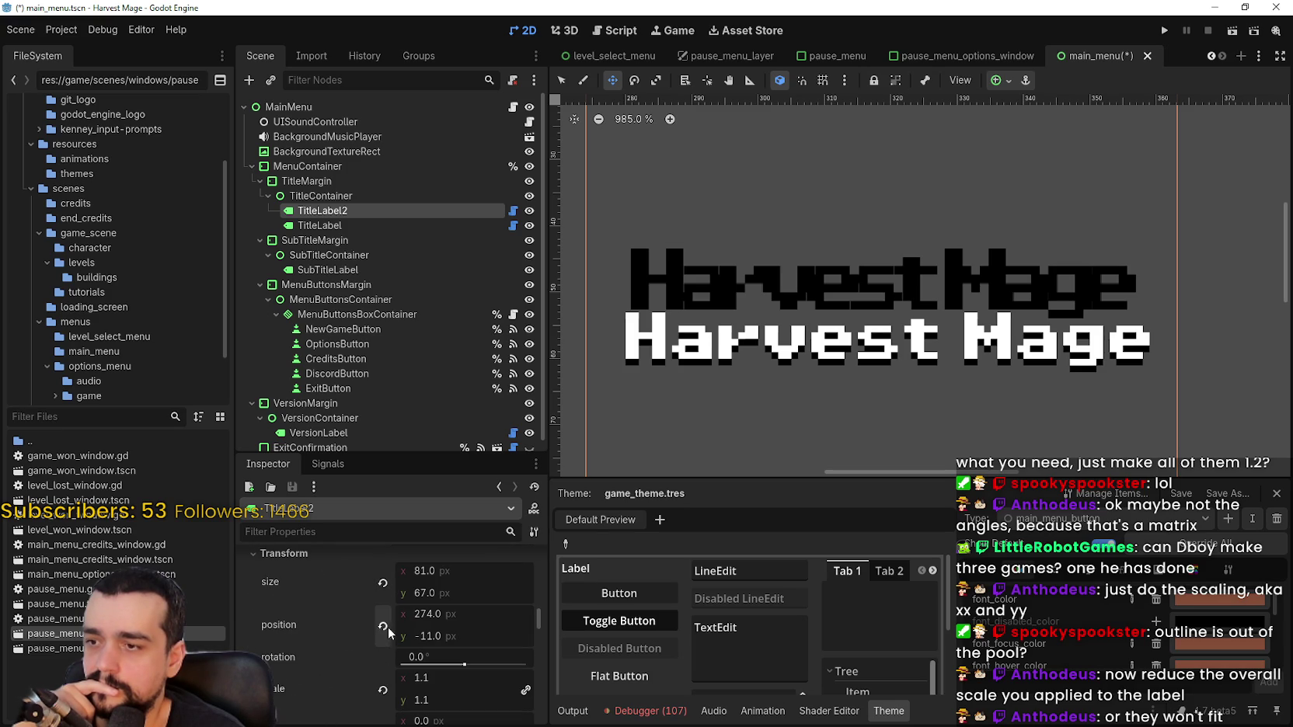
pyautogui.scroll(-2, 381, 625)
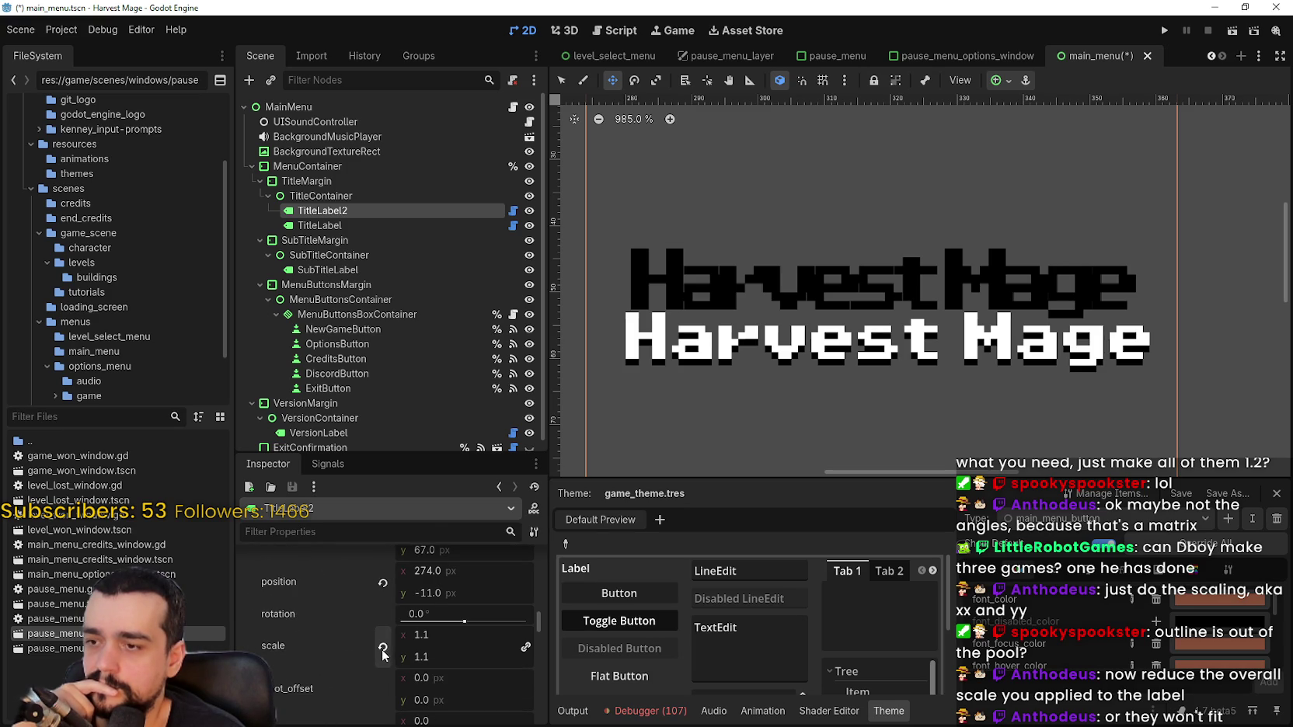
pyautogui.click(381, 647)
# Reposition the black title copy to 277, -8, just above the white title
pyautogui.moveTo(856, 279); pyautogui.dragTo(845, 357)
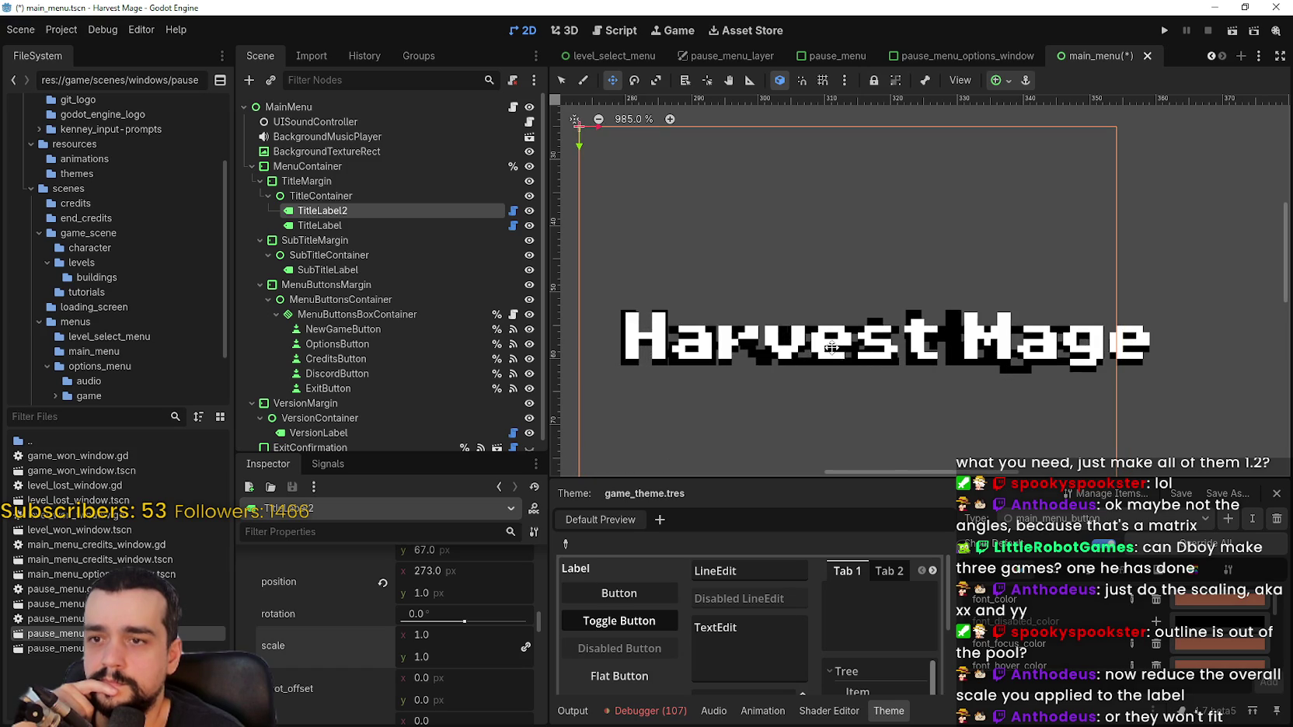
pyautogui.scroll(3, 670, 344)
pyautogui.moveTo(670, 344); pyautogui.dragTo(742, 293)
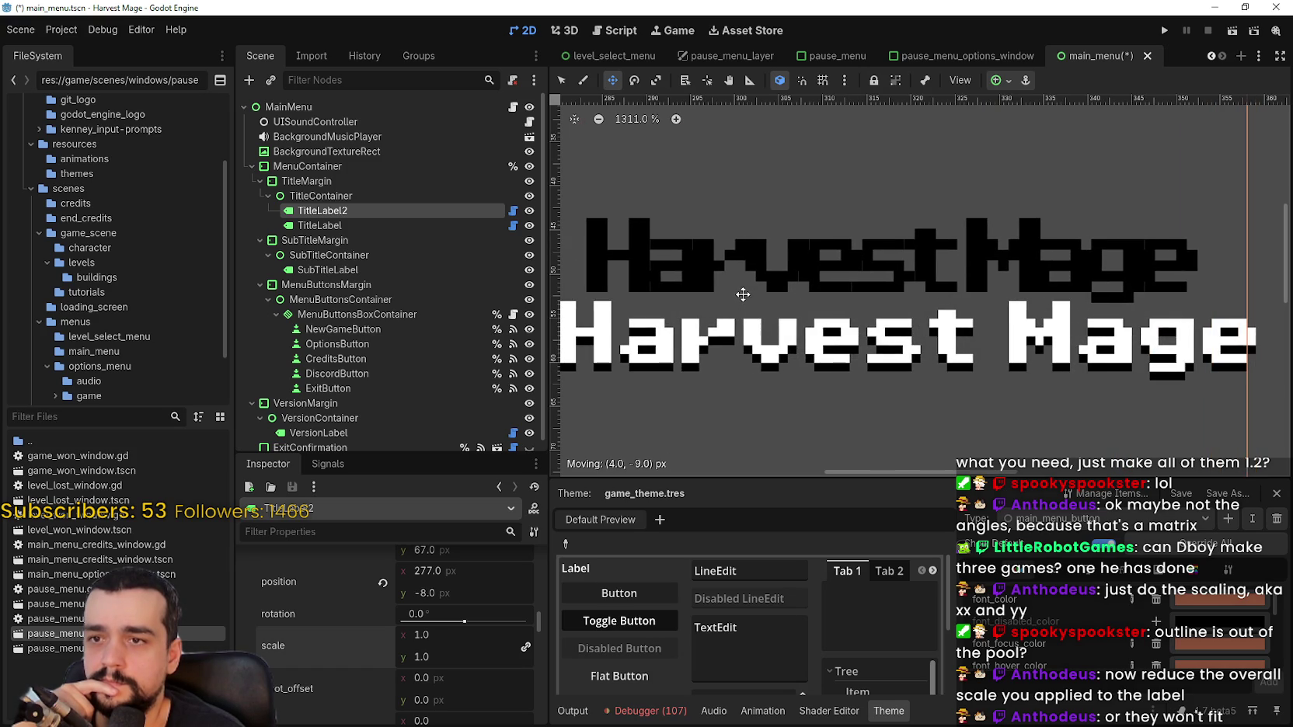
pyautogui.scroll(3, 449, 578)
pyautogui.scroll(-3, 539, 613)
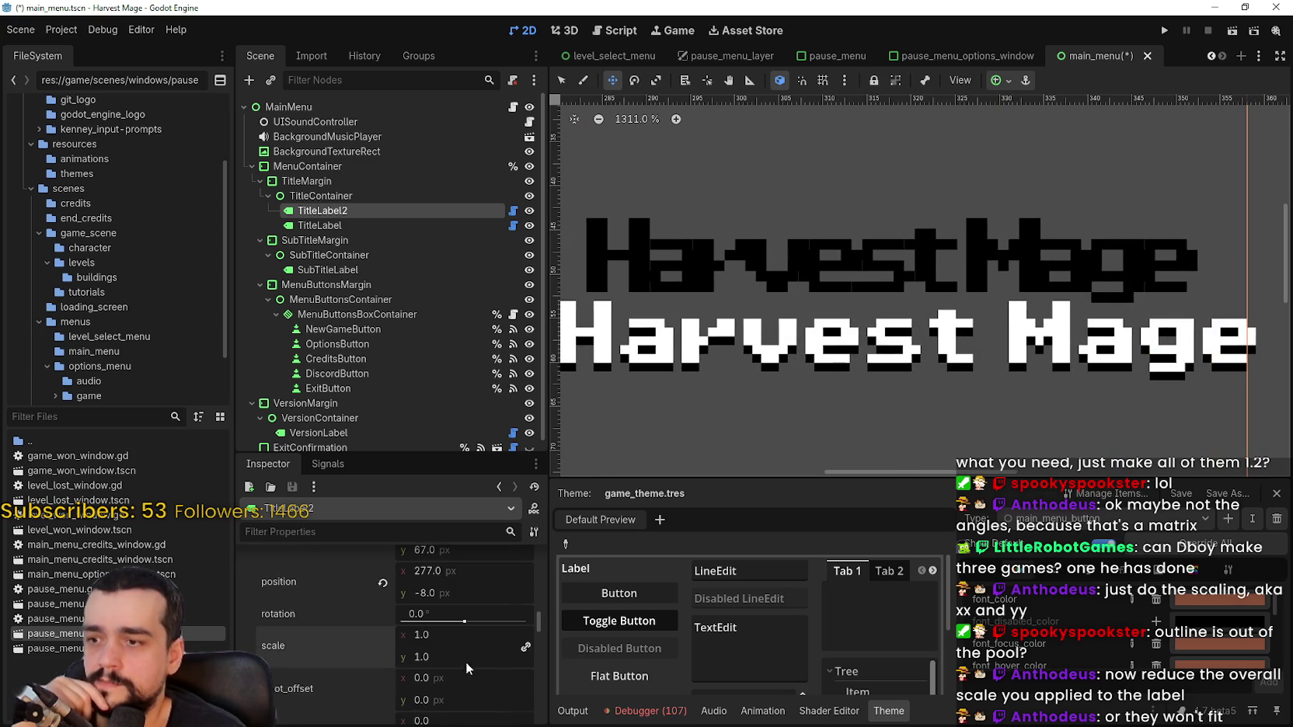
pyautogui.moveTo(539, 614); pyautogui.dragTo(541, 671)
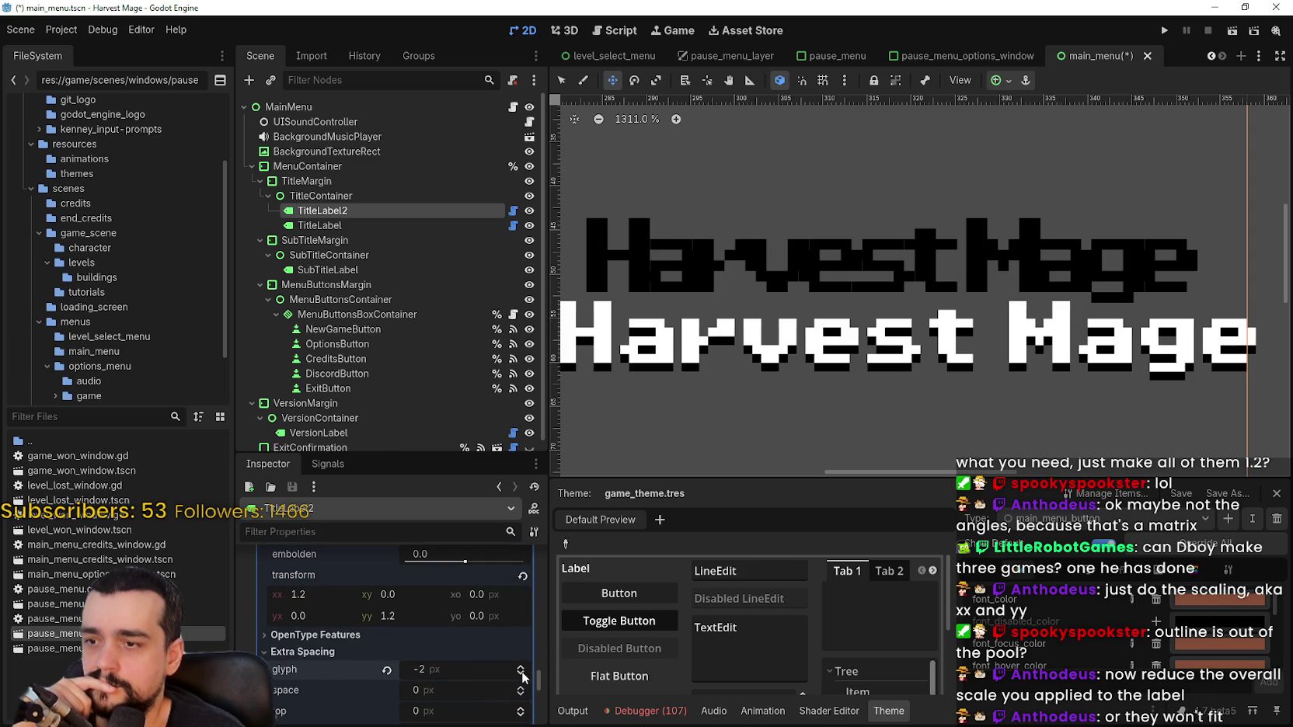
pyautogui.click(521, 673)
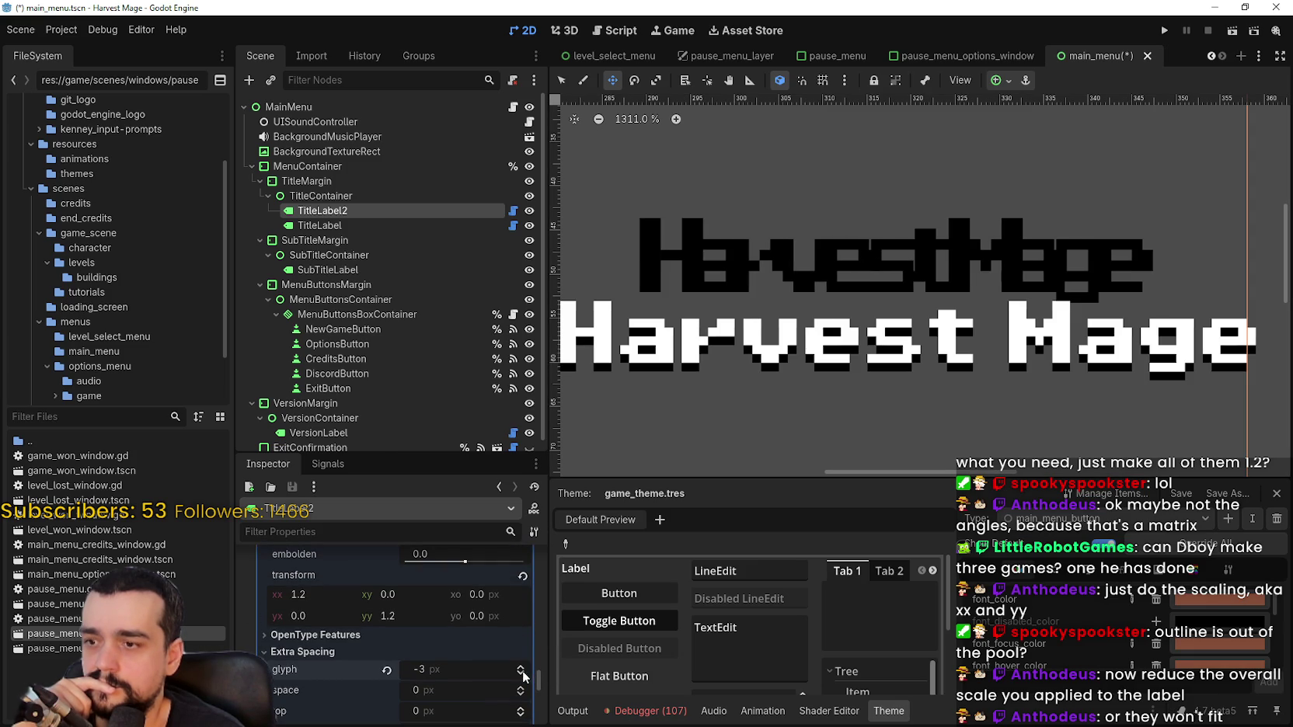
pyautogui.click(520, 686)
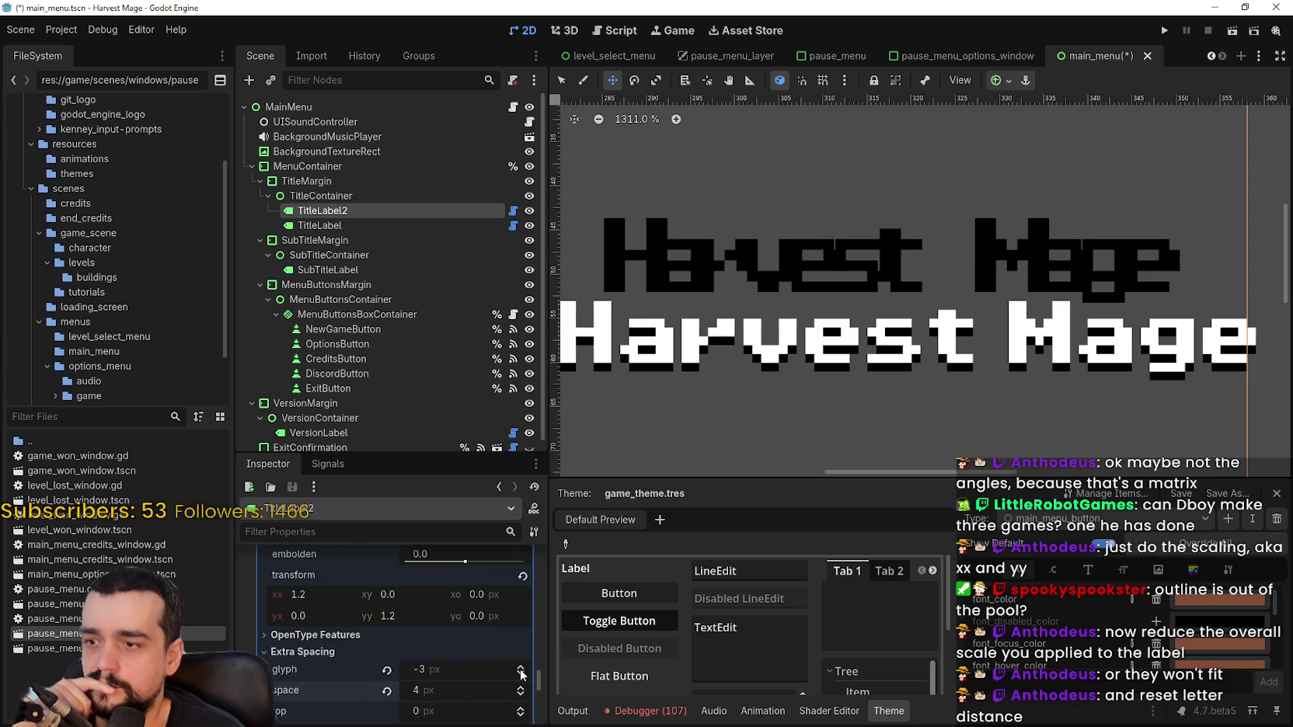
pyautogui.click(386, 692)
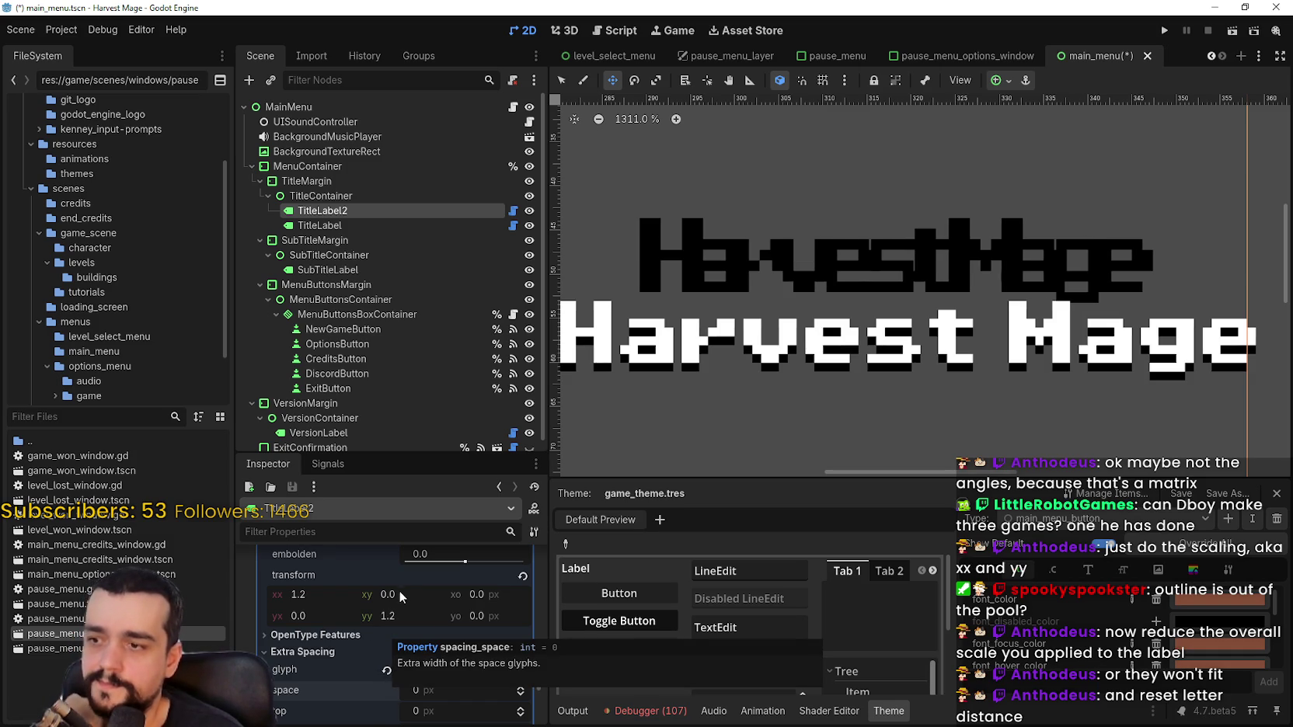
pyautogui.click(386, 670)
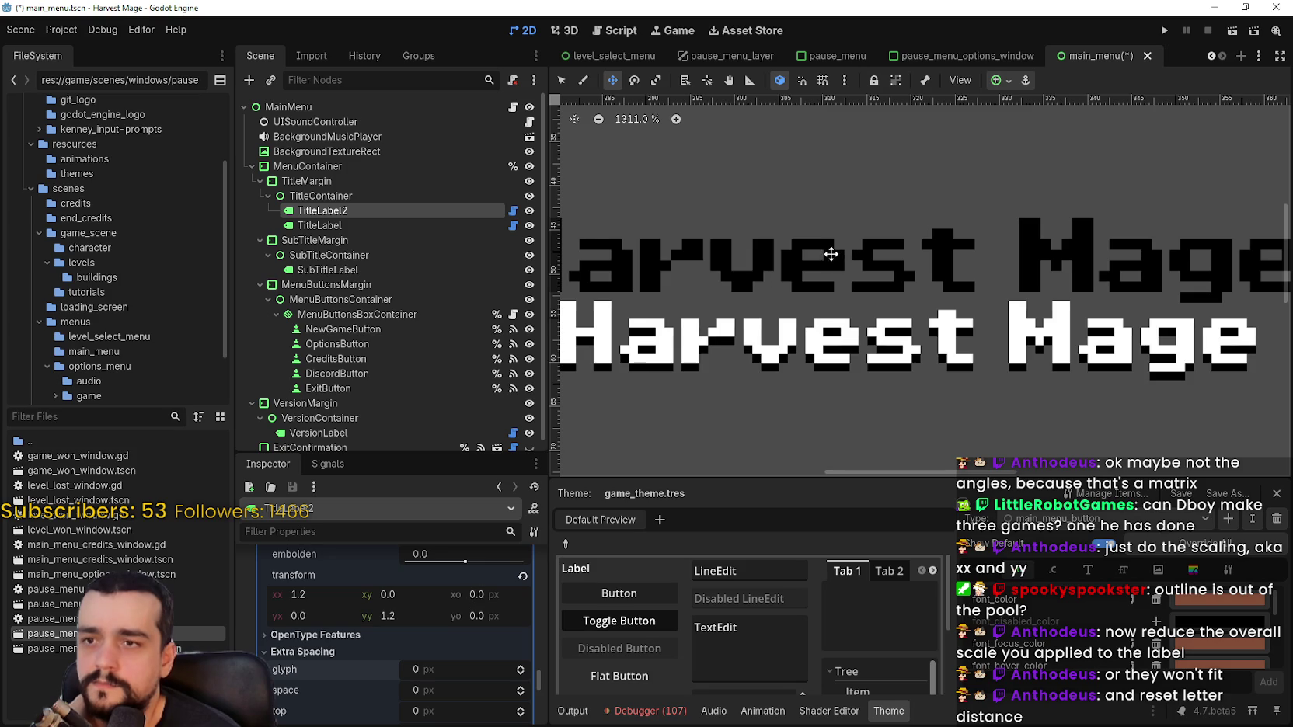
pyautogui.scroll(-3, 830, 254)
pyautogui.moveTo(827, 285)
pyautogui.mouseDown()
pyautogui.moveTo(853, 293)
pyautogui.moveTo(862, 345)
pyautogui.moveTo(884, 345)
pyautogui.mouseUp()
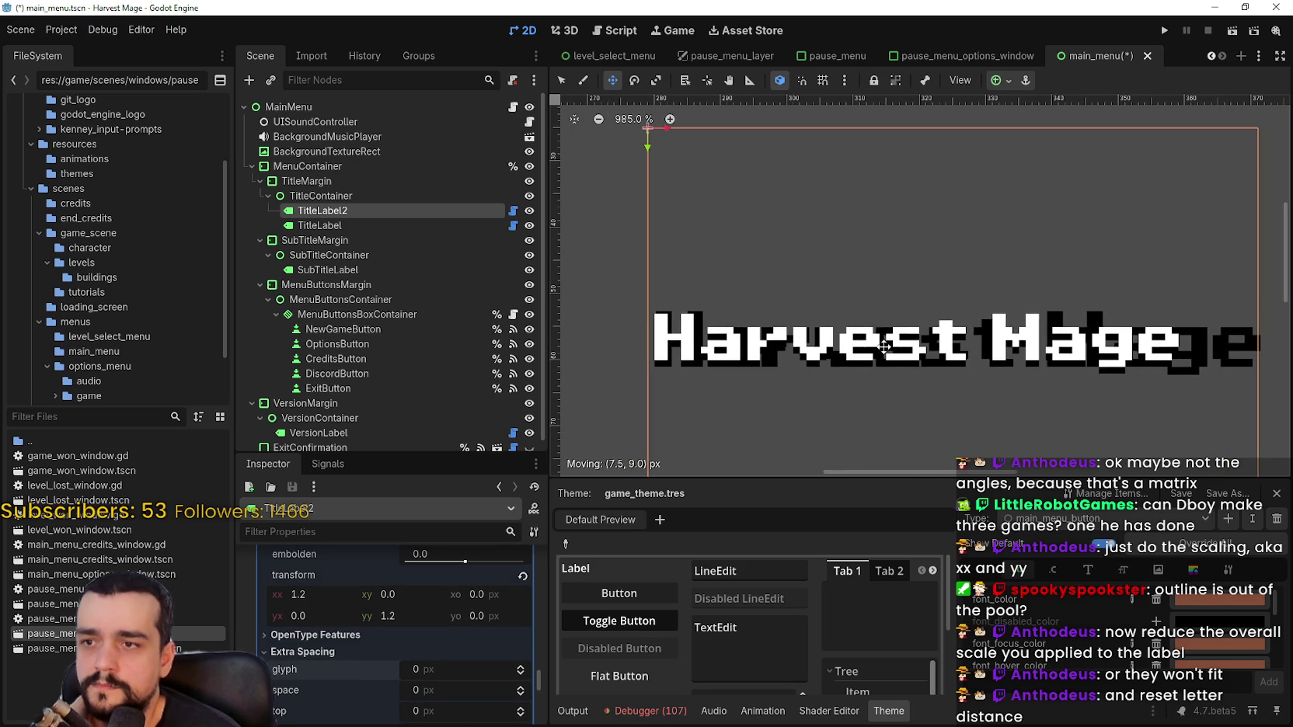
pyautogui.scroll(8, 735, 330)
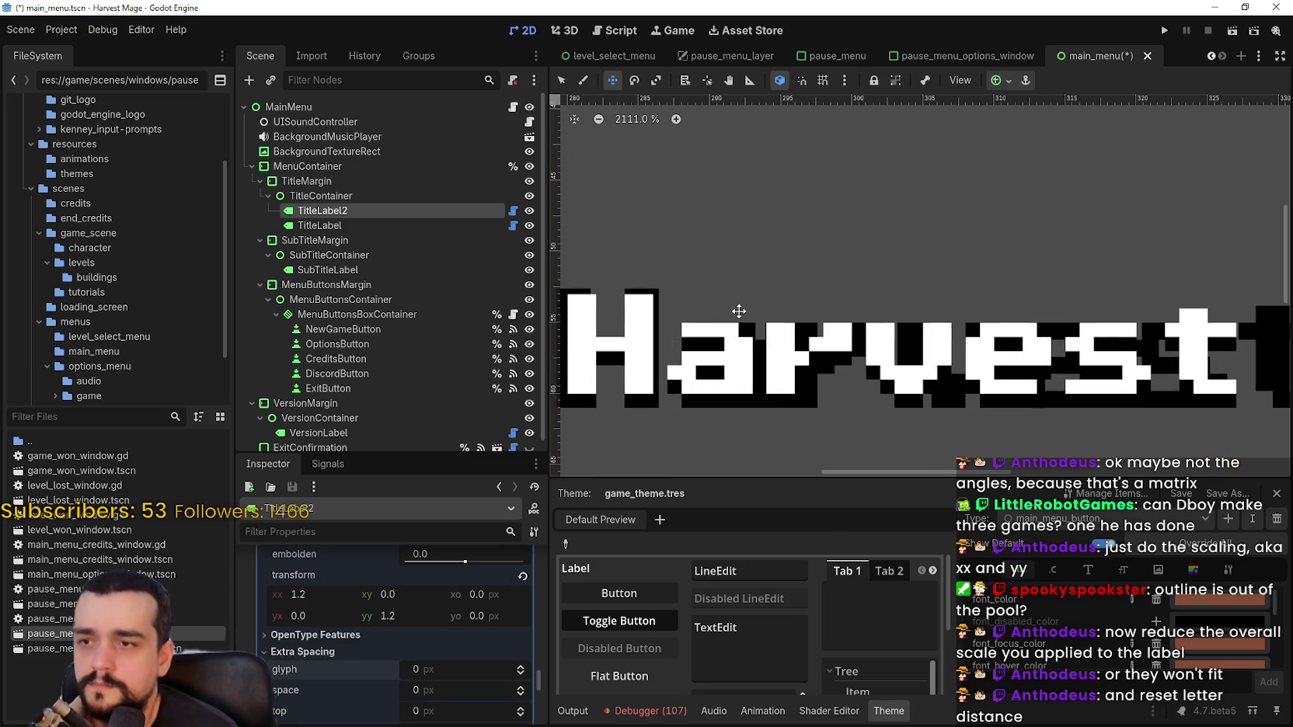
pyautogui.scroll(4, 738, 311)
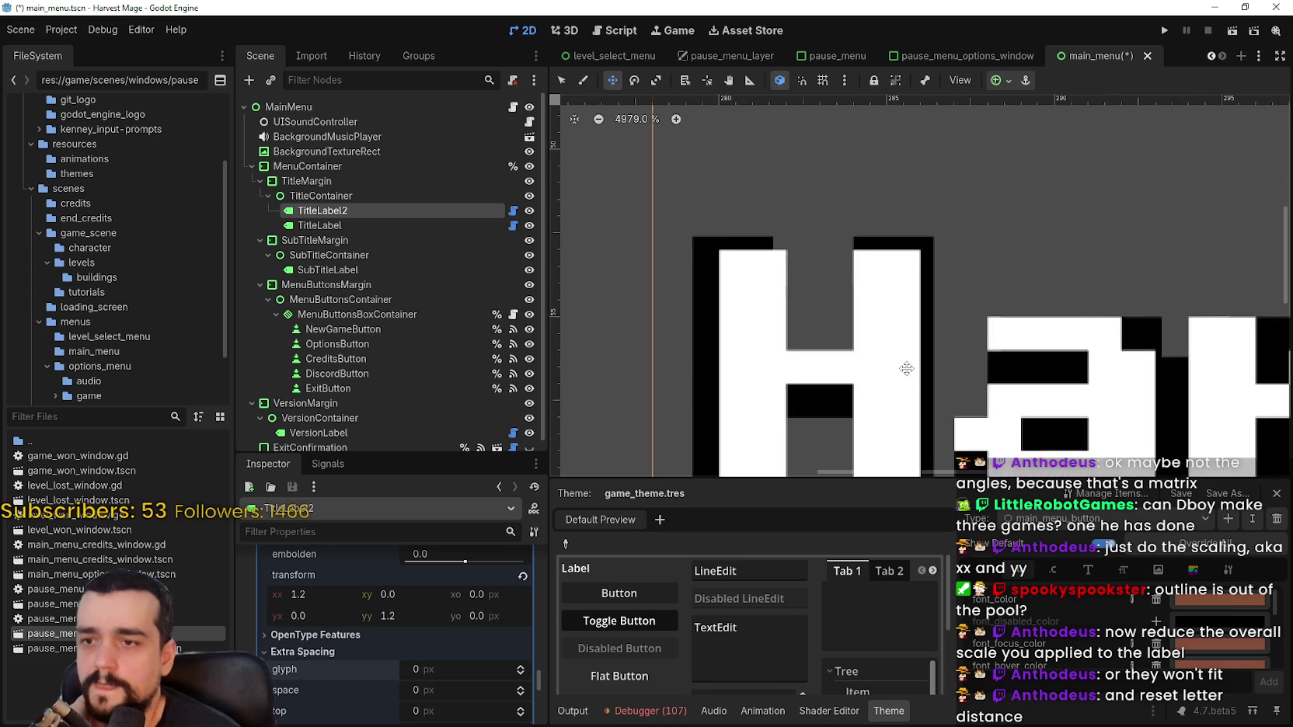
pyautogui.scroll(-1, 898, 366)
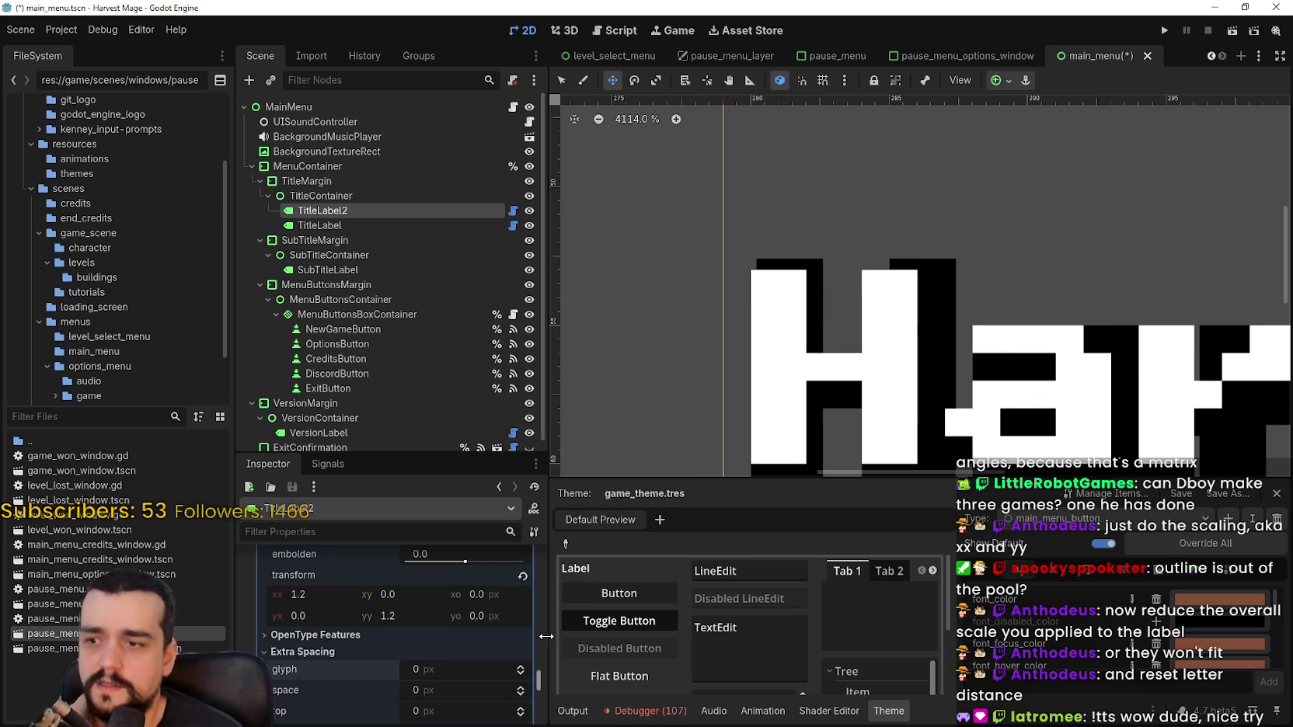
# Set TitleLabel2's glyph spacing to -1 px and shift the black copy left around the white letters
pyautogui.click(521, 673)
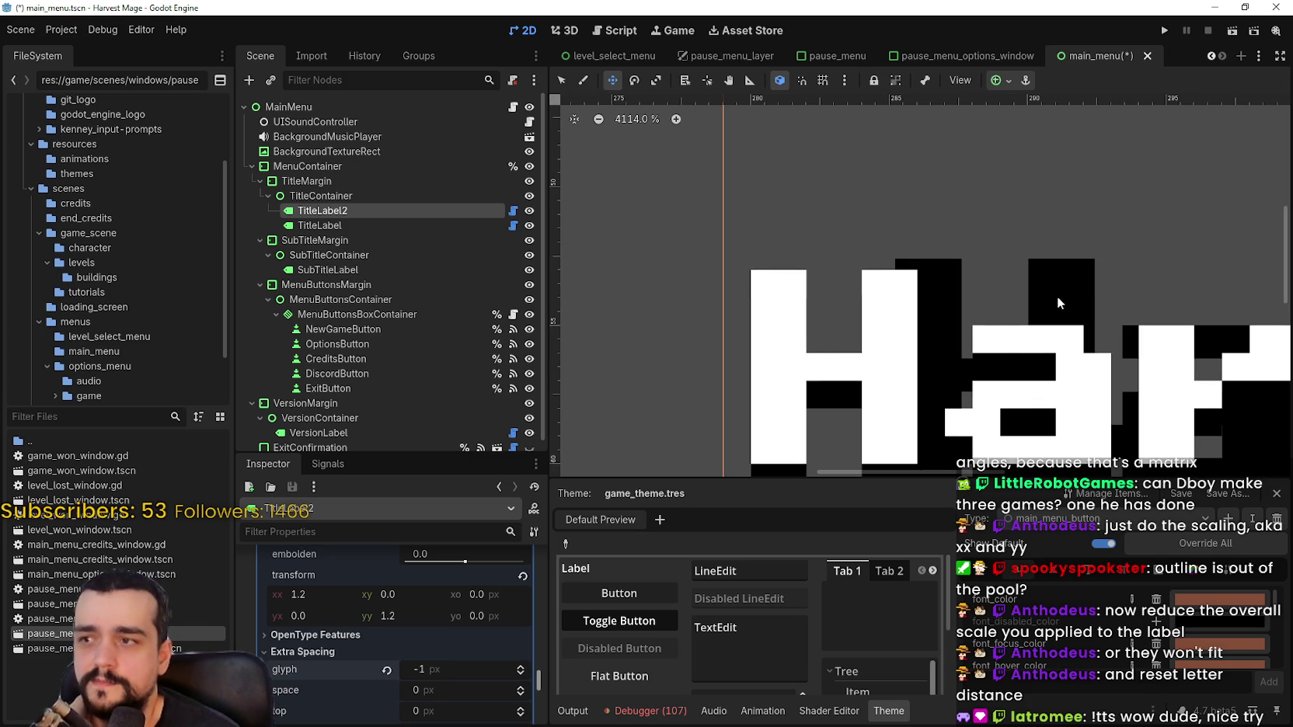
pyautogui.scroll(-1, 1055, 296)
pyautogui.moveTo(1058, 292)
pyautogui.mouseDown()
pyautogui.moveTo(987, 302)
pyautogui.moveTo(961, 288)
pyautogui.mouseUp()
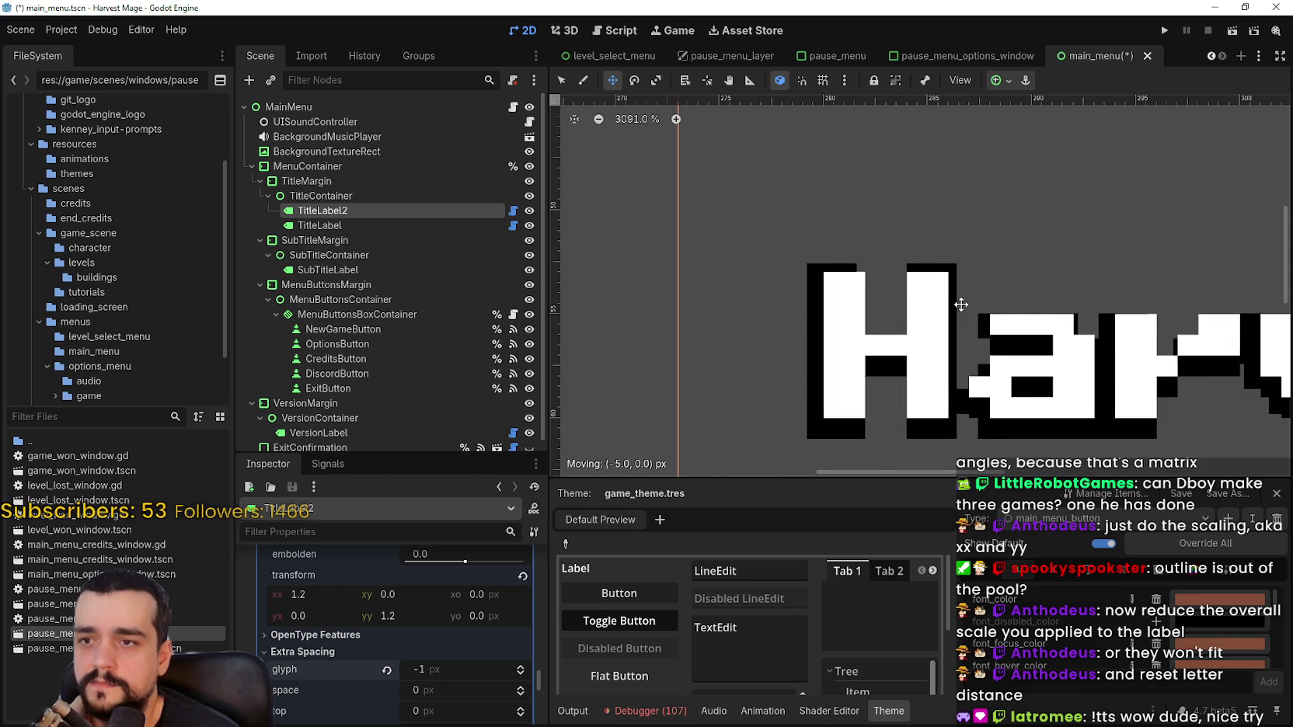
pyautogui.scroll(2, 814, 288)
pyautogui.scroll(2, 497, 699)
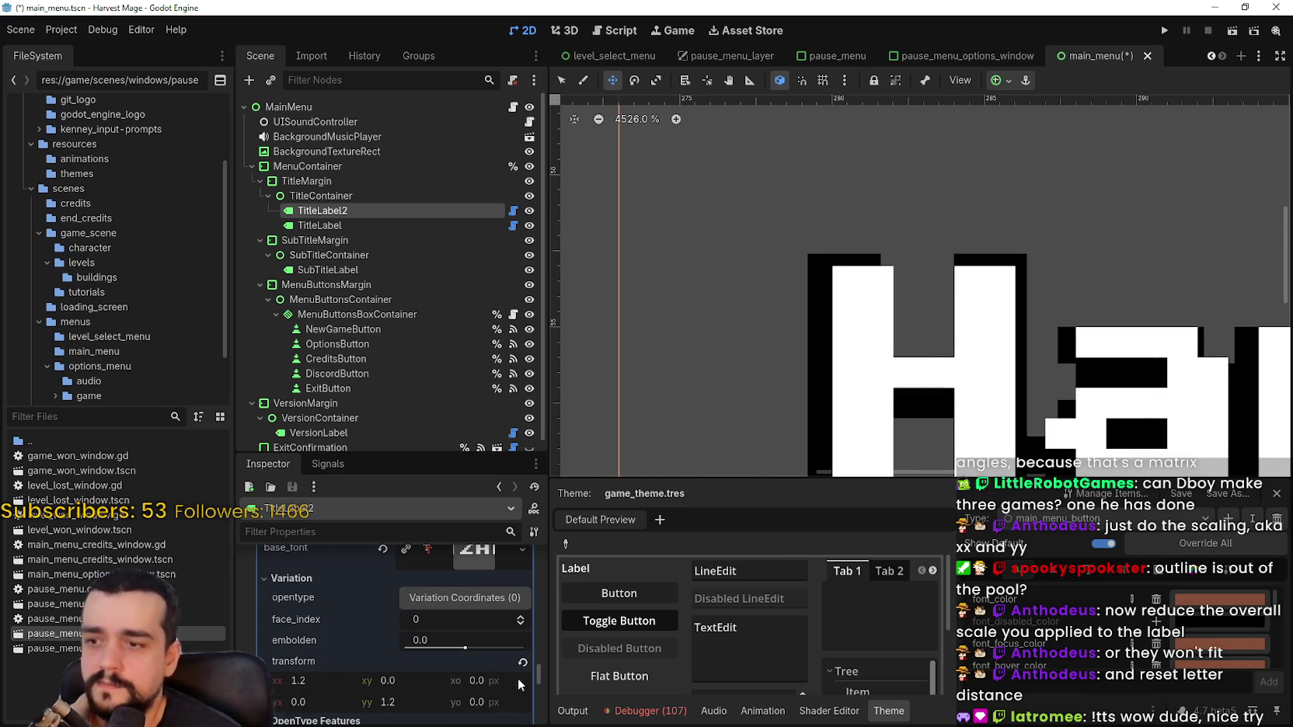
pyautogui.moveTo(539, 670); pyautogui.dragTo(537, 675)
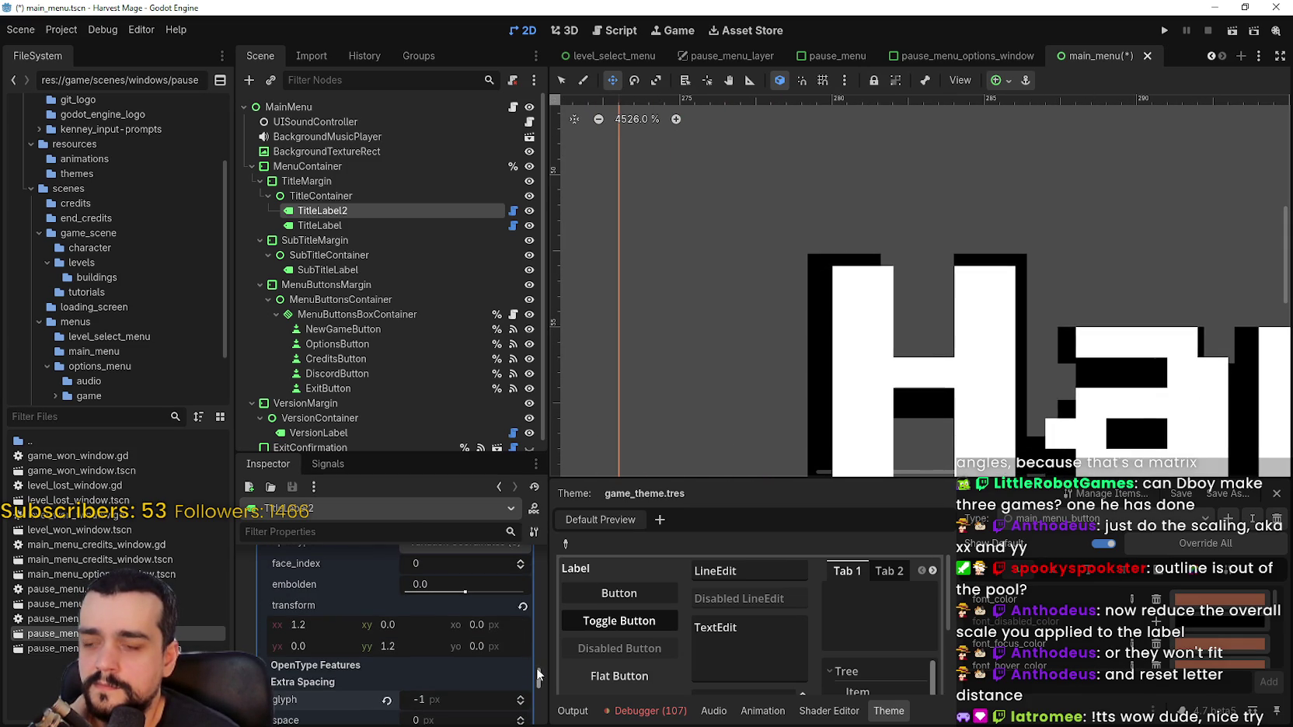
# Scale the shadow label's font transform to 1.5 for both xx and yy
pyautogui.click(297, 625)
pyautogui.write('1.3')
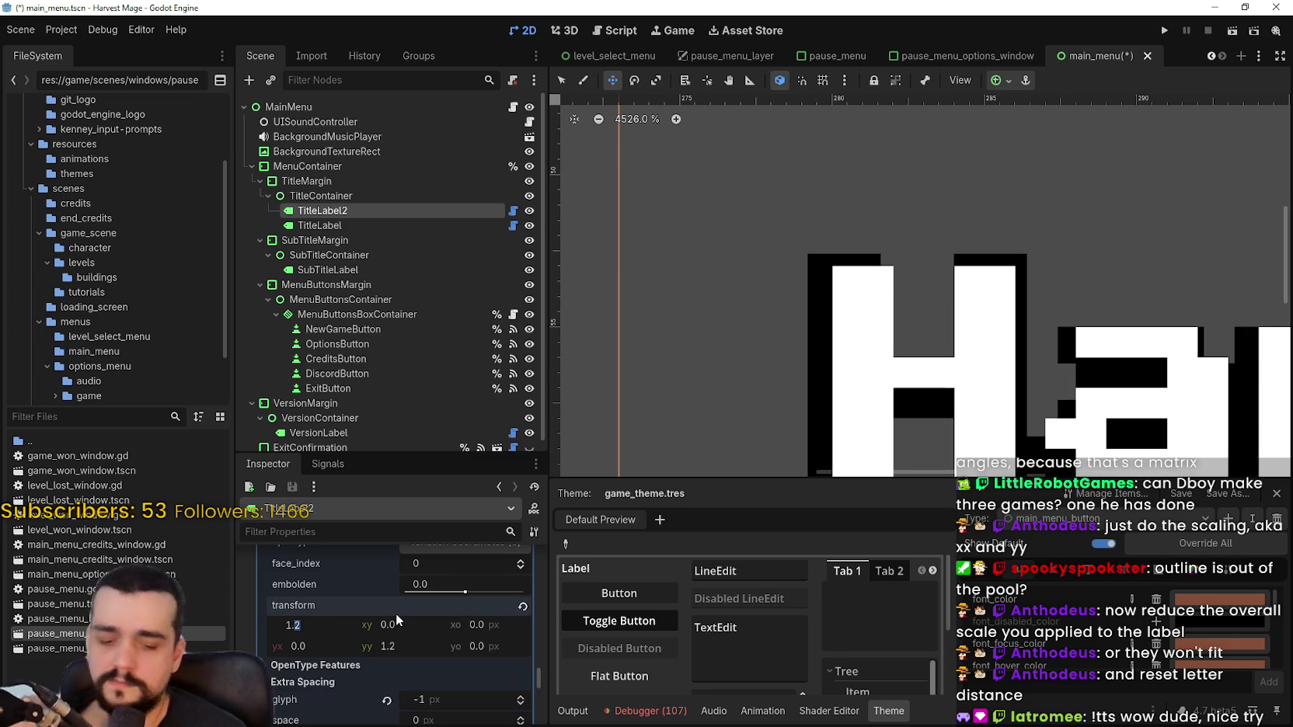
pyautogui.press('Return')
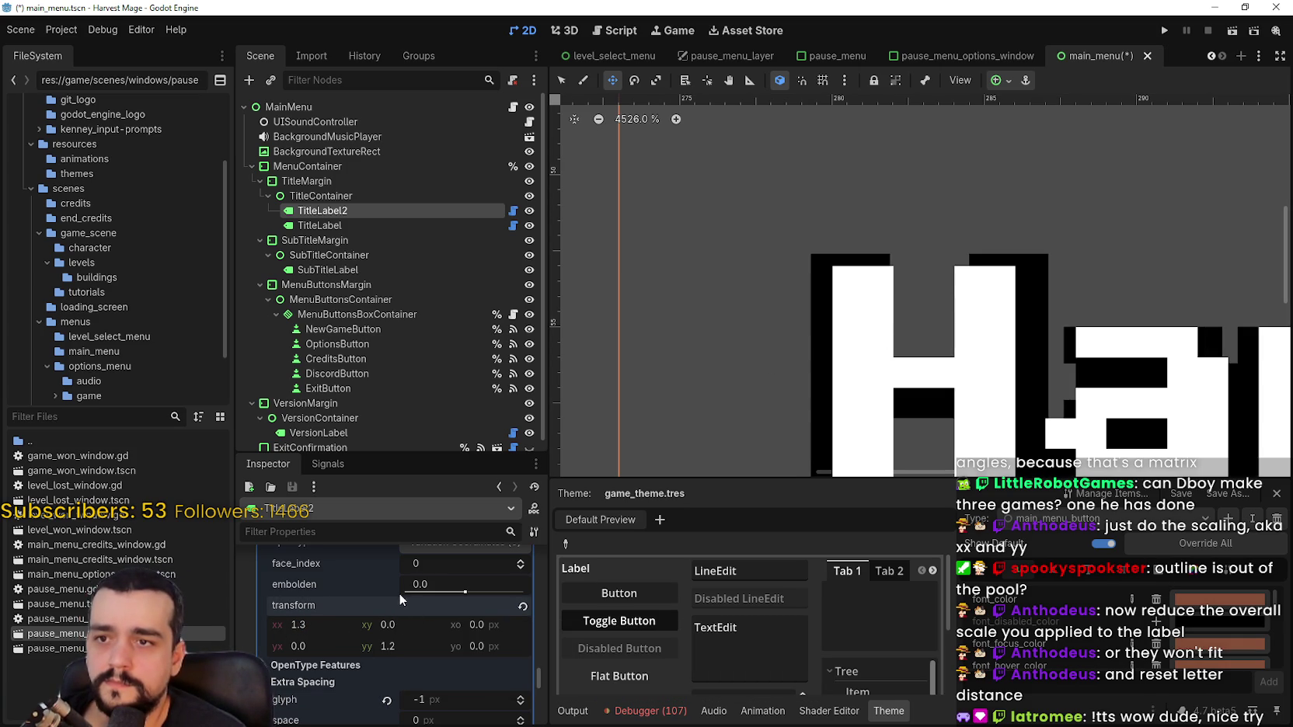
pyautogui.click(309, 625)
pyautogui.write('1.4')
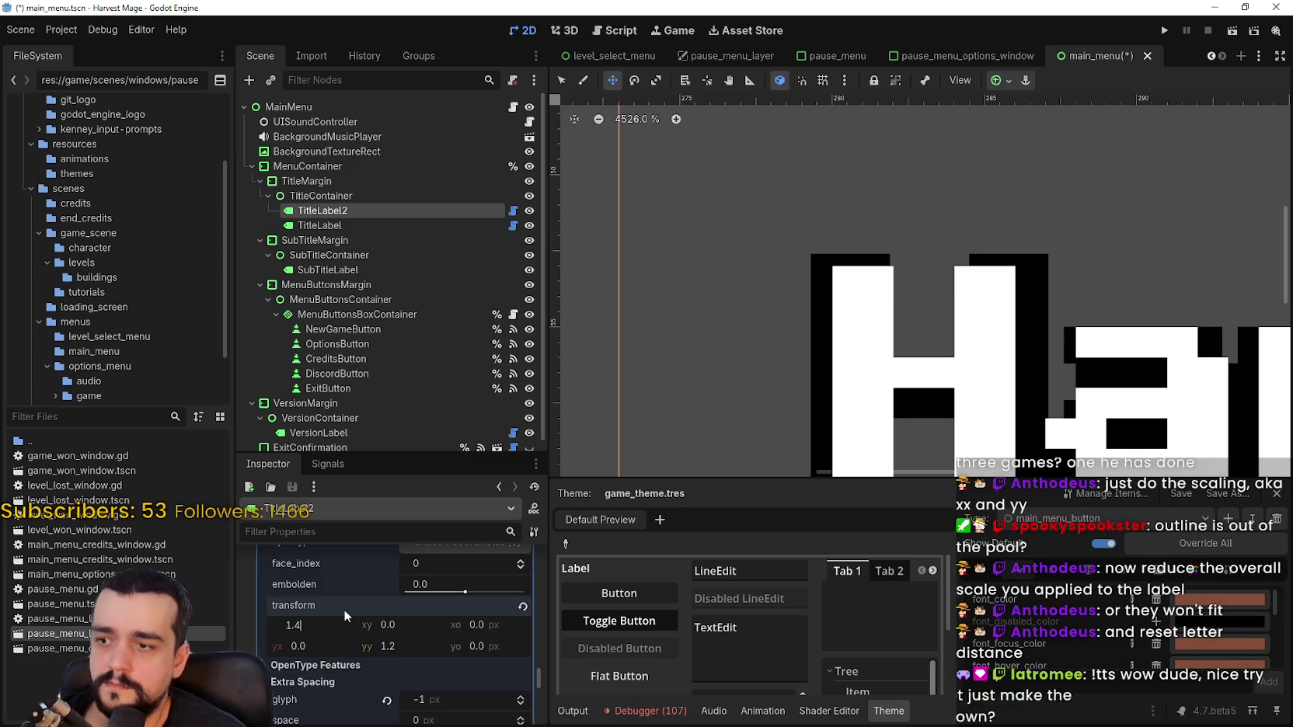
pyautogui.press('Return')
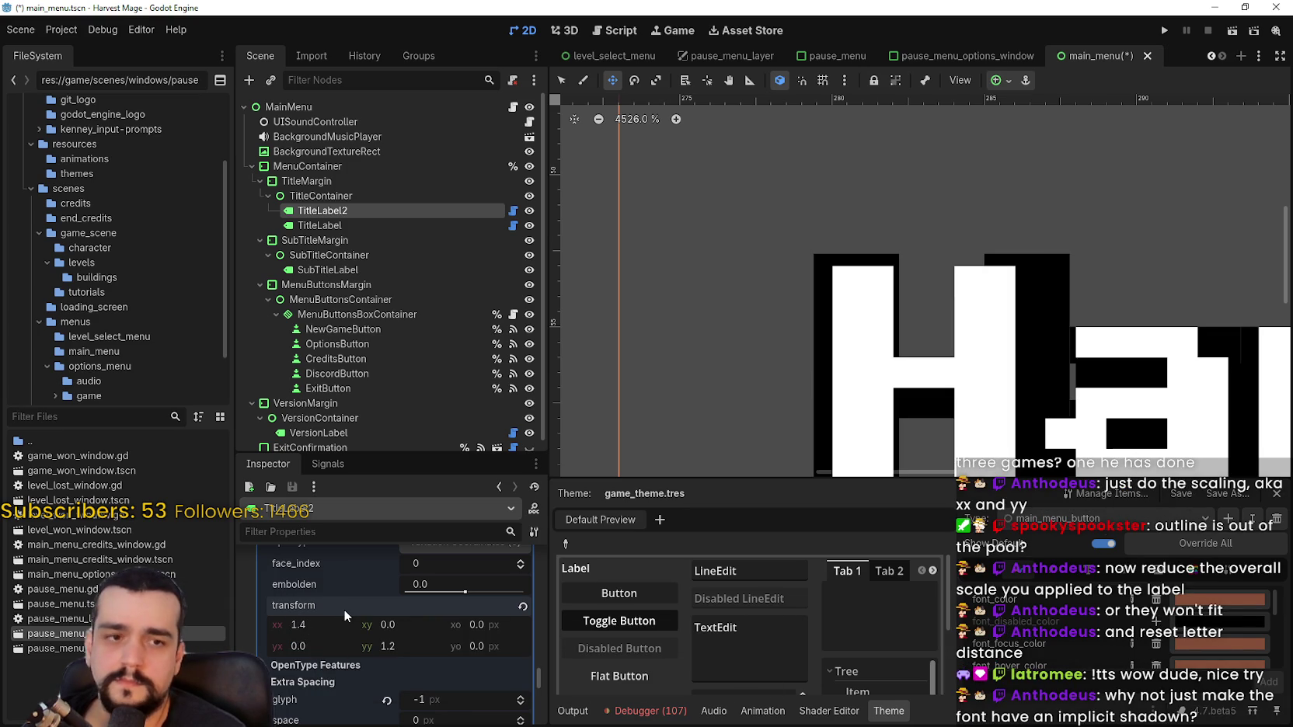
pyautogui.click(306, 623)
pyautogui.write('1.5')
pyautogui.press('Return')
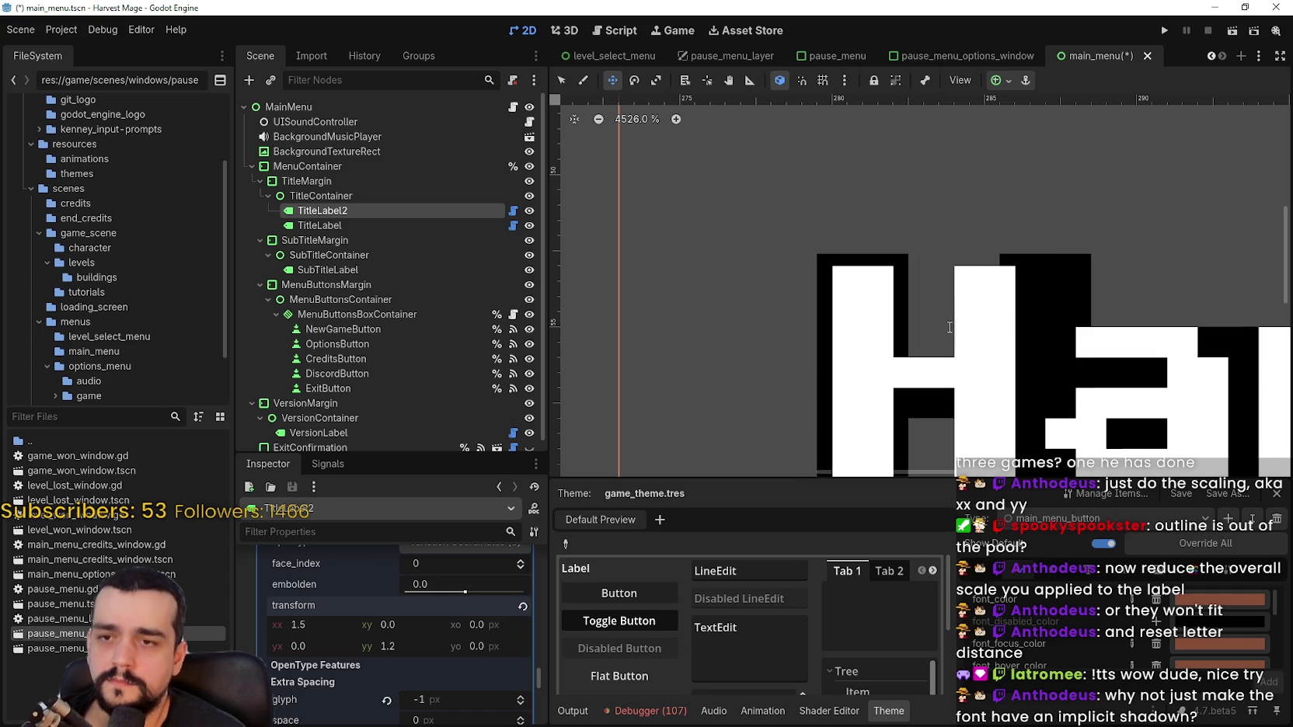
pyautogui.scroll(-3, 925, 318)
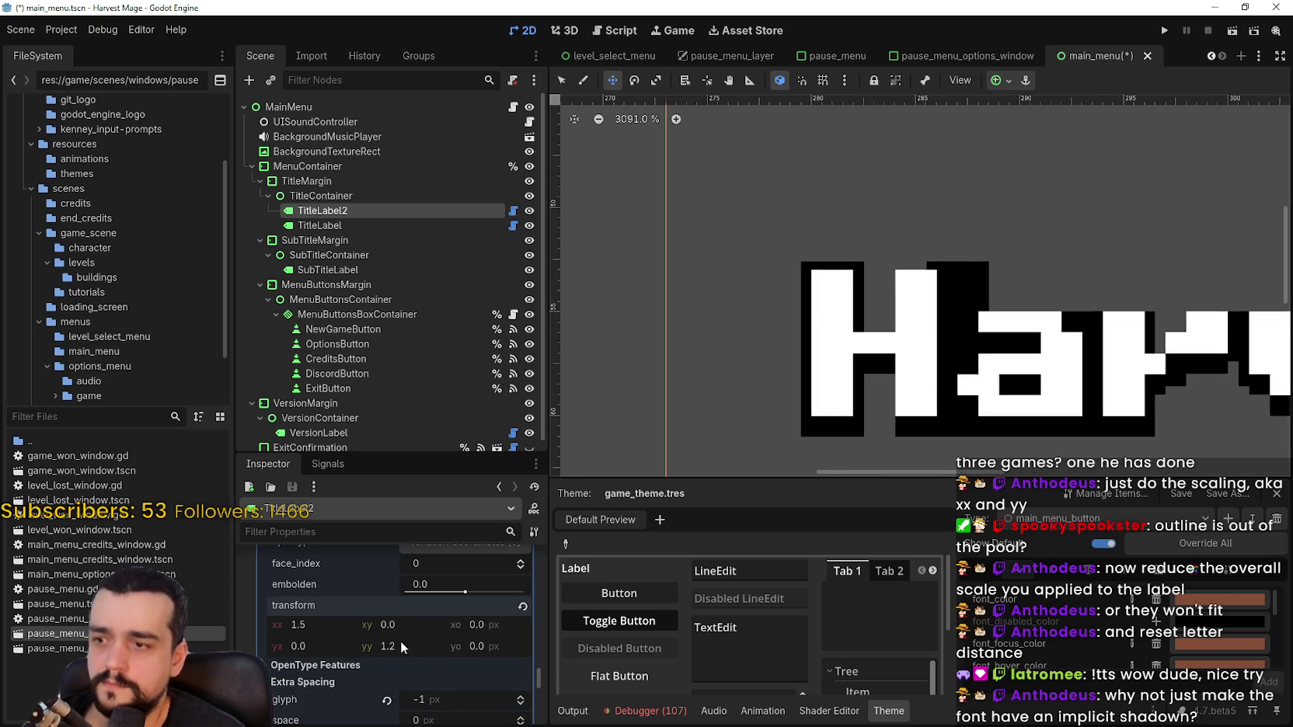
pyautogui.click(385, 648)
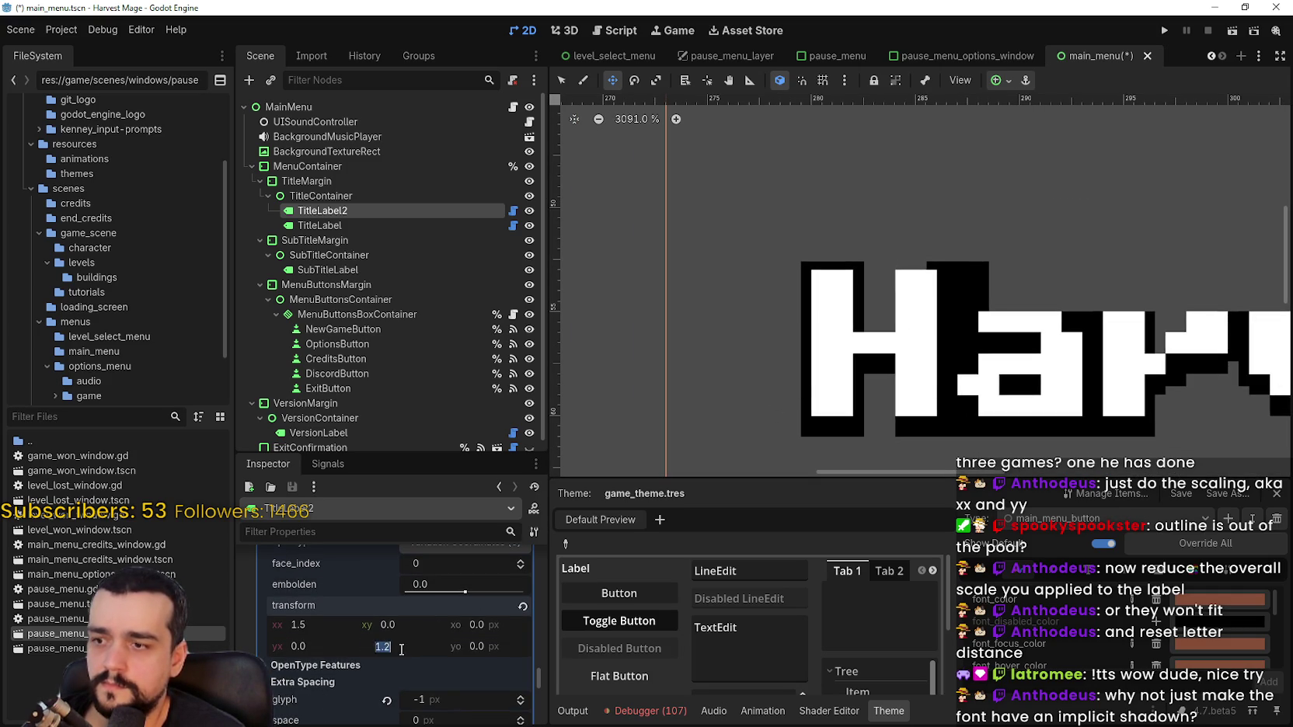
pyautogui.write('5')
pyautogui.press('Return')
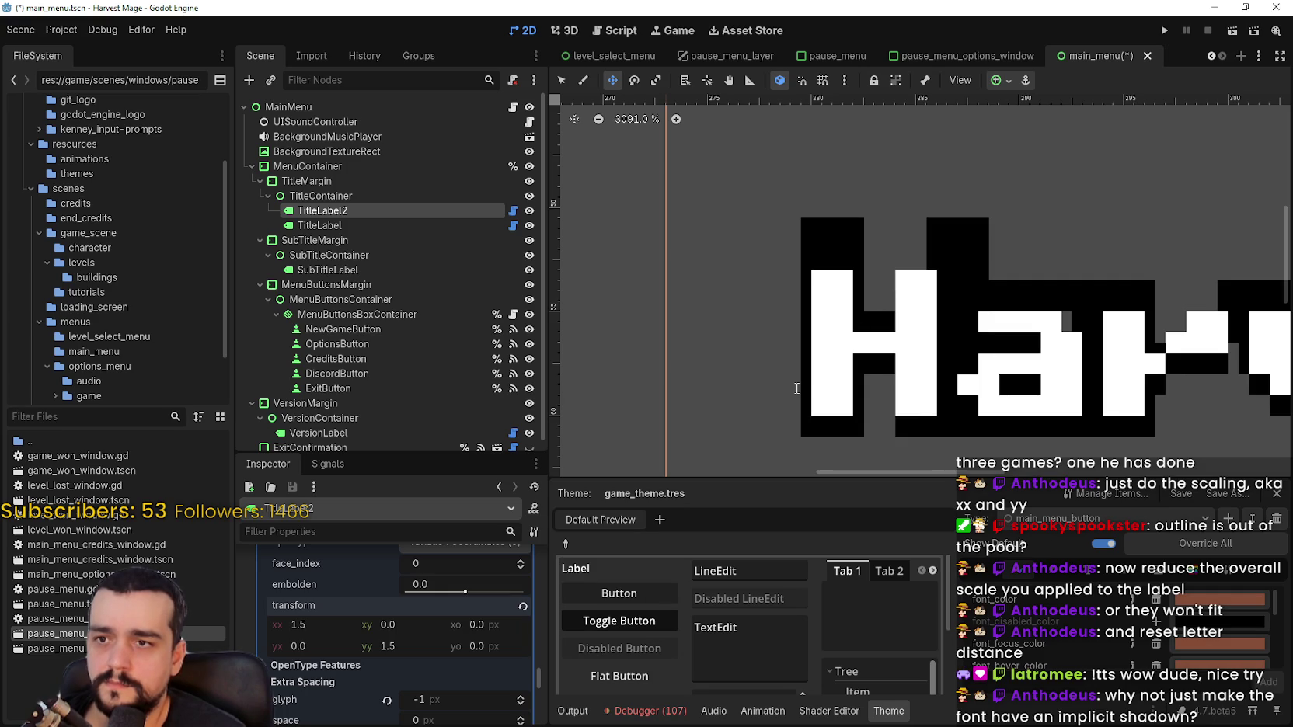
# Lower the glyph spacing to -2 px and move the shadow label left behind the white title
pyautogui.scroll(-3, 797, 388)
pyautogui.scroll(2, 868, 338)
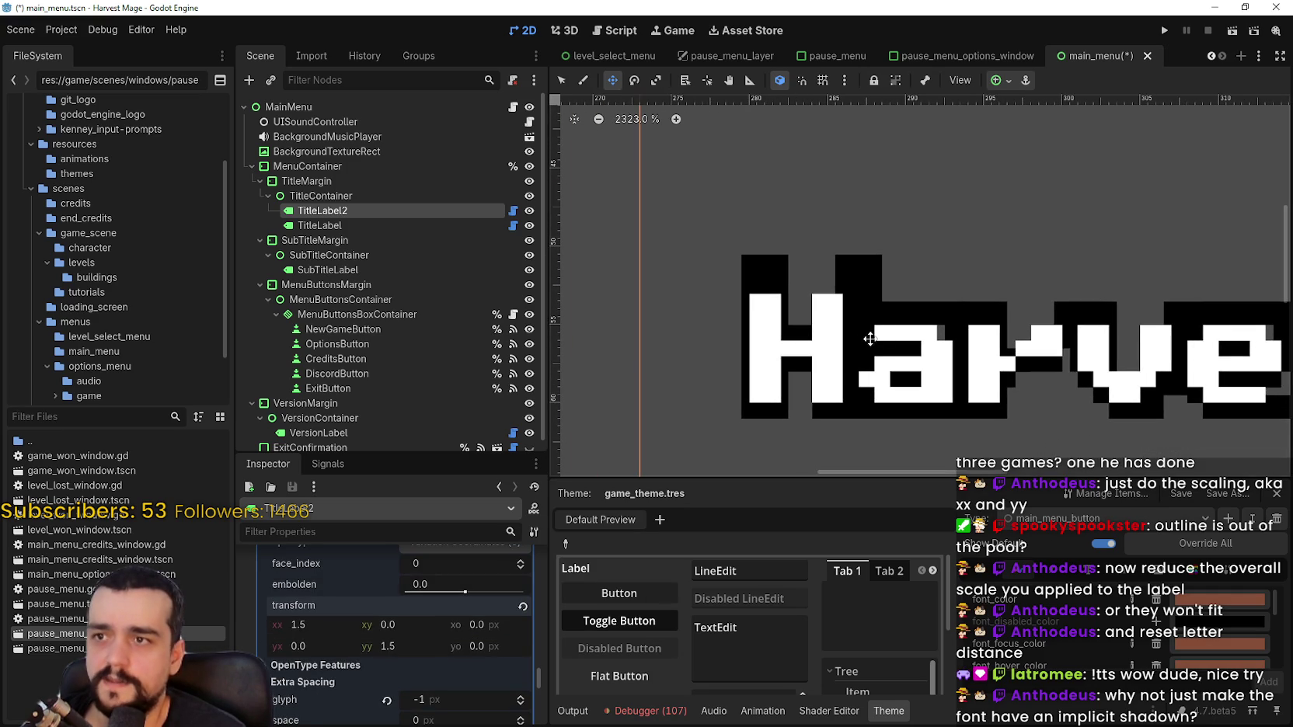
pyautogui.moveTo(868, 342)
pyautogui.mouseDown()
pyautogui.moveTo(866, 371)
pyautogui.moveTo(866, 355)
pyautogui.mouseUp()
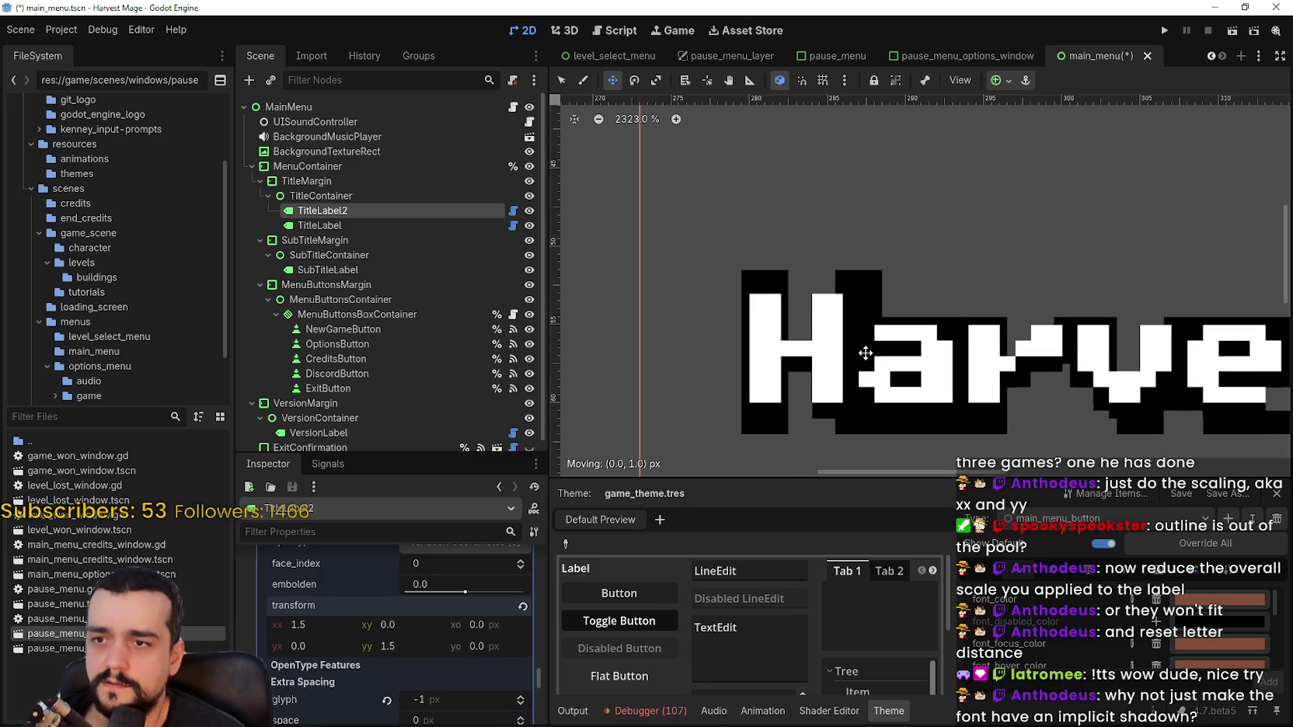
pyautogui.scroll(-2, 463, 659)
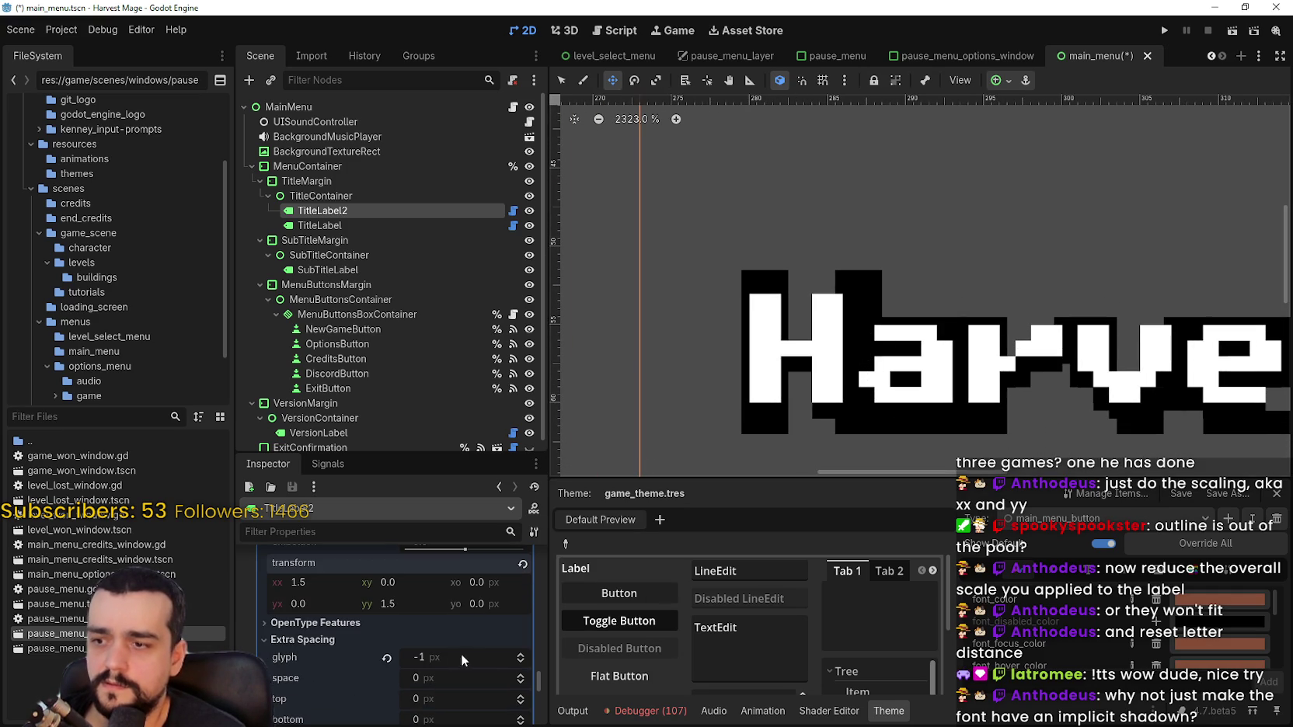
pyautogui.click(525, 662)
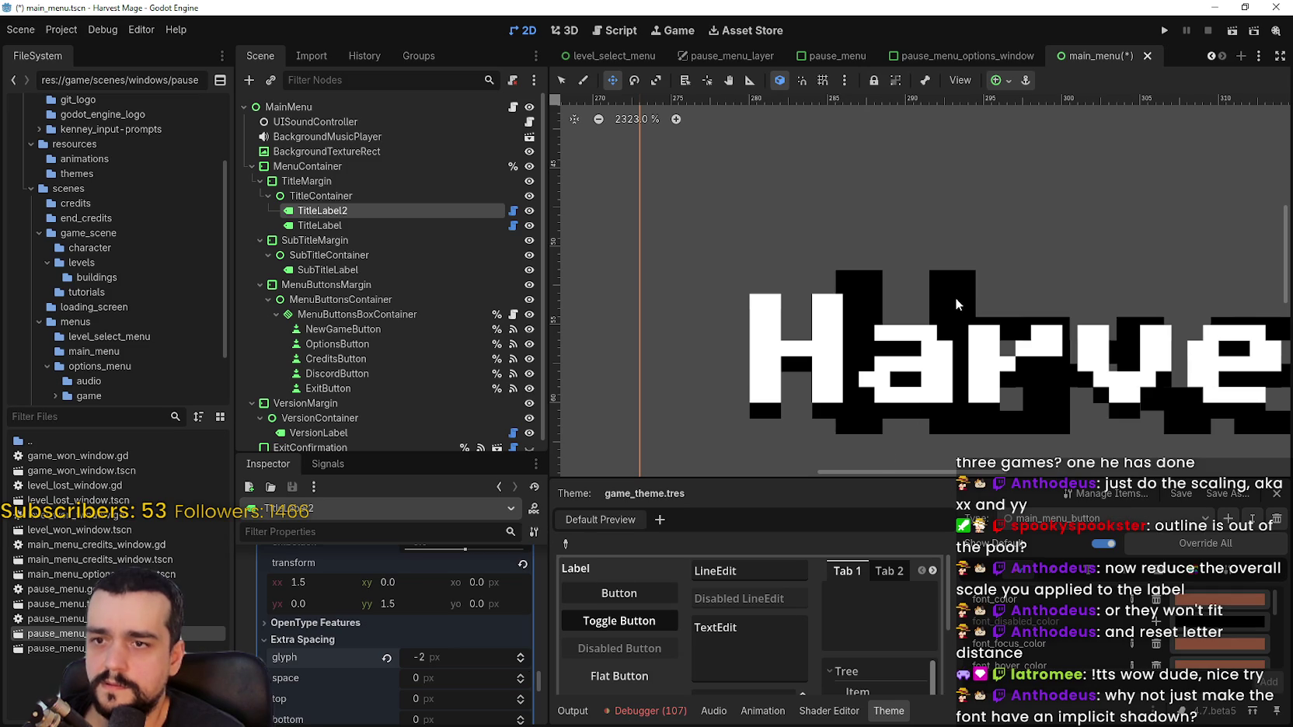
pyautogui.moveTo(951, 304)
pyautogui.mouseDown()
pyautogui.moveTo(962, 308)
pyautogui.moveTo(847, 302)
pyautogui.moveTo(876, 313)
pyautogui.mouseUp()
# Delete the duplicate TitleLabel2 from the Scene dock
pyautogui.scroll(-2, 876, 313)
pyautogui.rightClick(347, 210)
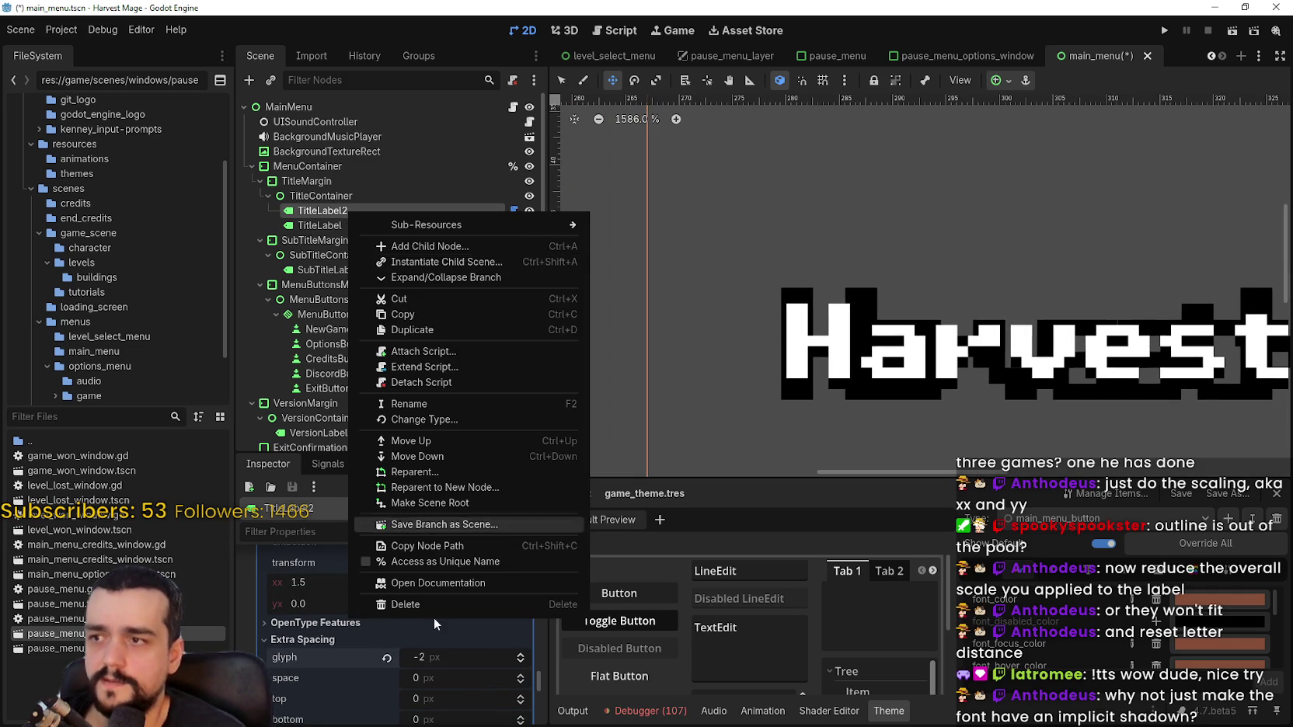
pyautogui.click(429, 609)
pyautogui.click(605, 377)
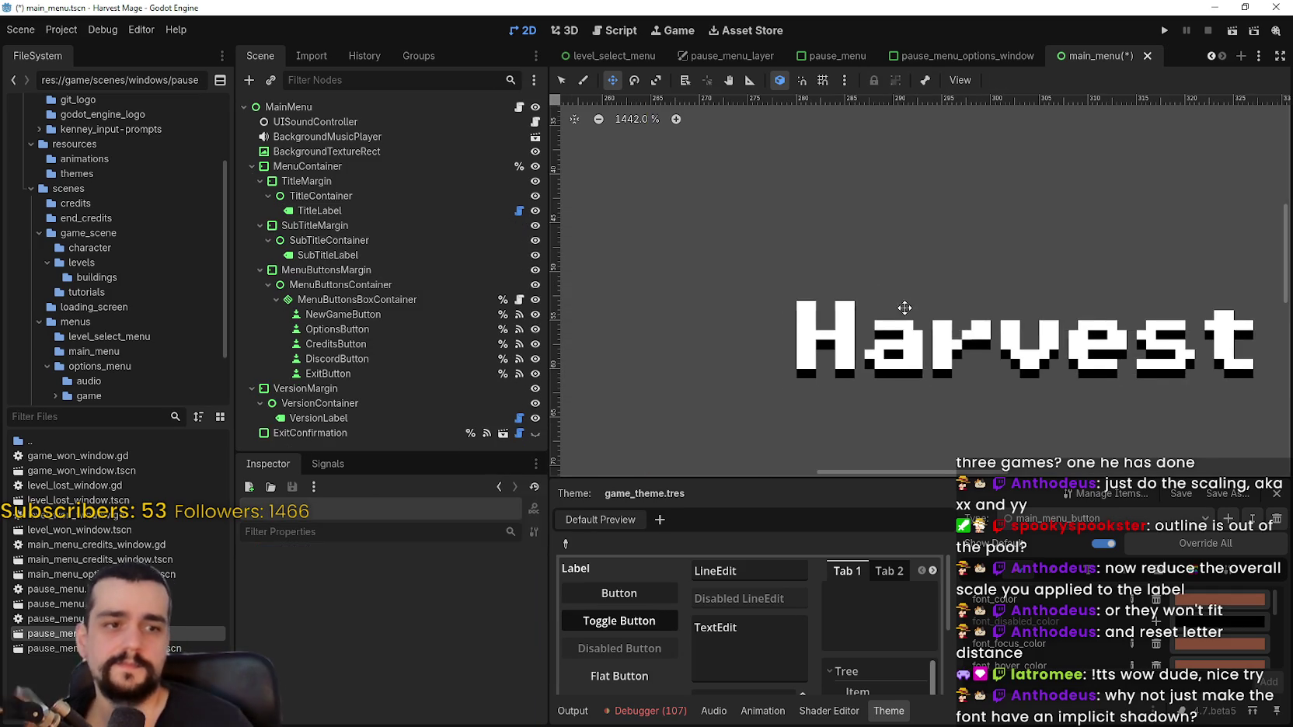
# Select the remaining TitleLabel and verify its shadow_offset_y of 1
pyautogui.scroll(-2, 894, 314)
pyautogui.moveTo(893, 314); pyautogui.dragTo(758, 331)
pyautogui.click(364, 210)
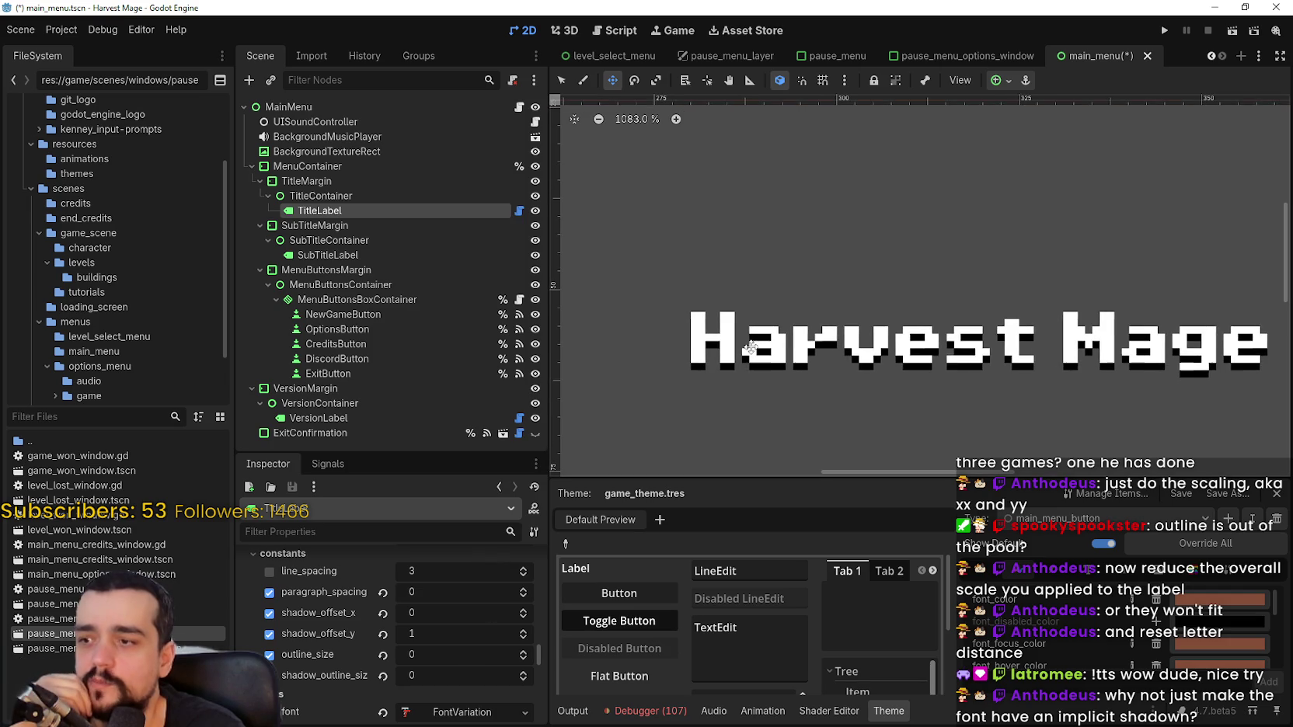
pyautogui.scroll(1, 747, 362)
pyautogui.scroll(-2, 435, 660)
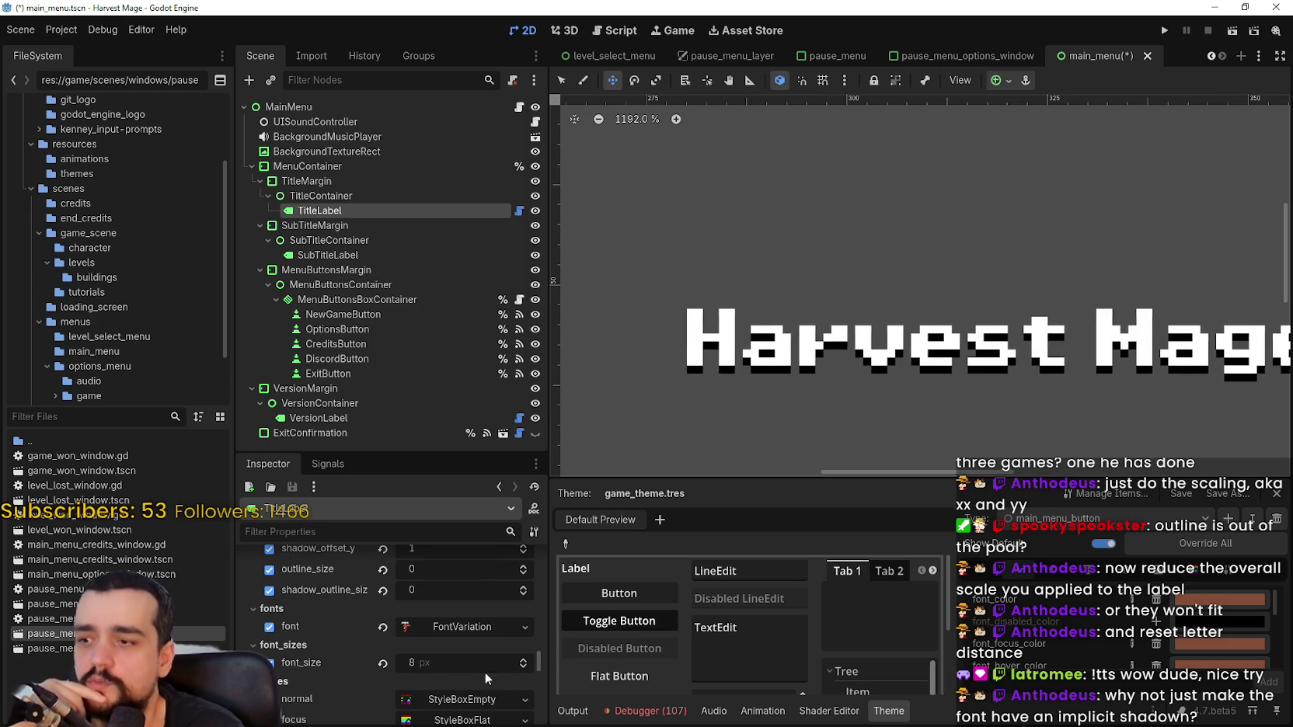
pyautogui.scroll(1, 474, 640)
pyautogui.scroll(6, 782, 357)
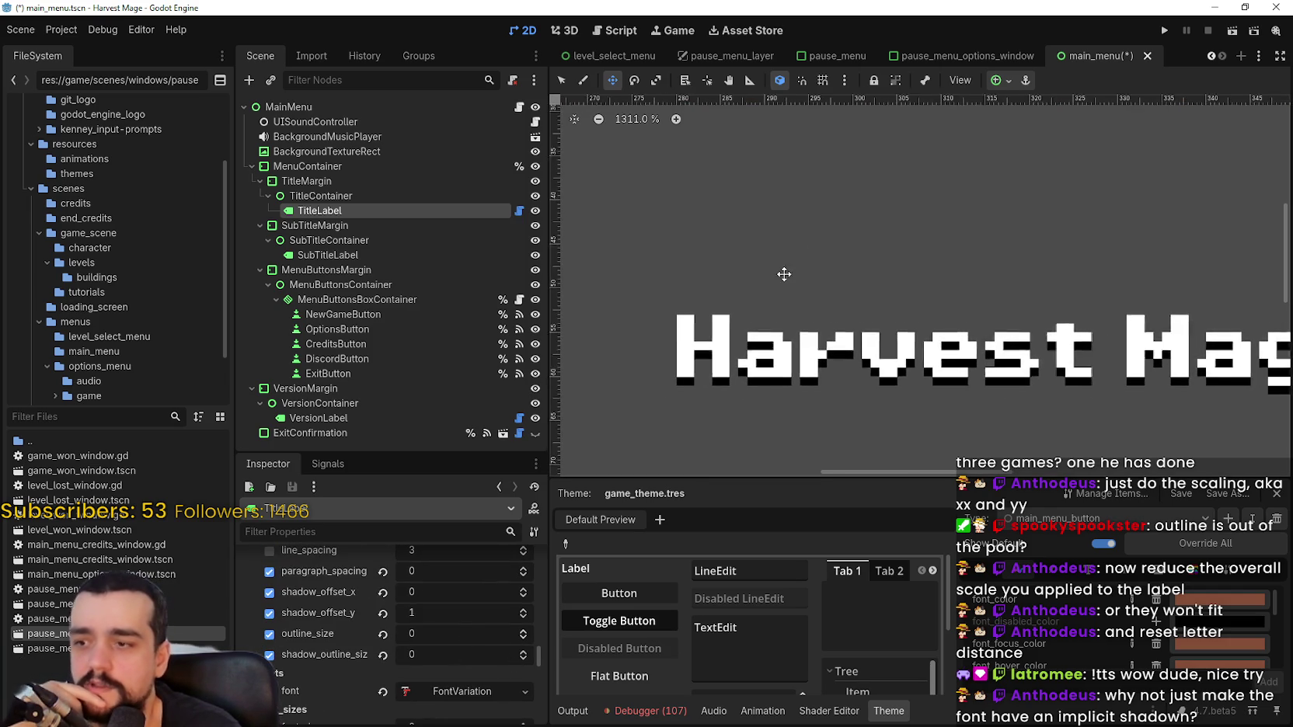
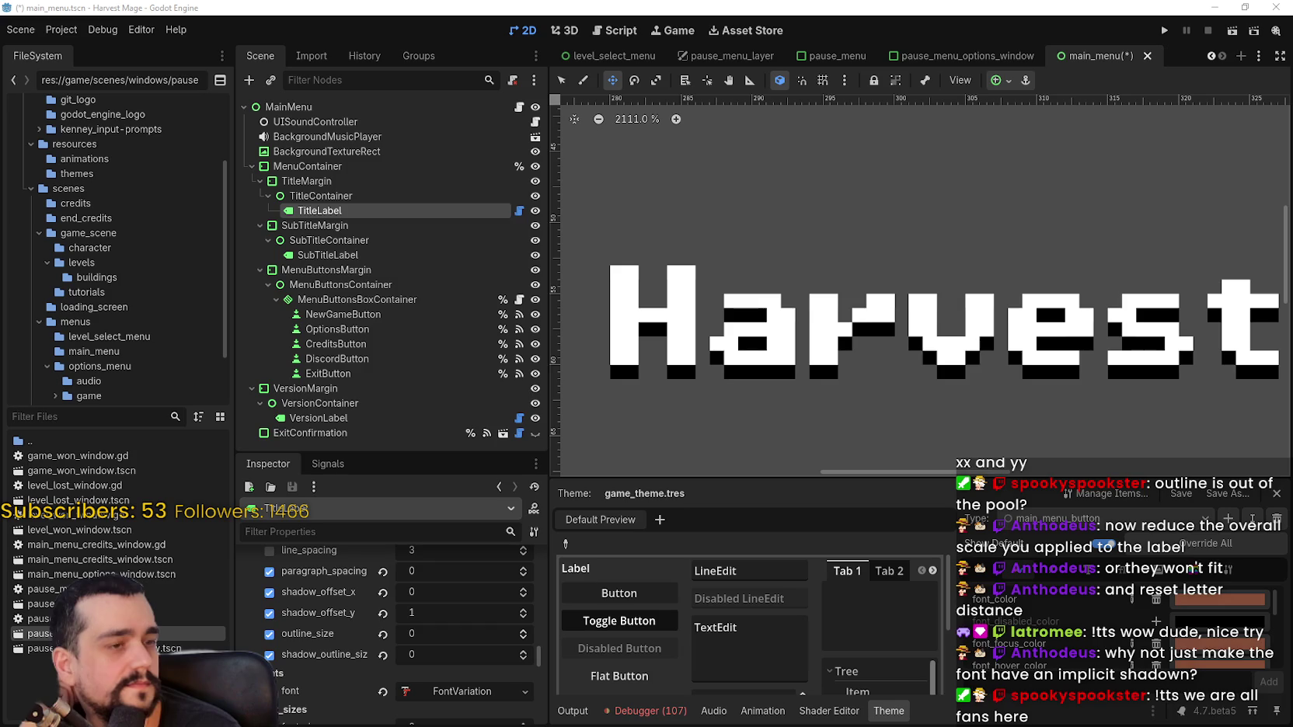
# Switch from the Godot Inspector to the reference screenshots in Paint
pyautogui.scroll(-8, 926, 367)
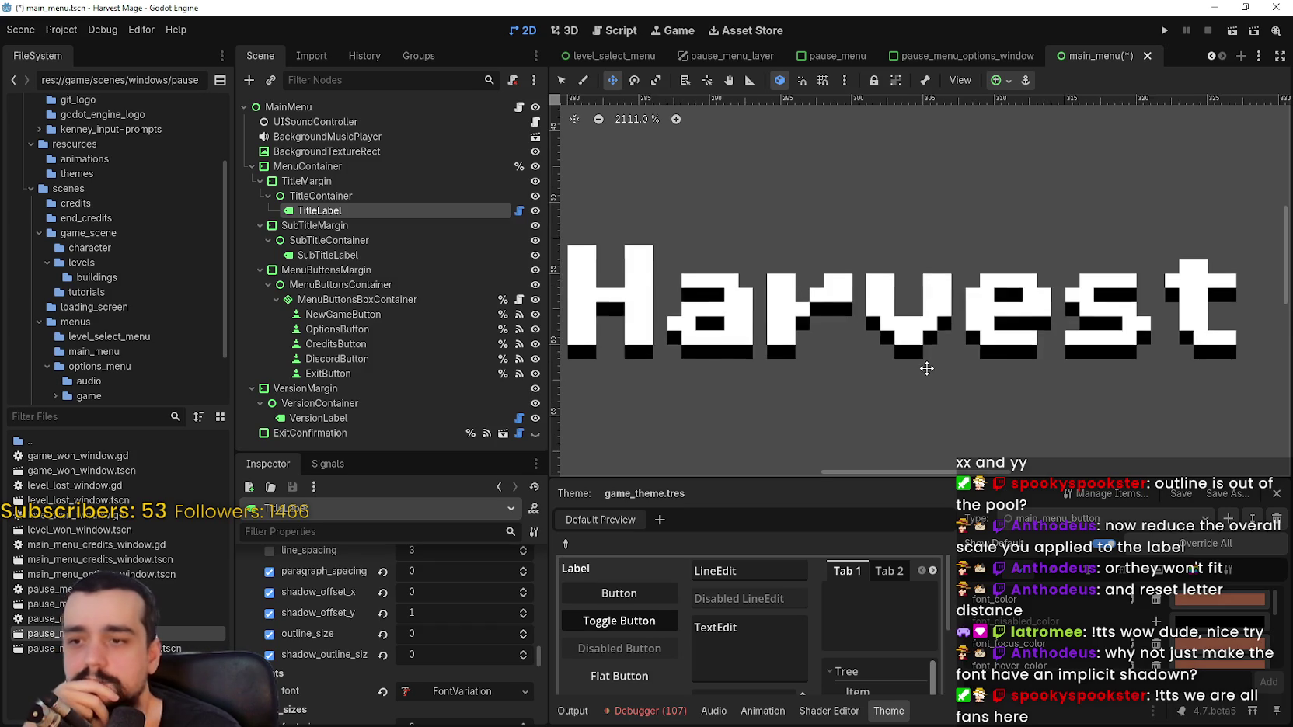
pyautogui.scroll(-5, 913, 348)
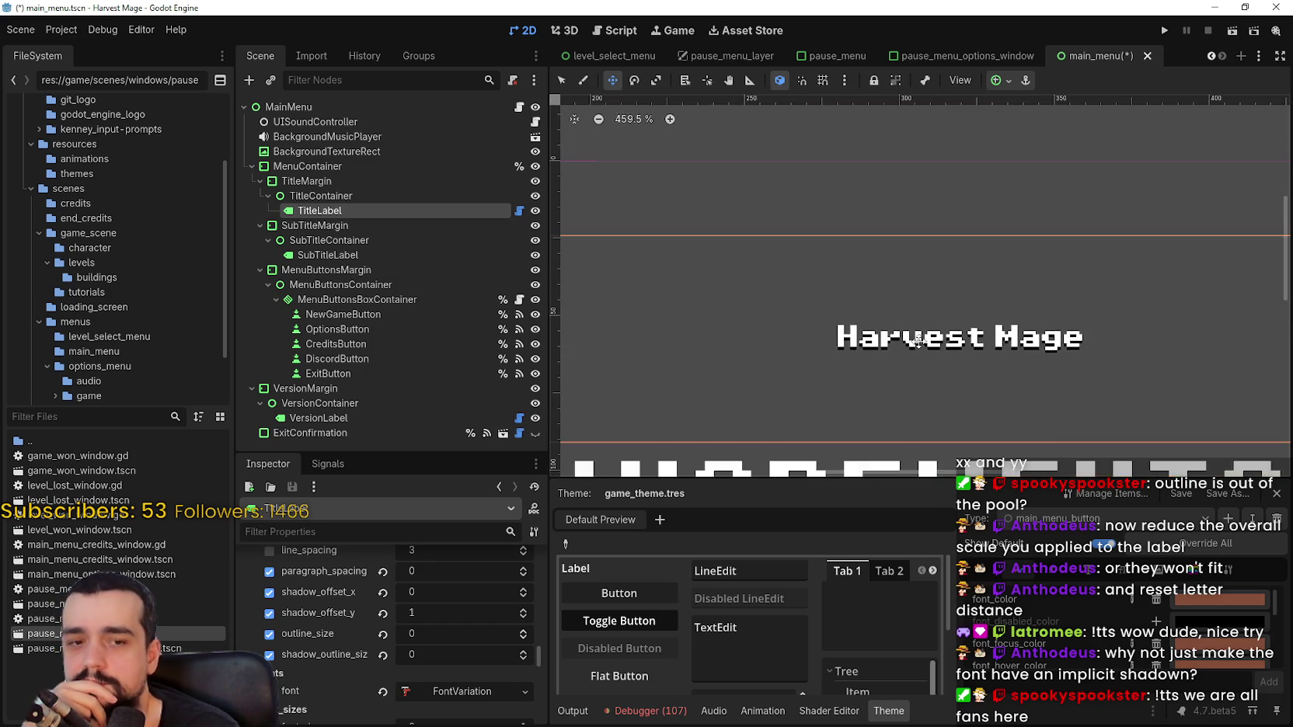
pyautogui.scroll(10, 923, 342)
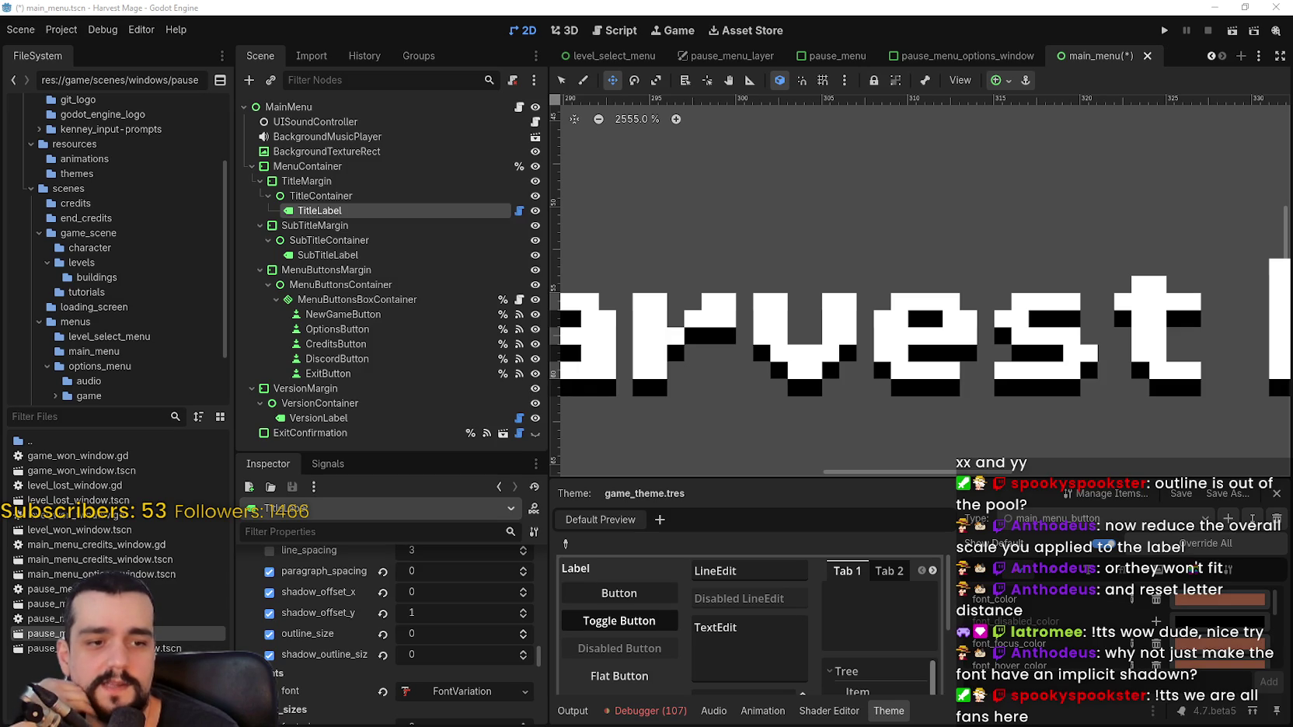
pyautogui.hotkey('alt', 'Tab')
pyautogui.scroll(-2, 600, 309)
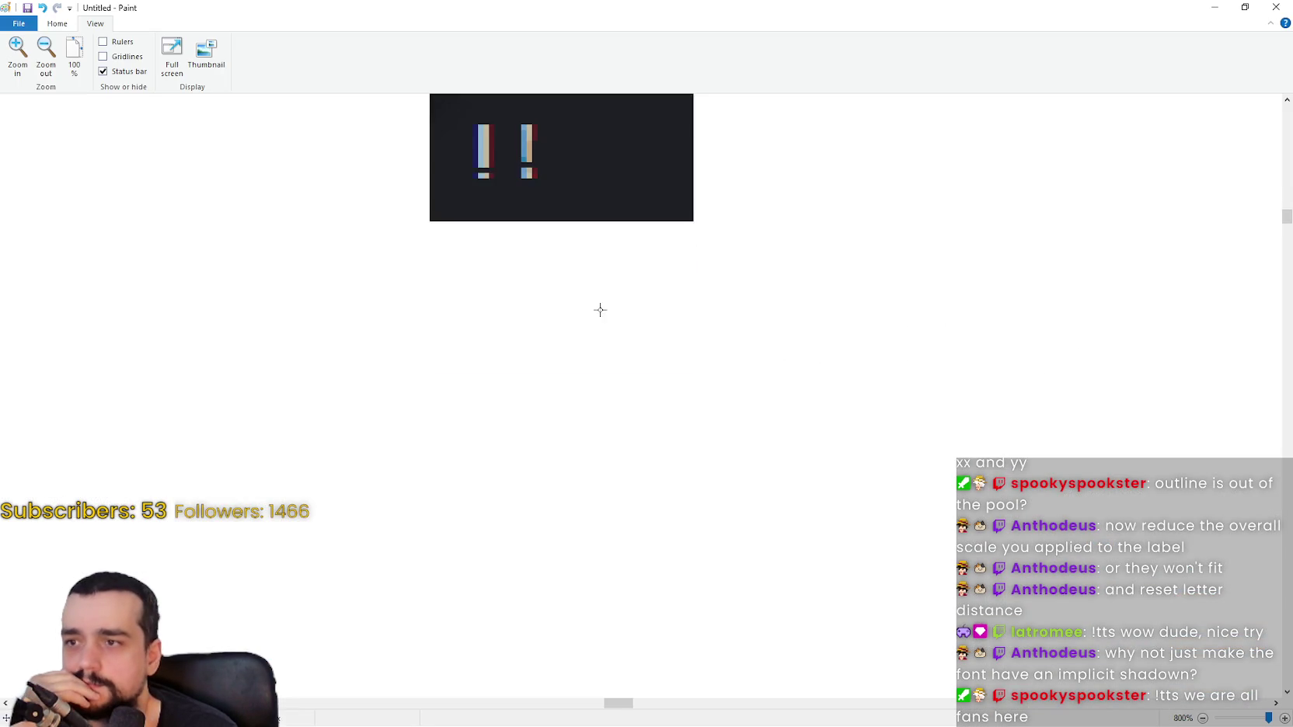
pyautogui.scroll(10, 631, 407)
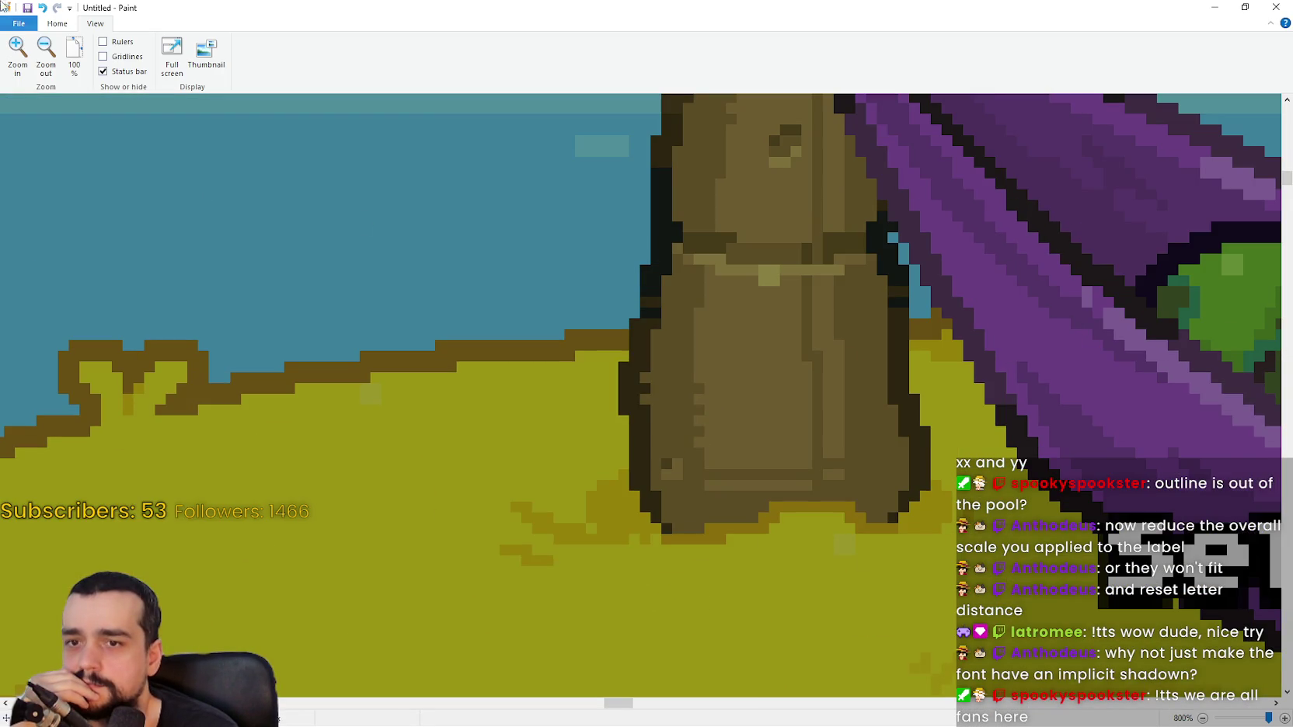
# Inspect the reference image at 400% zoom, then hide Paint
pyautogui.click(45, 48)
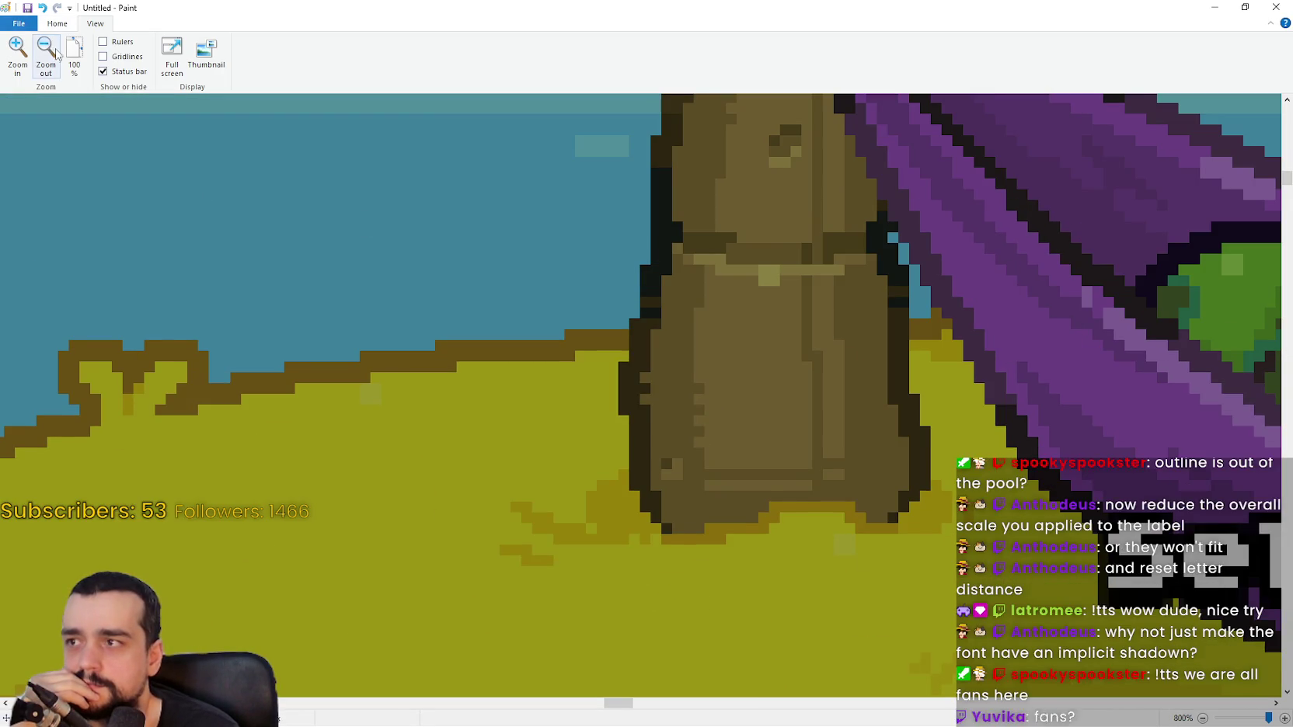
pyautogui.hscroll(10, 478, 440)
pyautogui.scroll(5, 478, 440)
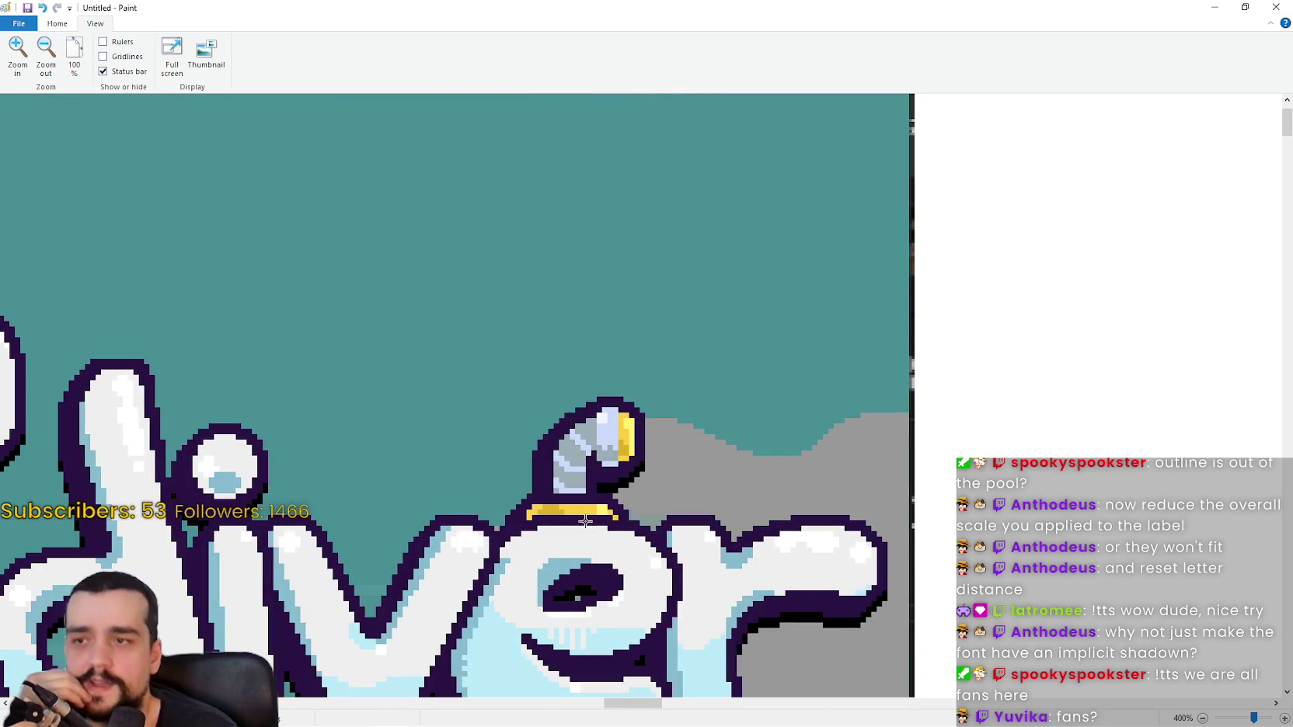
pyautogui.scroll(-15, 315, 548)
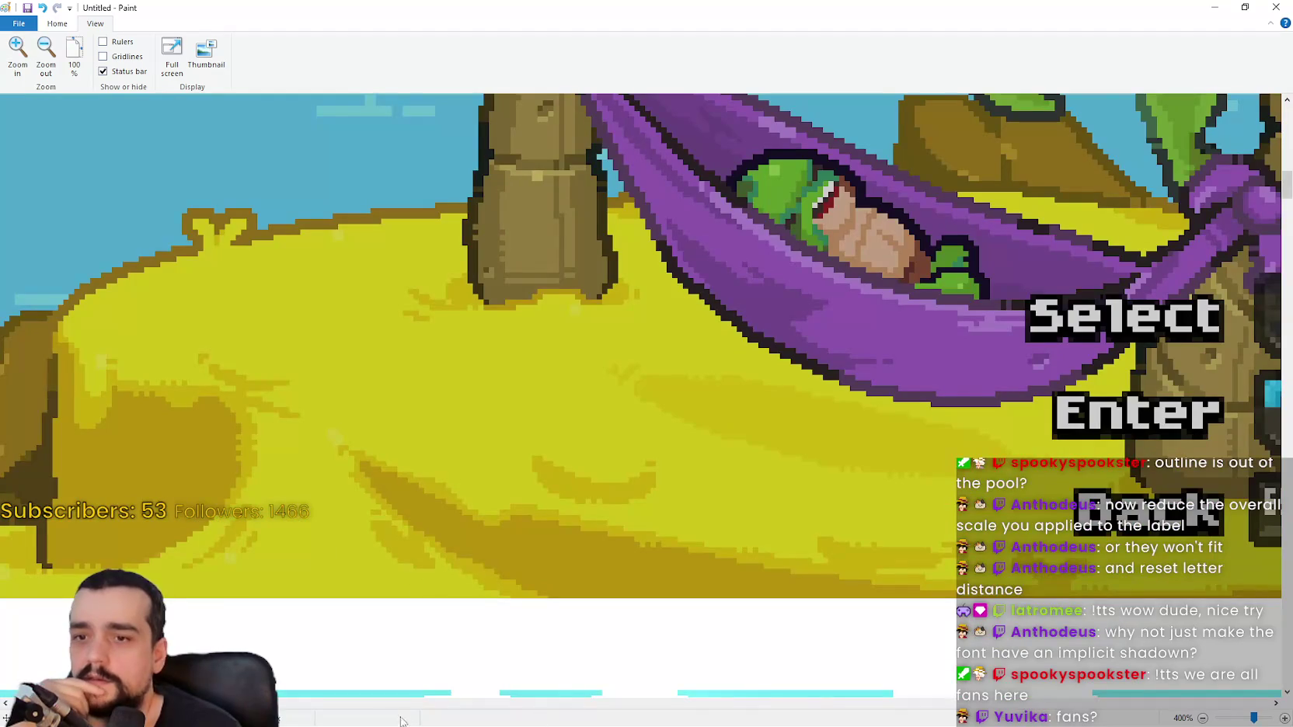
pyautogui.scroll(10, 311, 575)
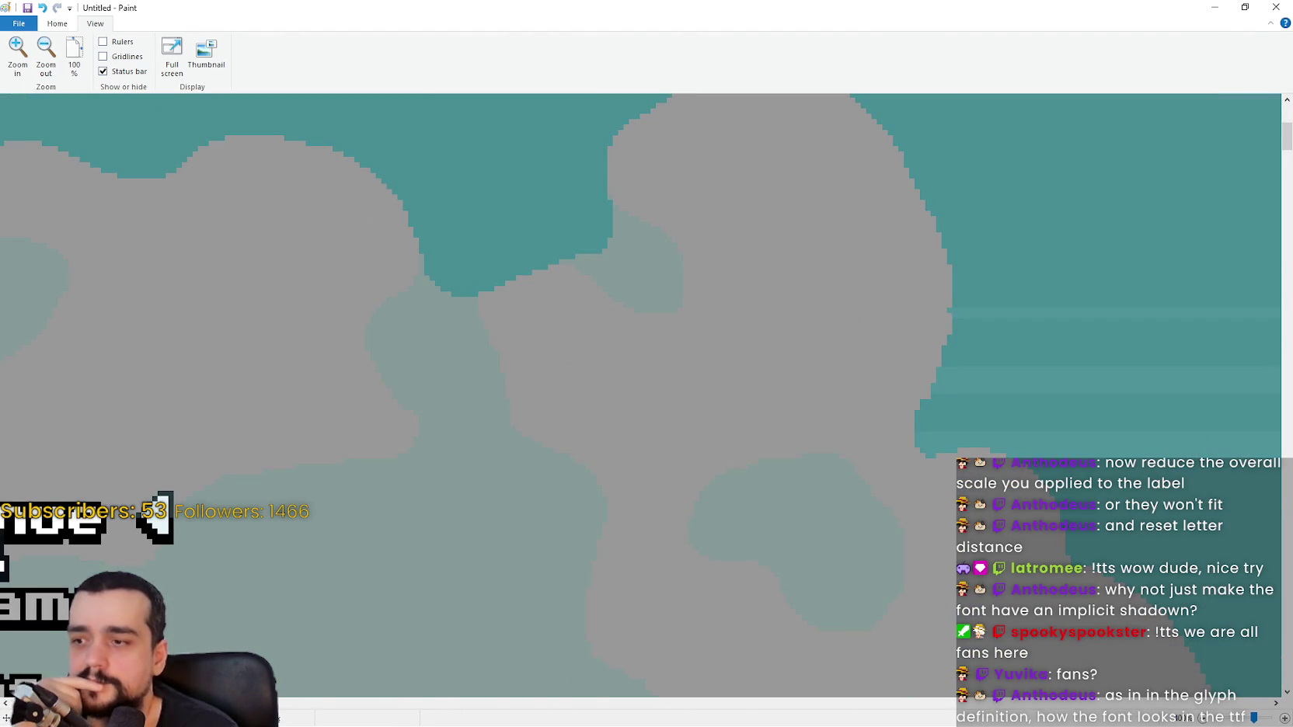
pyautogui.hscroll(-5, 295, 683)
pyautogui.scroll(-3, 264, 513)
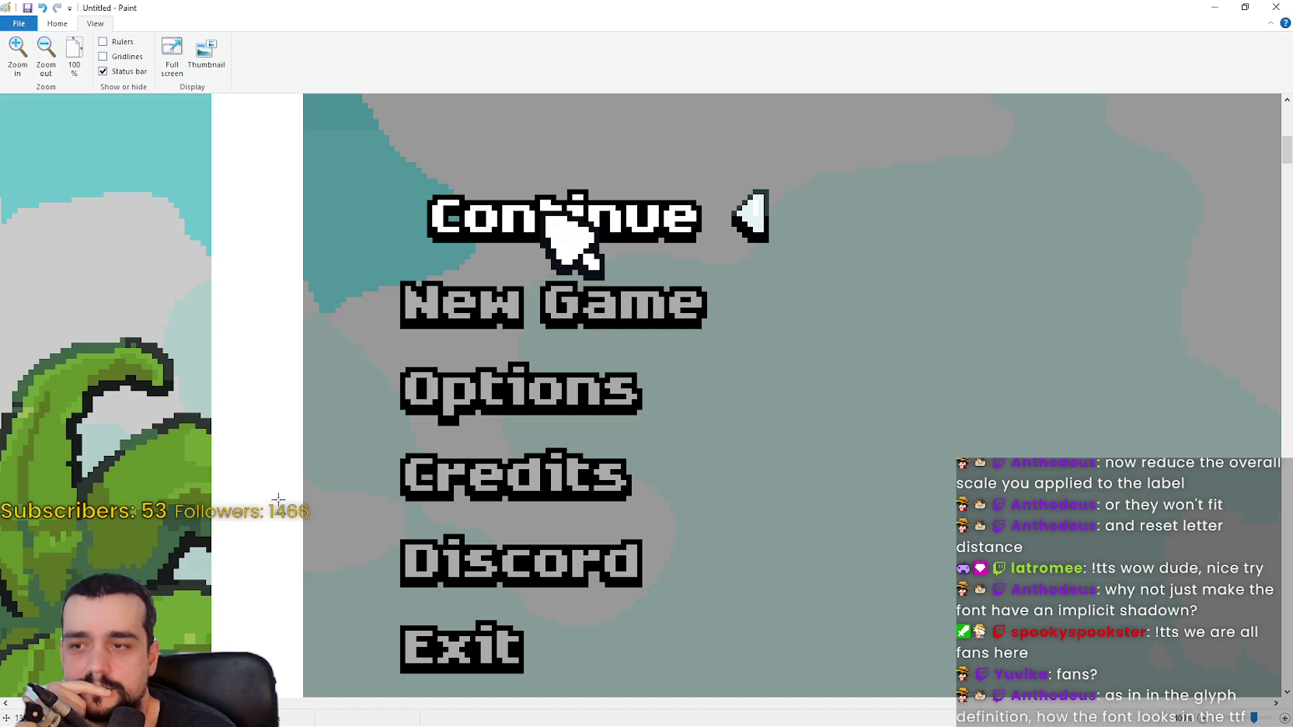
pyautogui.click(1209, 14)
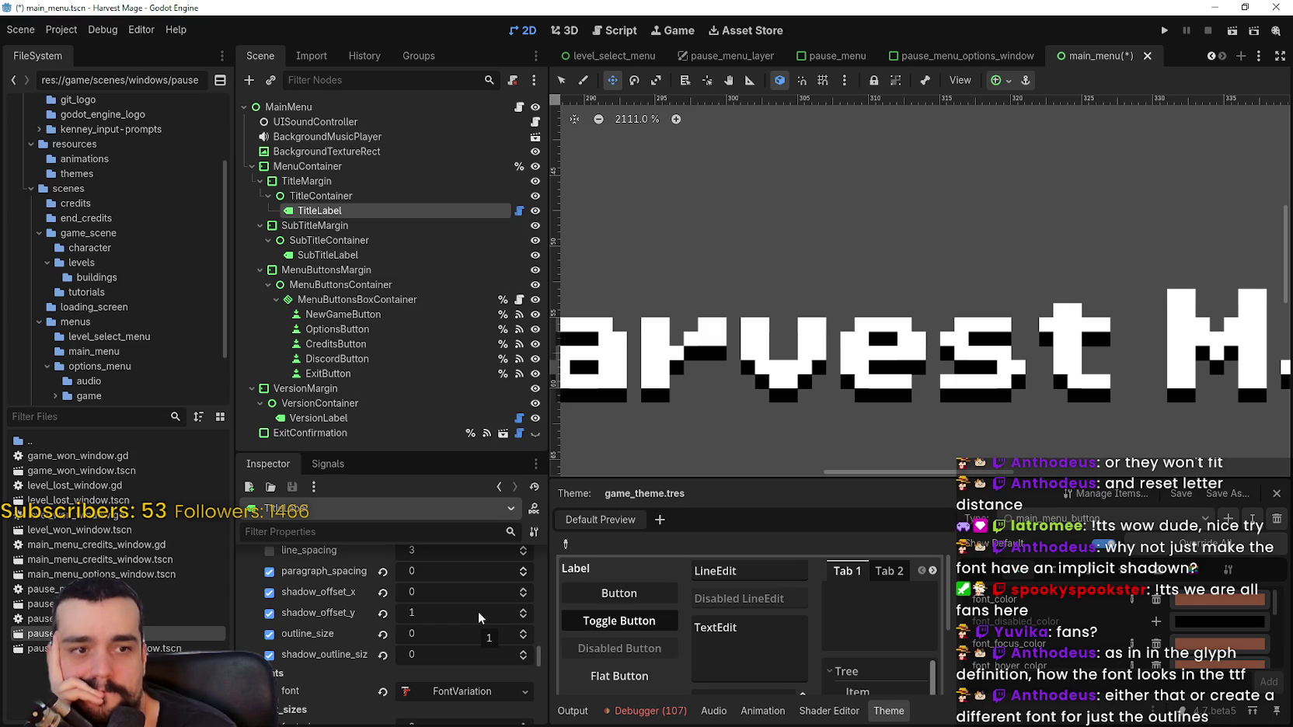
# Expand the title label's FontVariation under Theme Overrides > fonts and widen the property panel
pyautogui.scroll(5, 475, 626)
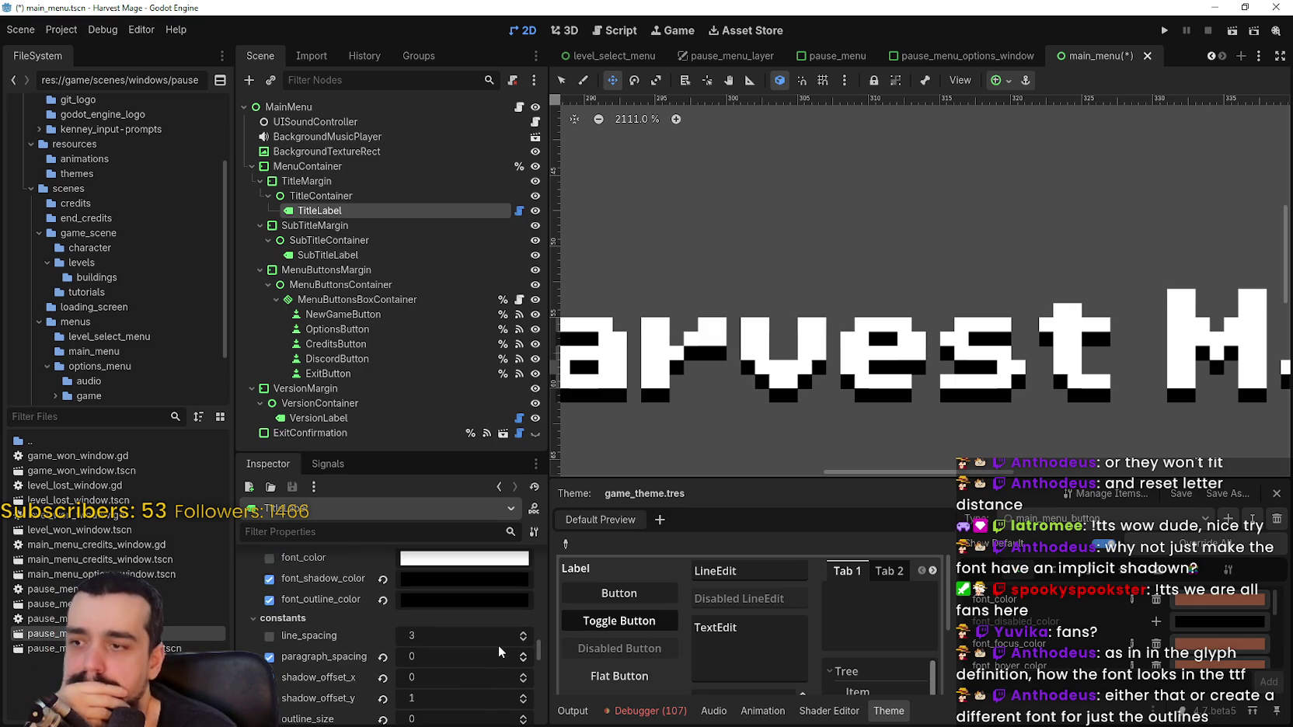
pyautogui.moveTo(759, 297); pyautogui.dragTo(837, 283)
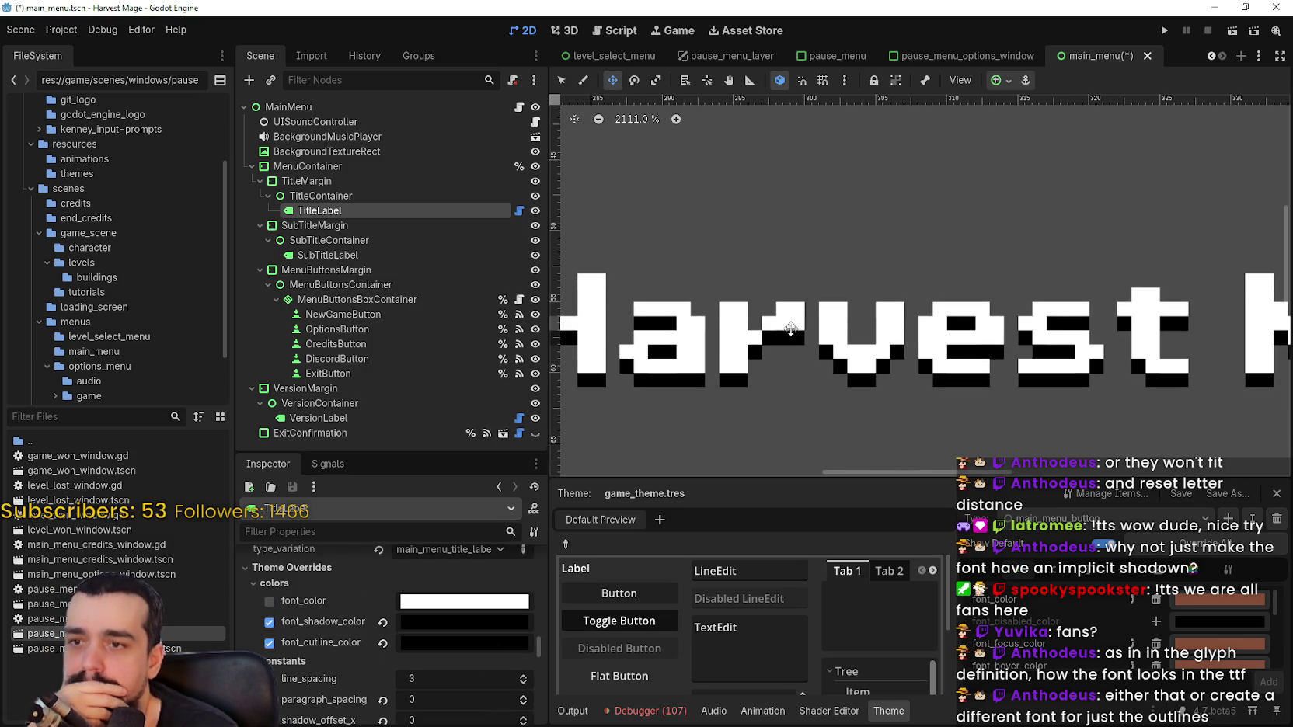
pyautogui.scroll(-1, 405, 659)
pyautogui.scroll(-10, 404, 659)
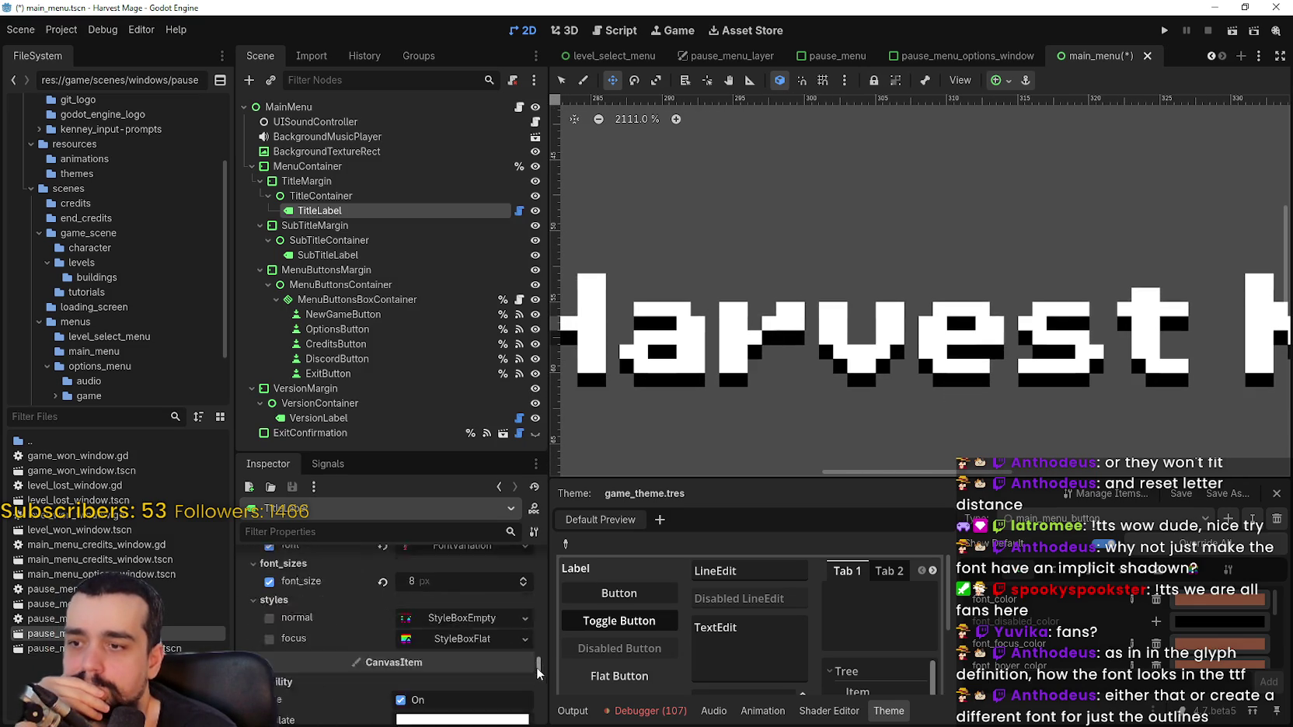
pyautogui.scroll(10, 466, 621)
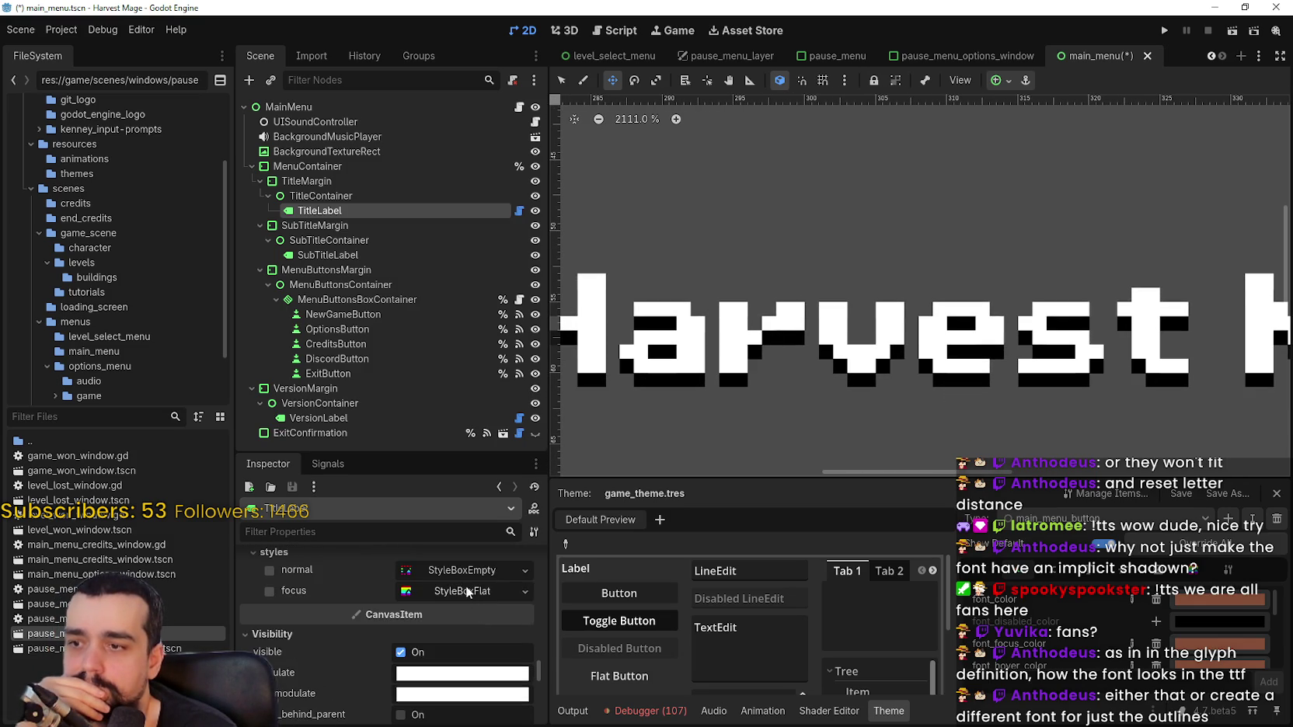
pyautogui.click(460, 627)
pyautogui.scroll(-3, 444, 663)
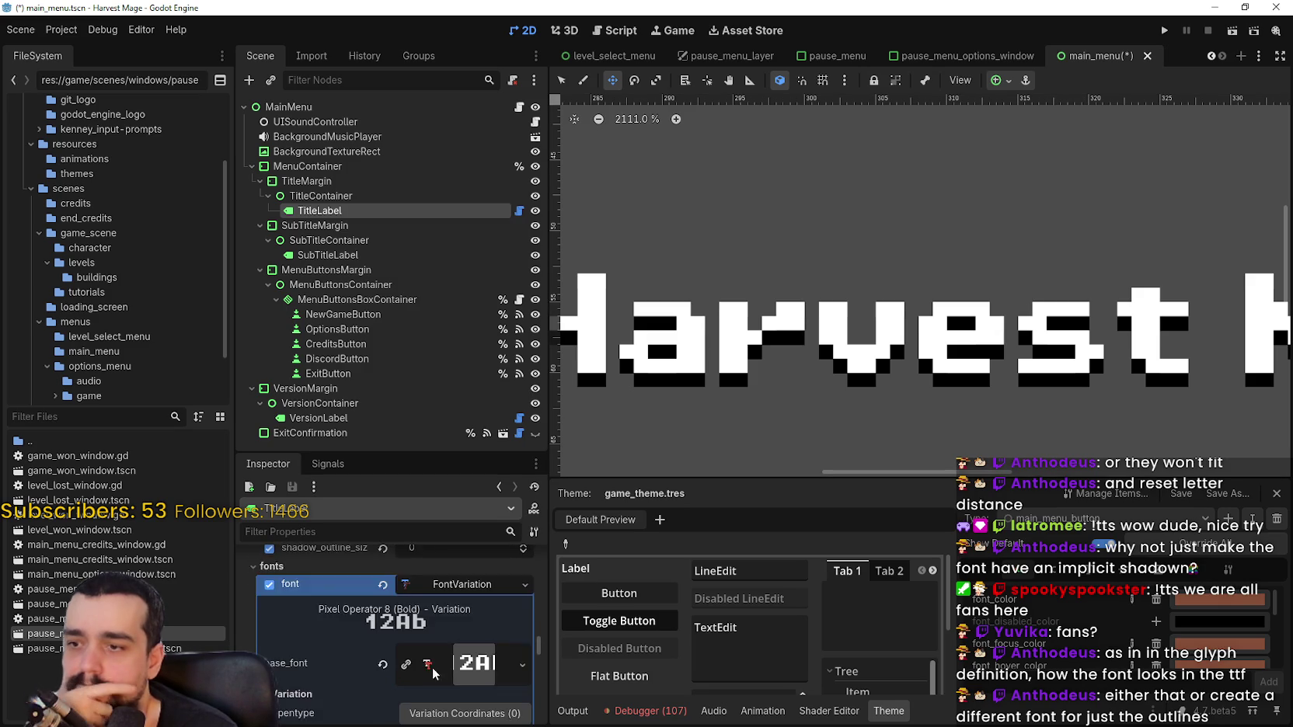
pyautogui.scroll(-1, 445, 662)
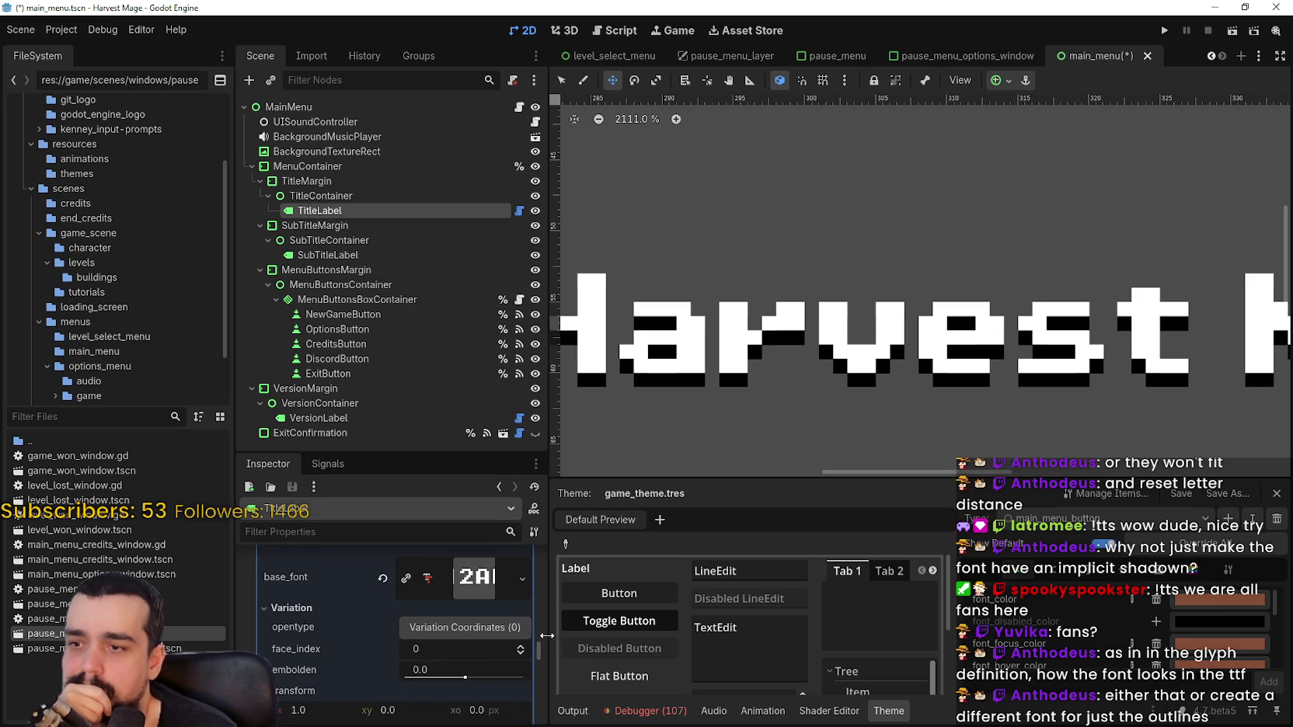
pyautogui.moveTo(621, 637); pyautogui.dragTo(669, 637)
# Review TitleLabel's overrides: shadow_offset_y 1, outline_size 0, and the FontVariation font
pyautogui.scroll(-2, 433, 673)
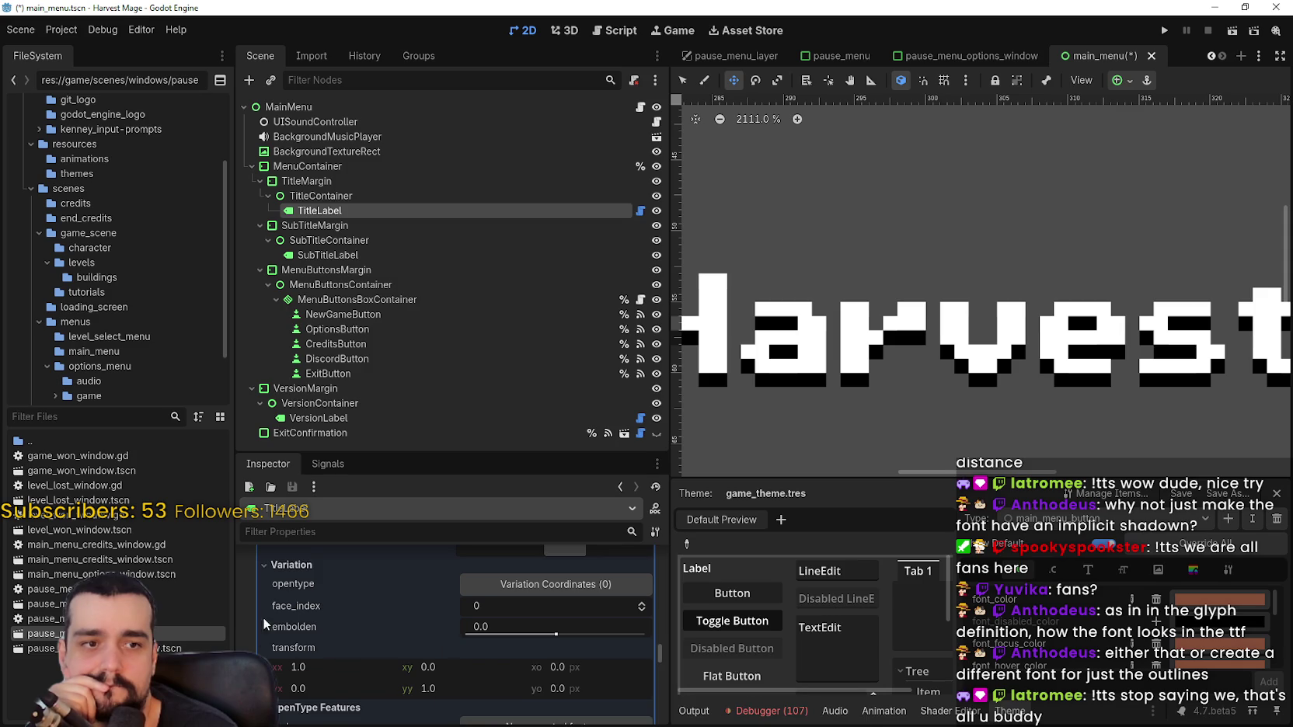
pyautogui.scroll(-2, 348, 649)
pyautogui.scroll(-2, 356, 679)
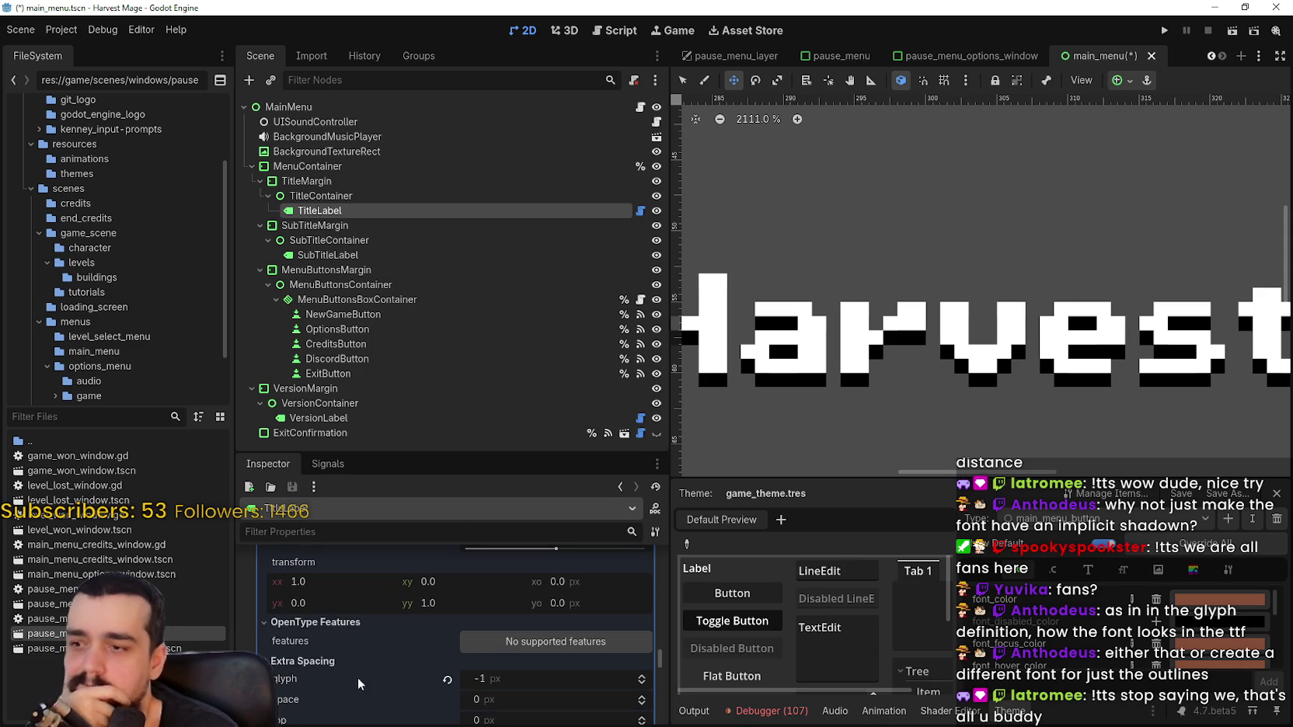
pyautogui.scroll(-4, 426, 671)
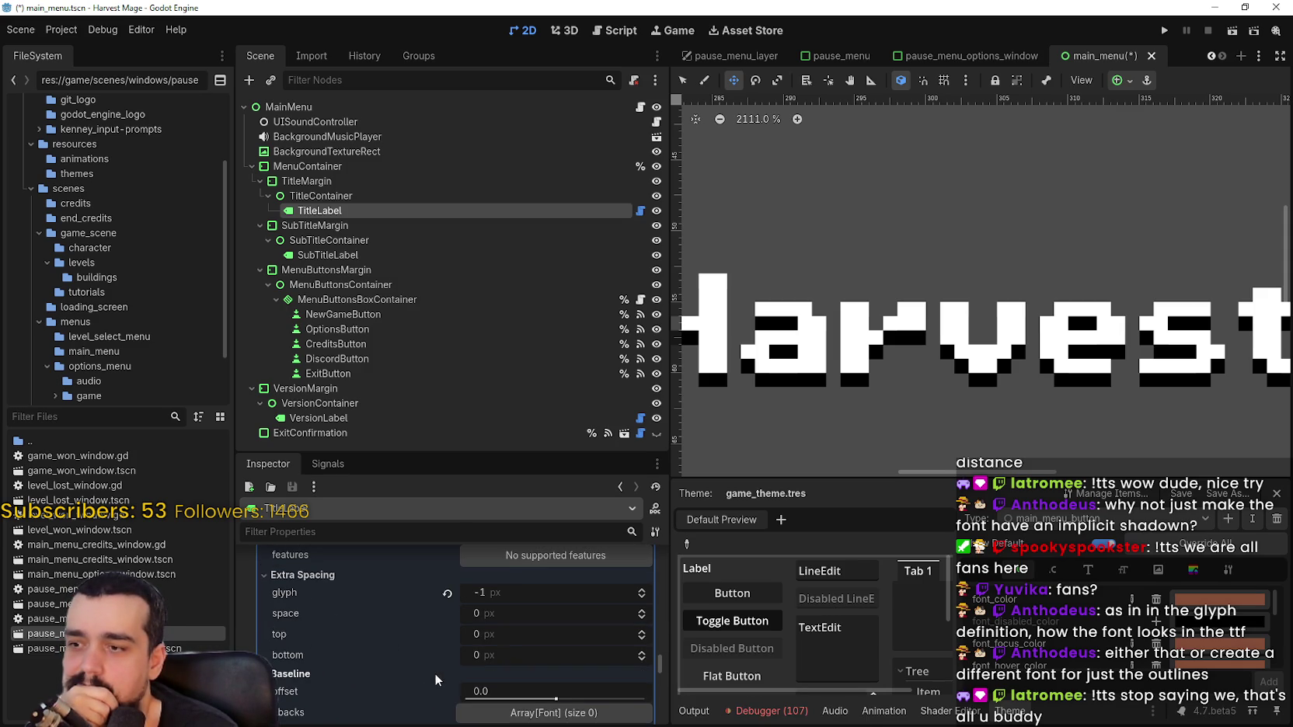
pyautogui.scroll(-2, 432, 663)
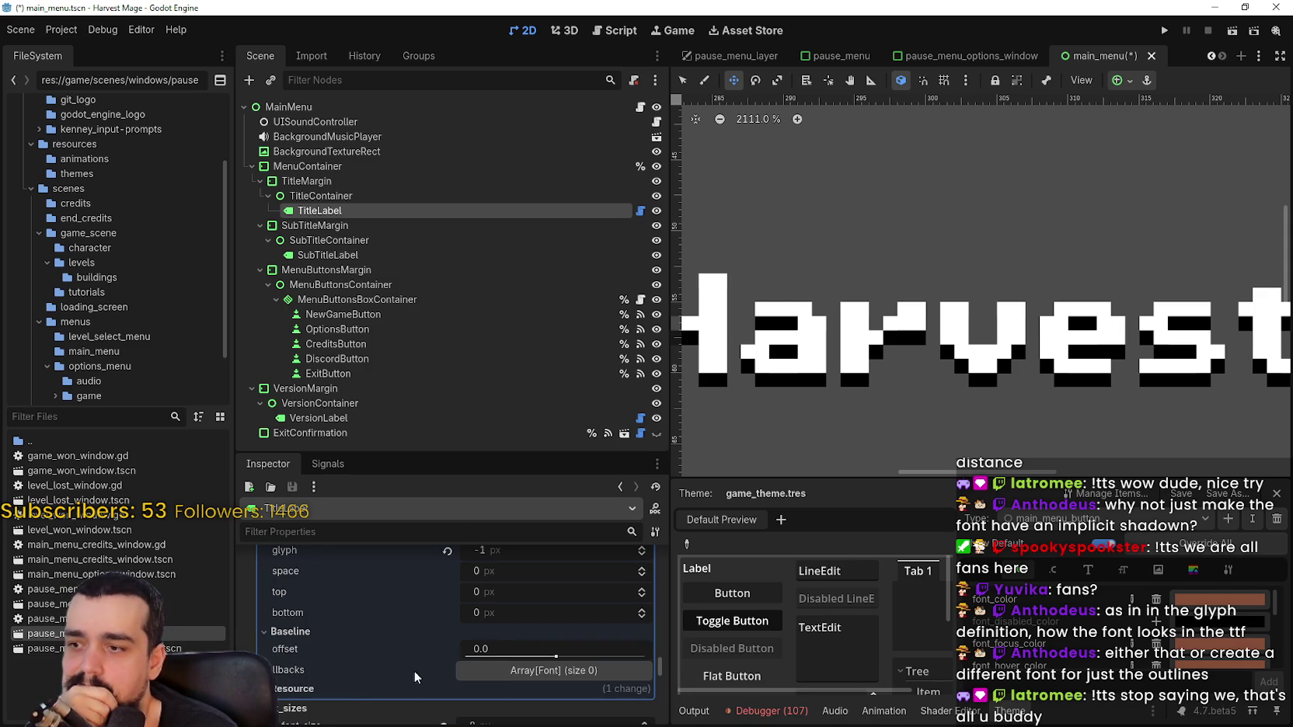
pyautogui.scroll(2, 392, 594)
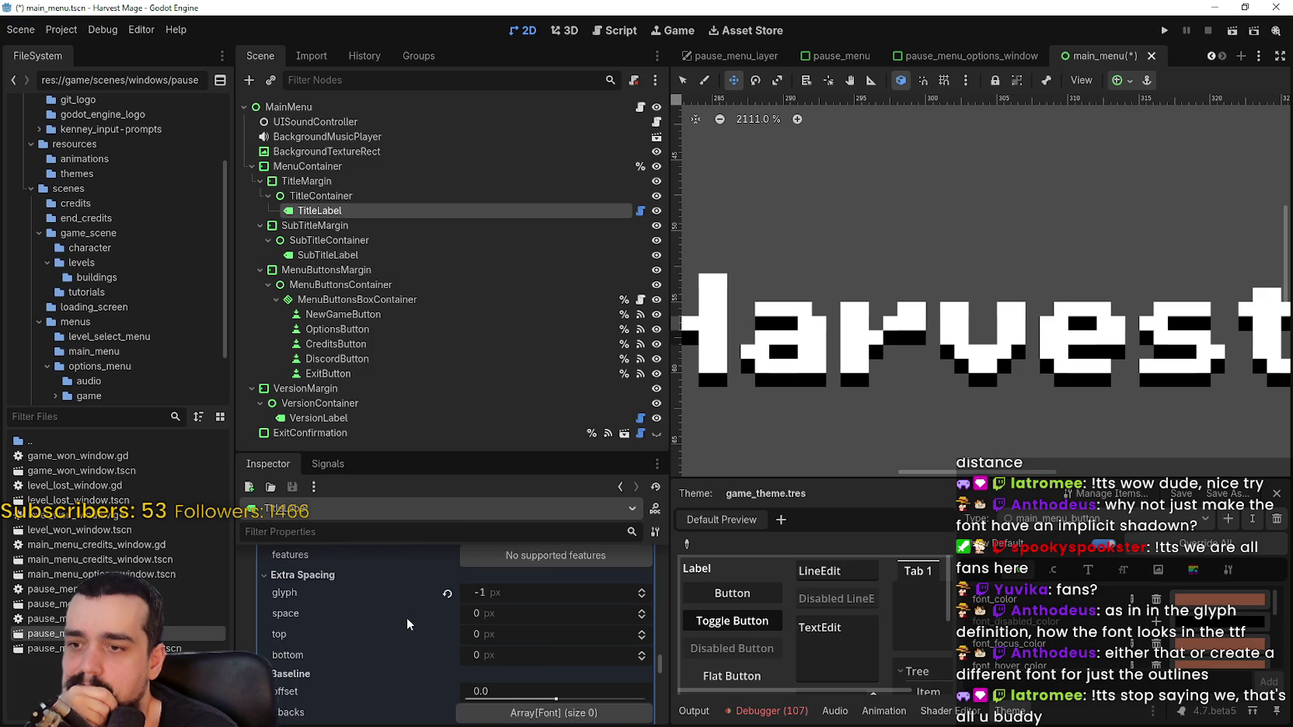
pyautogui.scroll(2, 407, 622)
pyautogui.scroll(-5, 908, 230)
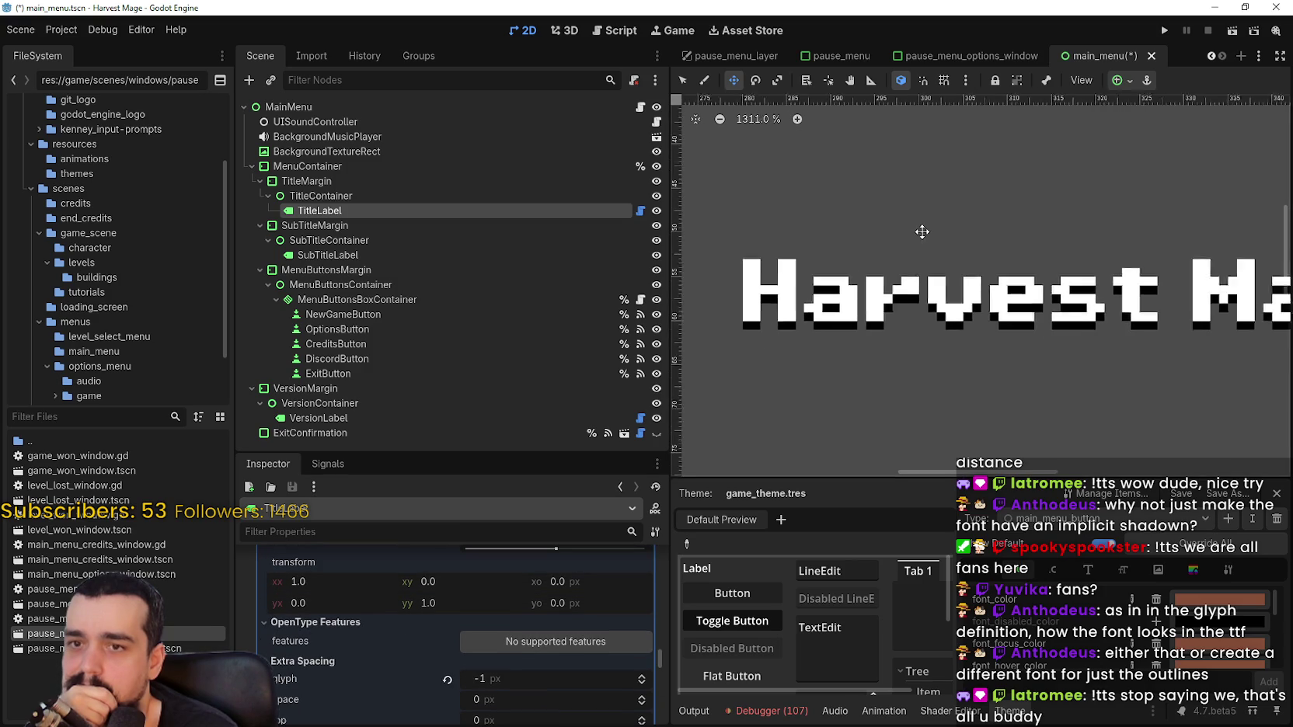
pyautogui.scroll(-3, 906, 229)
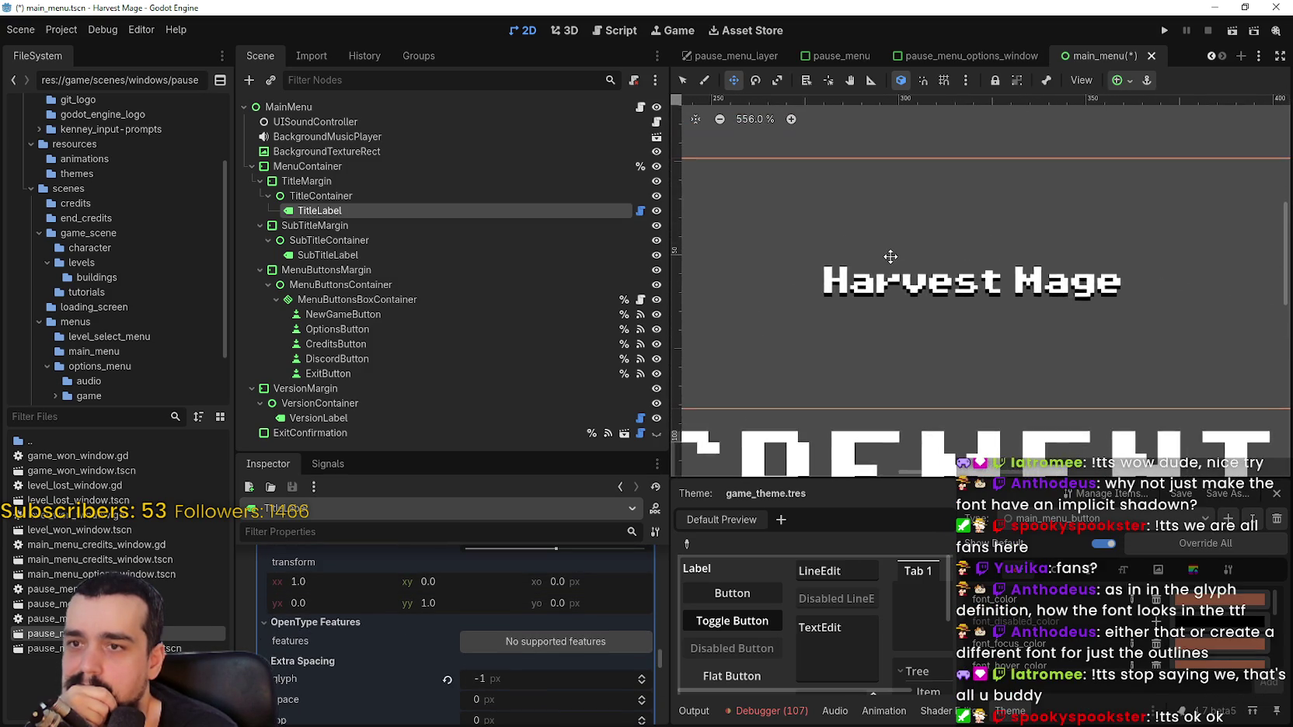
pyautogui.scroll(1, 892, 257)
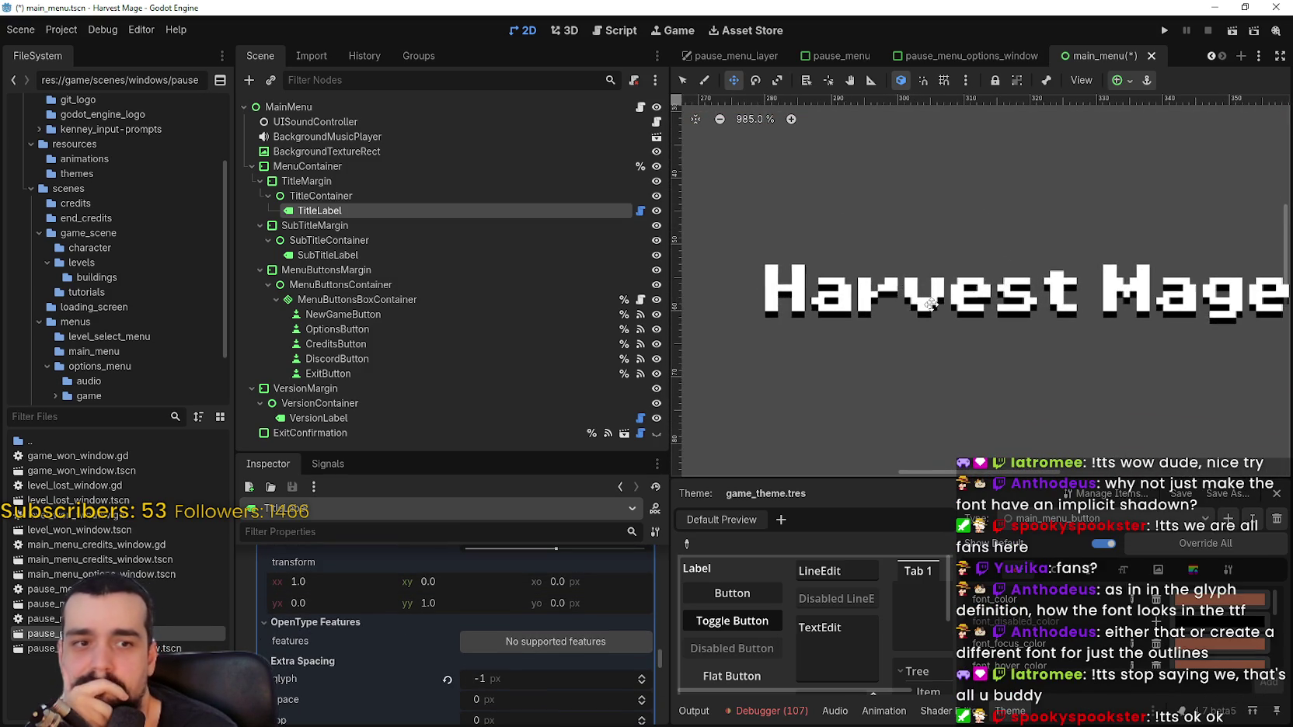
pyautogui.scroll(2, 822, 344)
pyautogui.scroll(-3, 822, 344)
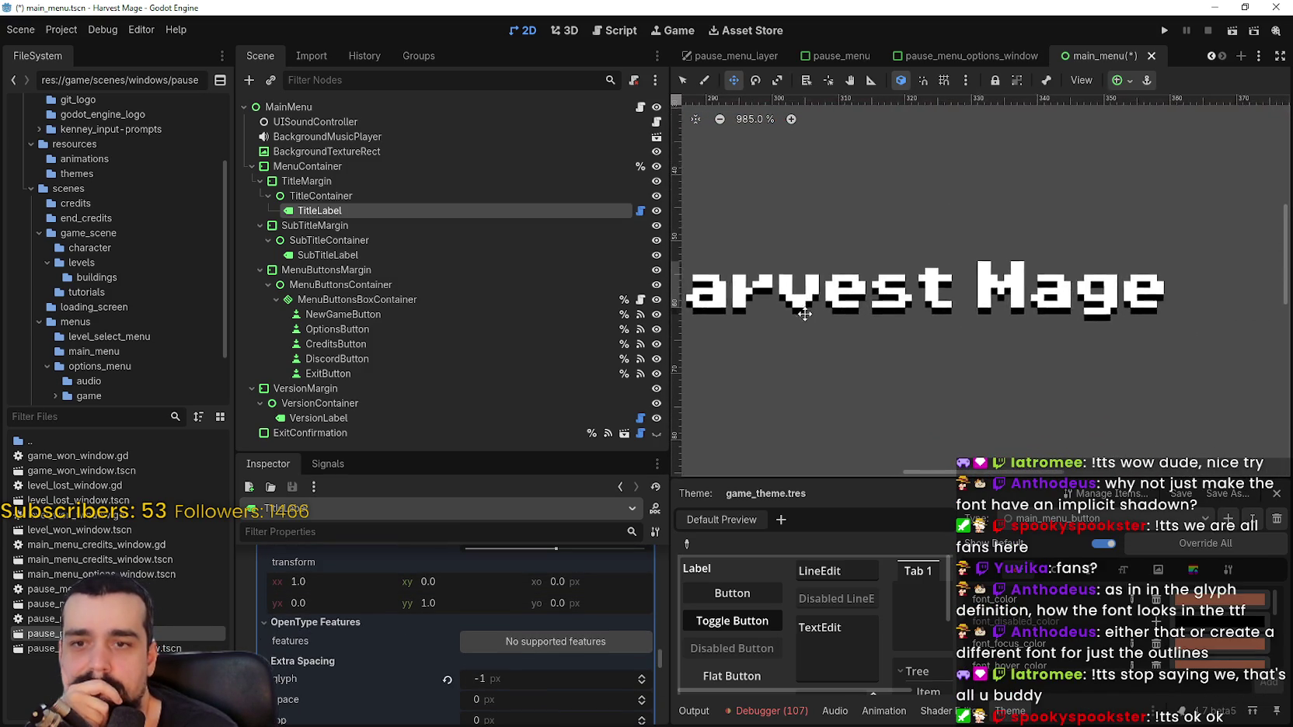
pyautogui.scroll(5, 575, 668)
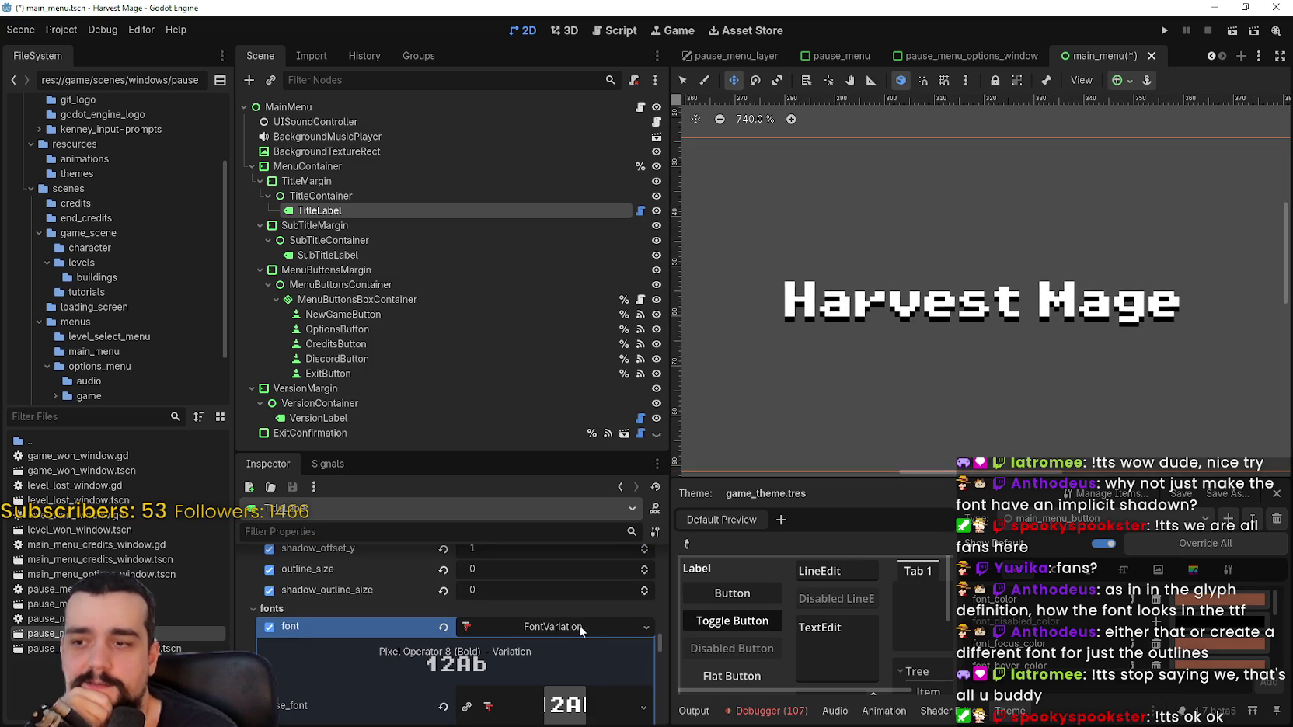
pyautogui.scroll(3, 575, 648)
pyautogui.scroll(-1, 888, 287)
pyautogui.scroll(-9, 888, 287)
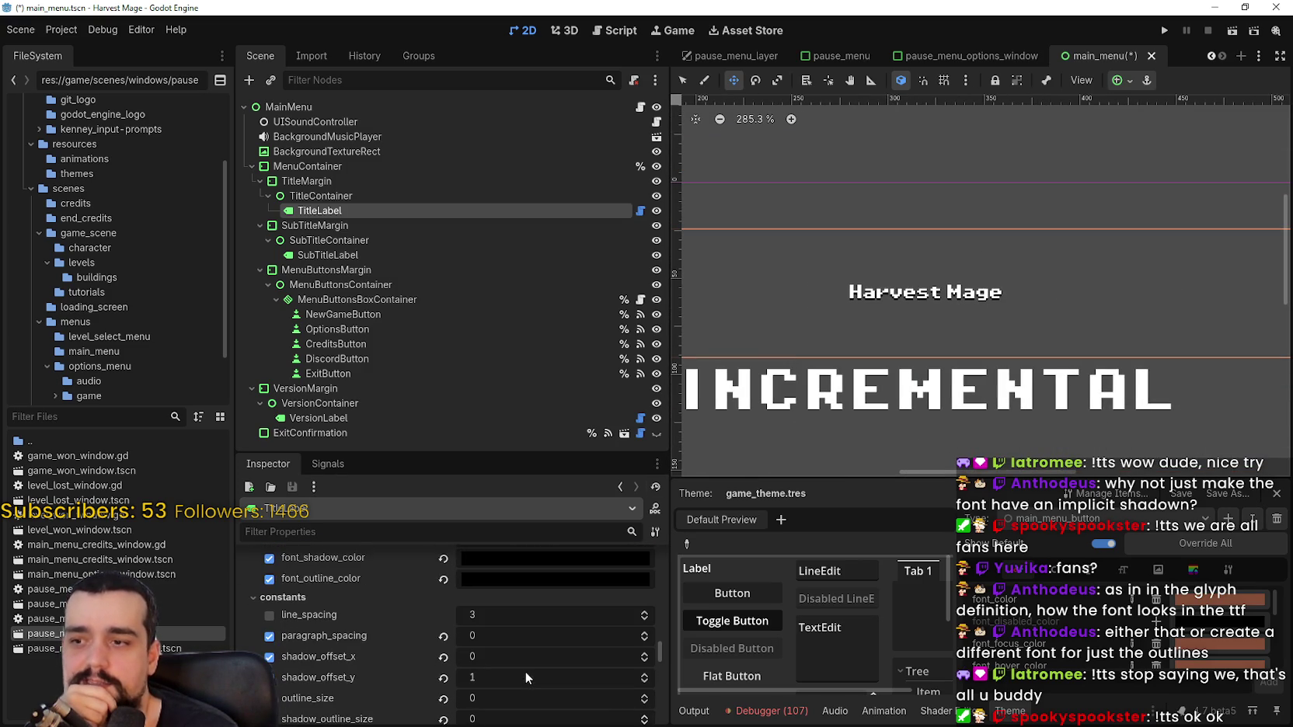
pyautogui.scroll(-2, 530, 659)
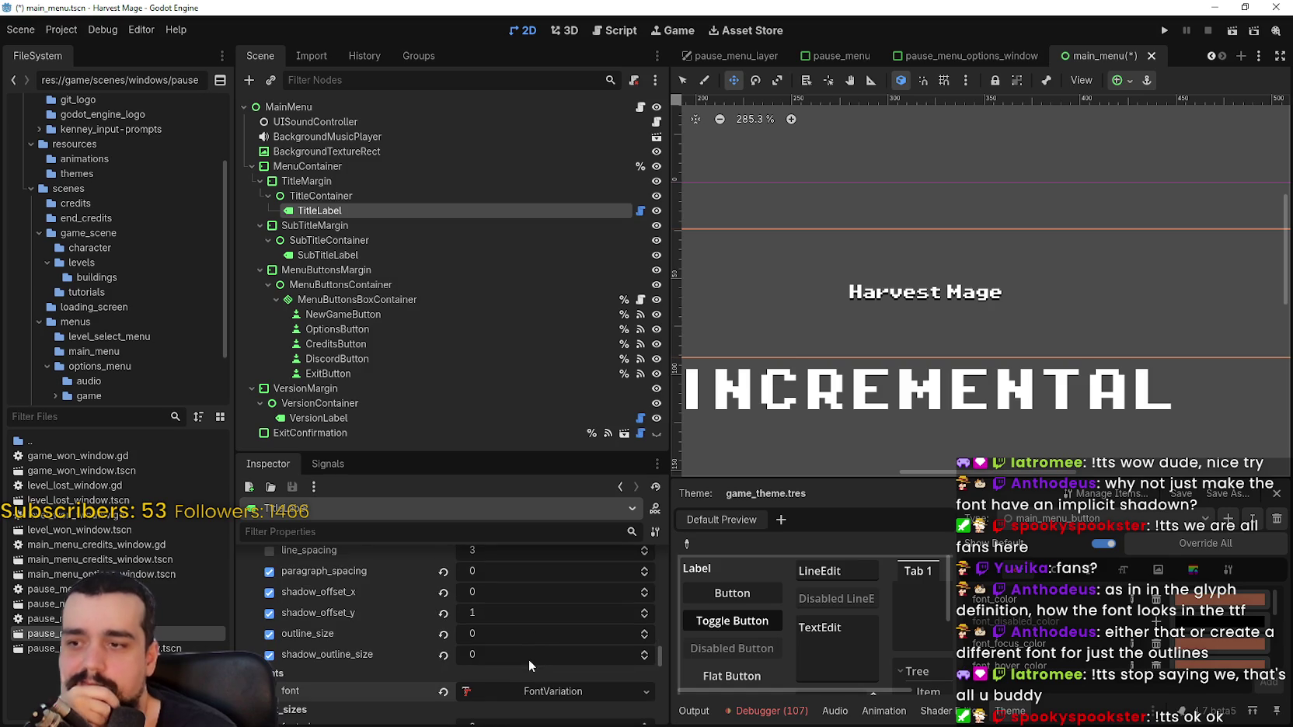
pyautogui.scroll(-7, 968, 245)
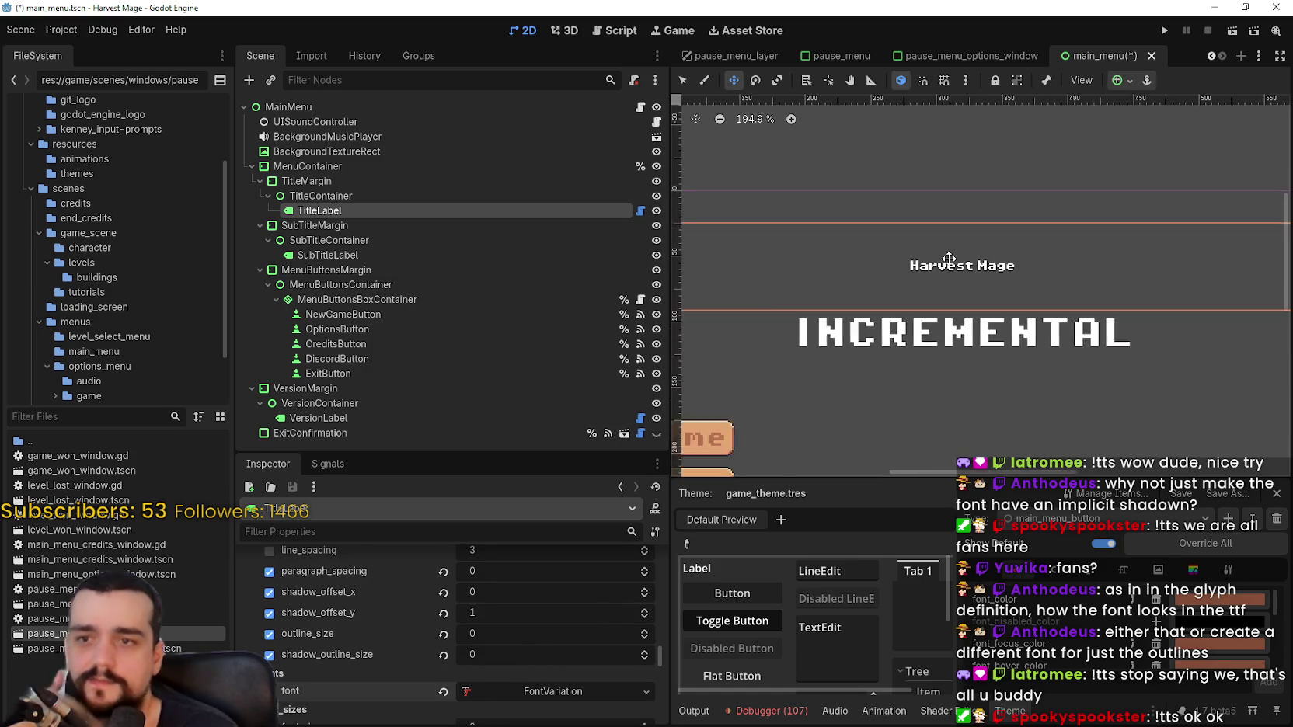
pyautogui.scroll(4, 943, 266)
# Save main_menu.tscn and scroll down the TitleLabel properties
pyautogui.hotkey('ctrl', 's')
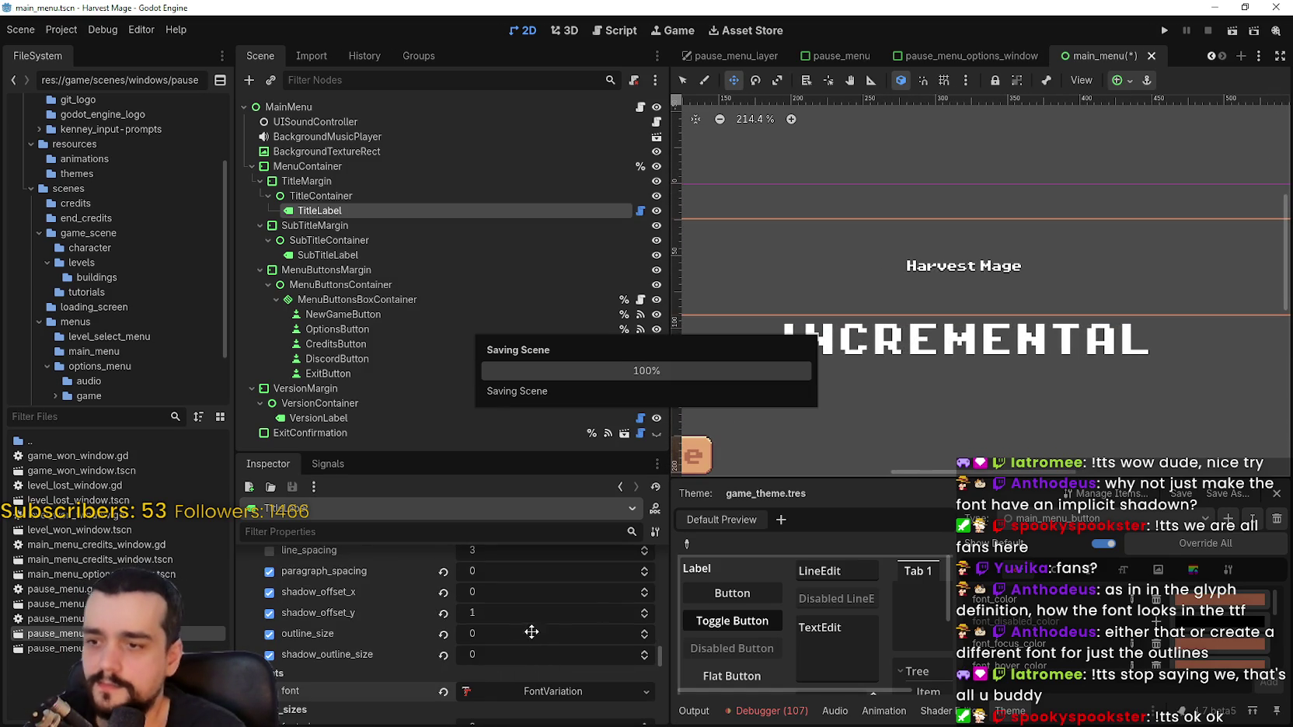
pyautogui.scroll(-4, 522, 644)
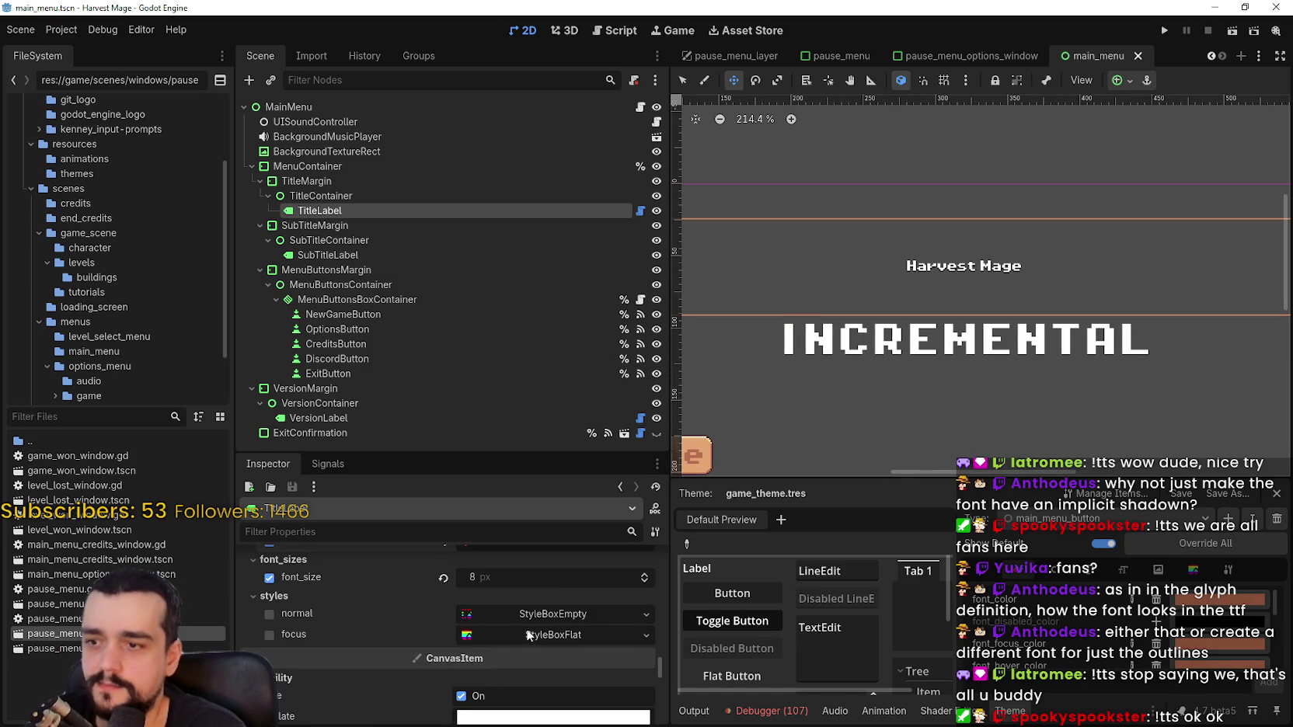
pyautogui.scroll(-5, 532, 689)
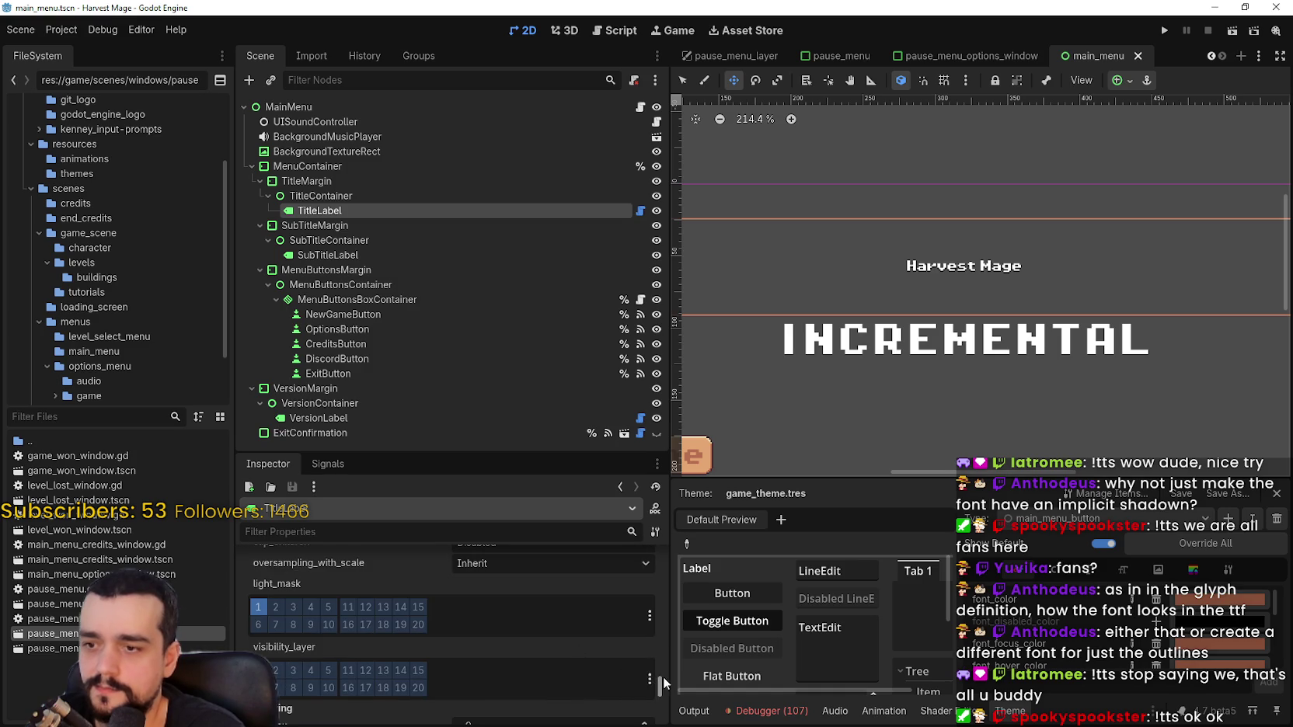
pyautogui.scroll(-5, 664, 683)
pyautogui.moveTo(660, 711)
pyautogui.mouseDown()
pyautogui.moveTo(662, 592)
pyautogui.moveTo(660, 609)
pyautogui.mouseUp()
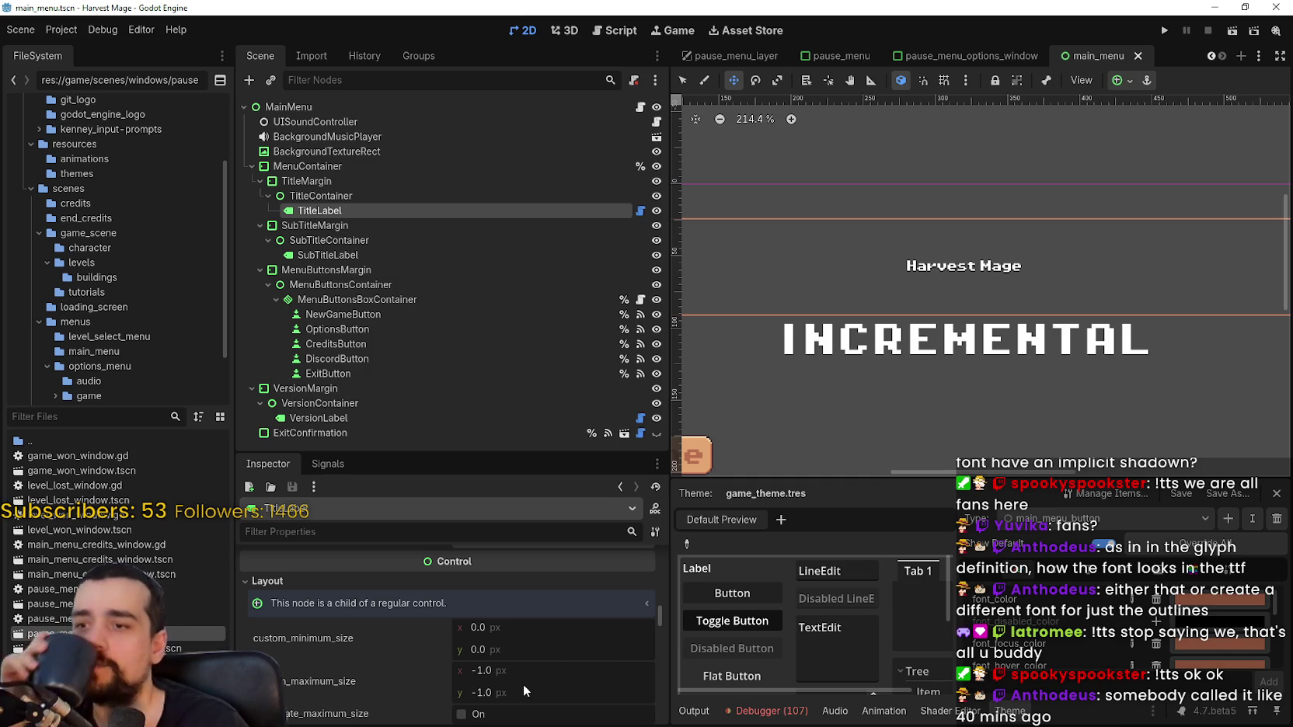
# Review the TitleLabel Inspector properties and pan the viewport to re-centre the title
pyautogui.scroll(3, 529, 677)
pyautogui.scroll(4, 560, 652)
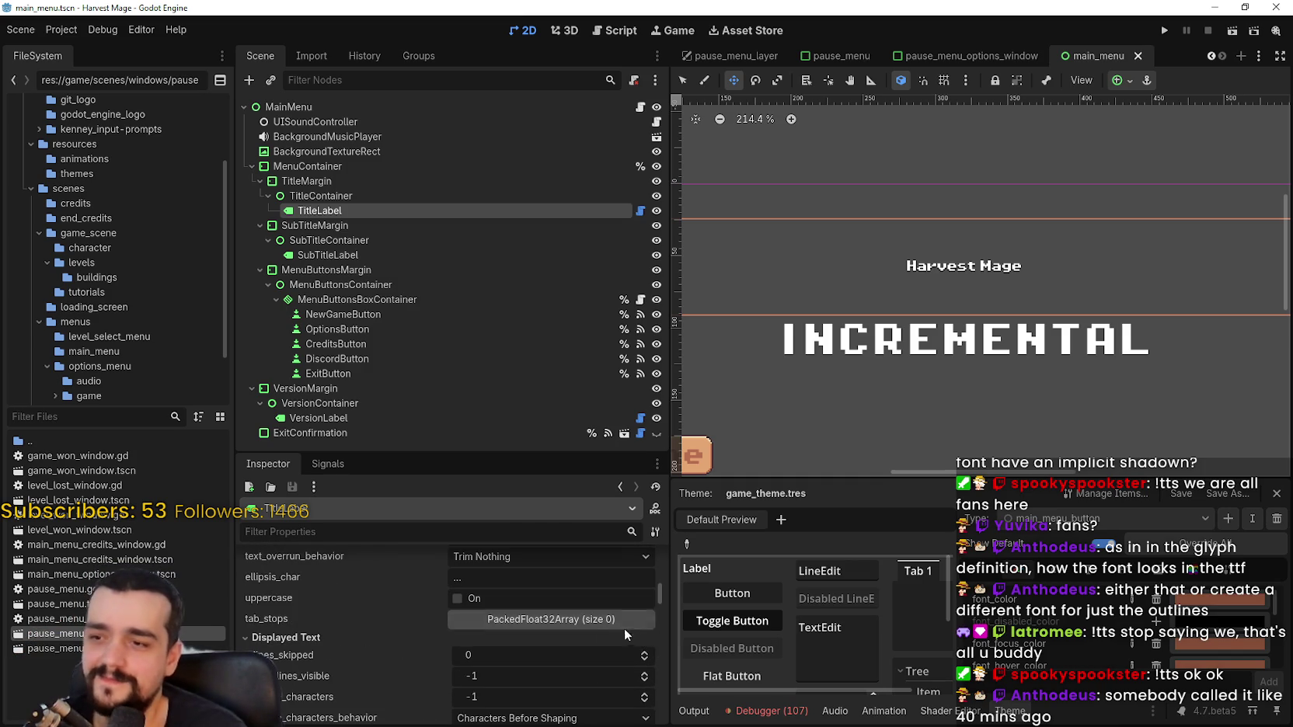
pyautogui.moveTo(654, 594); pyautogui.dragTo(654, 573)
pyautogui.scroll(-2, 613, 647)
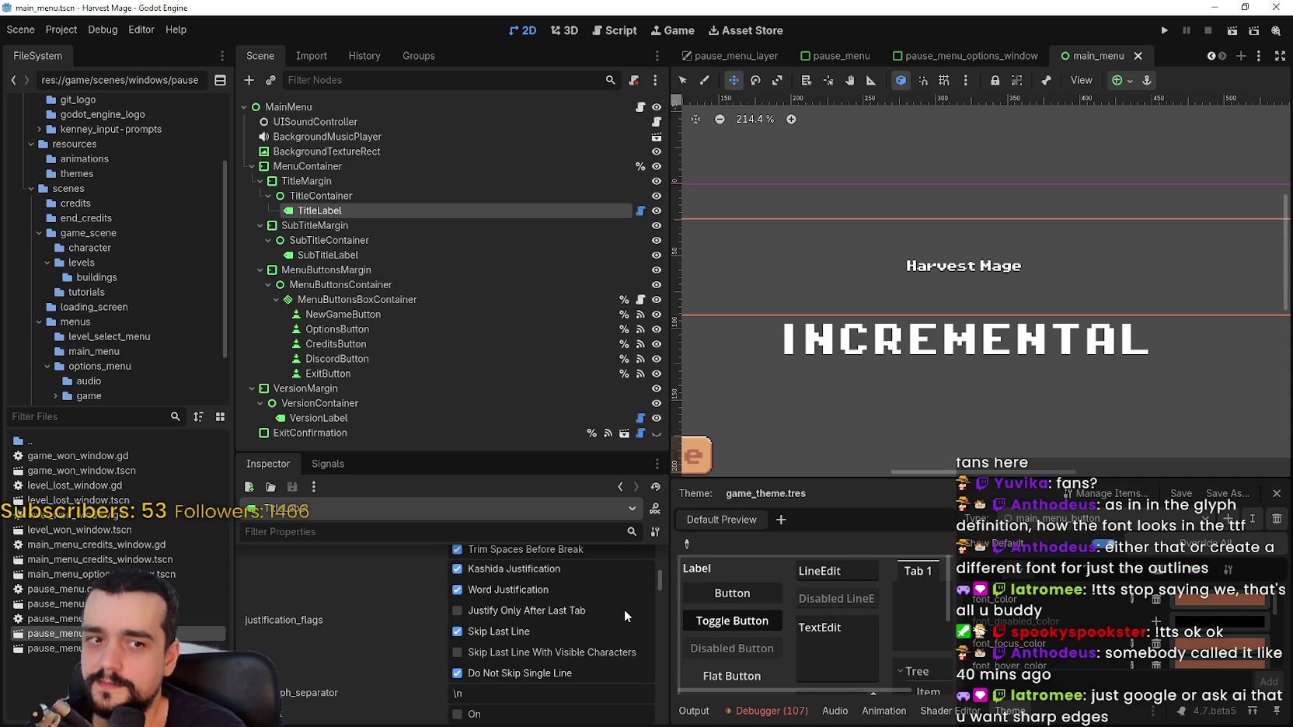
pyautogui.scroll(1, 848, 271)
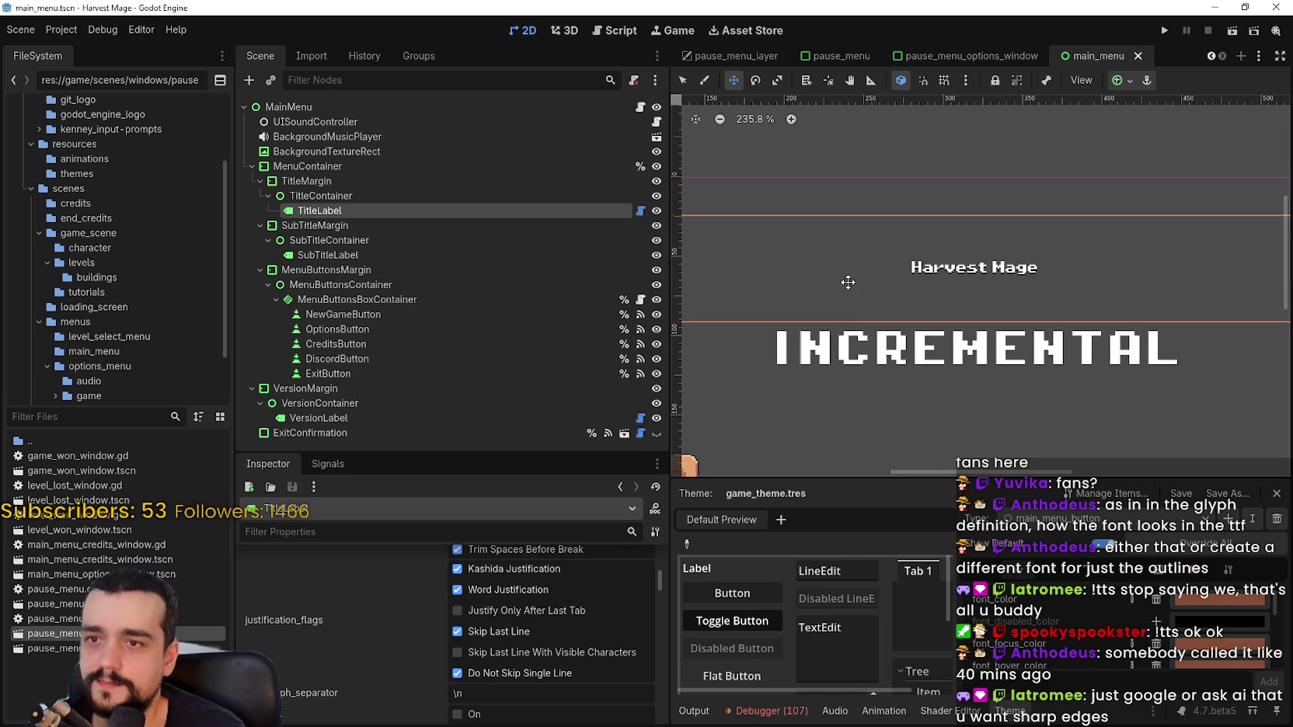
pyautogui.moveTo(880, 322); pyautogui.dragTo(832, 331)
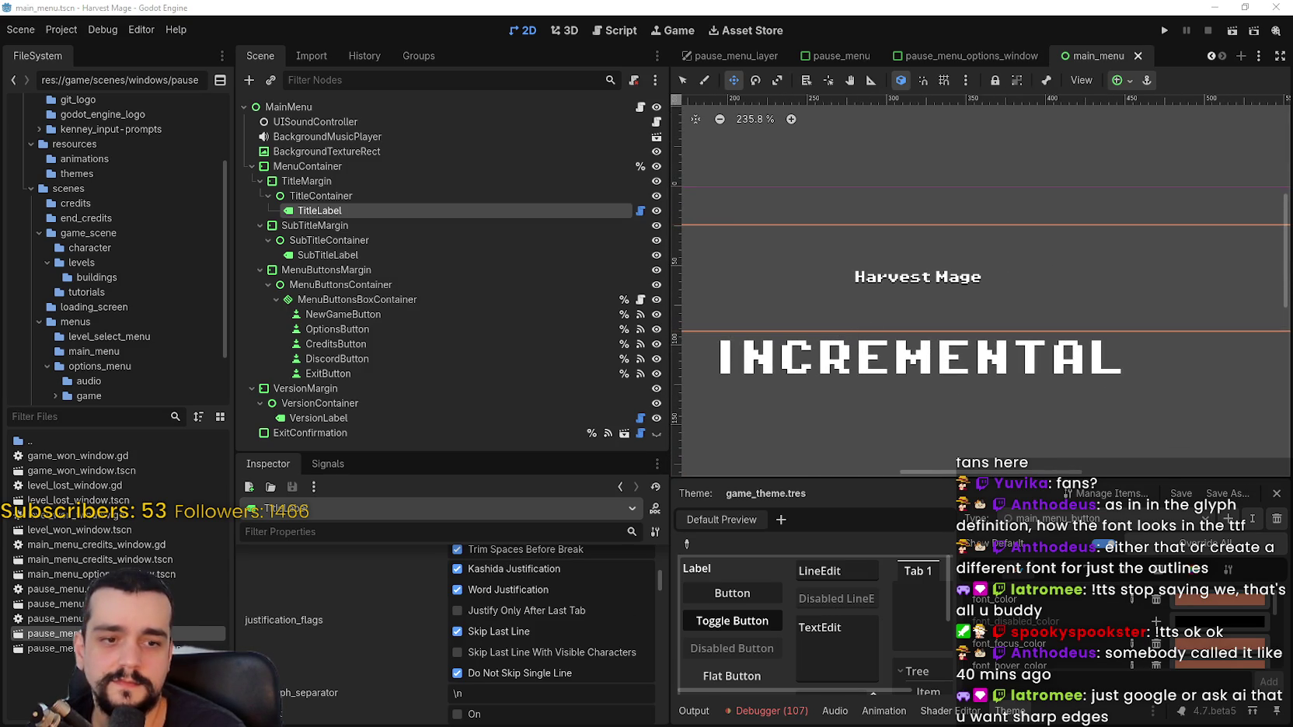
# Search the web for 'godot shaders' and open the full Godot Shaders listing
pyautogui.hotkey('alt', 'Tab')
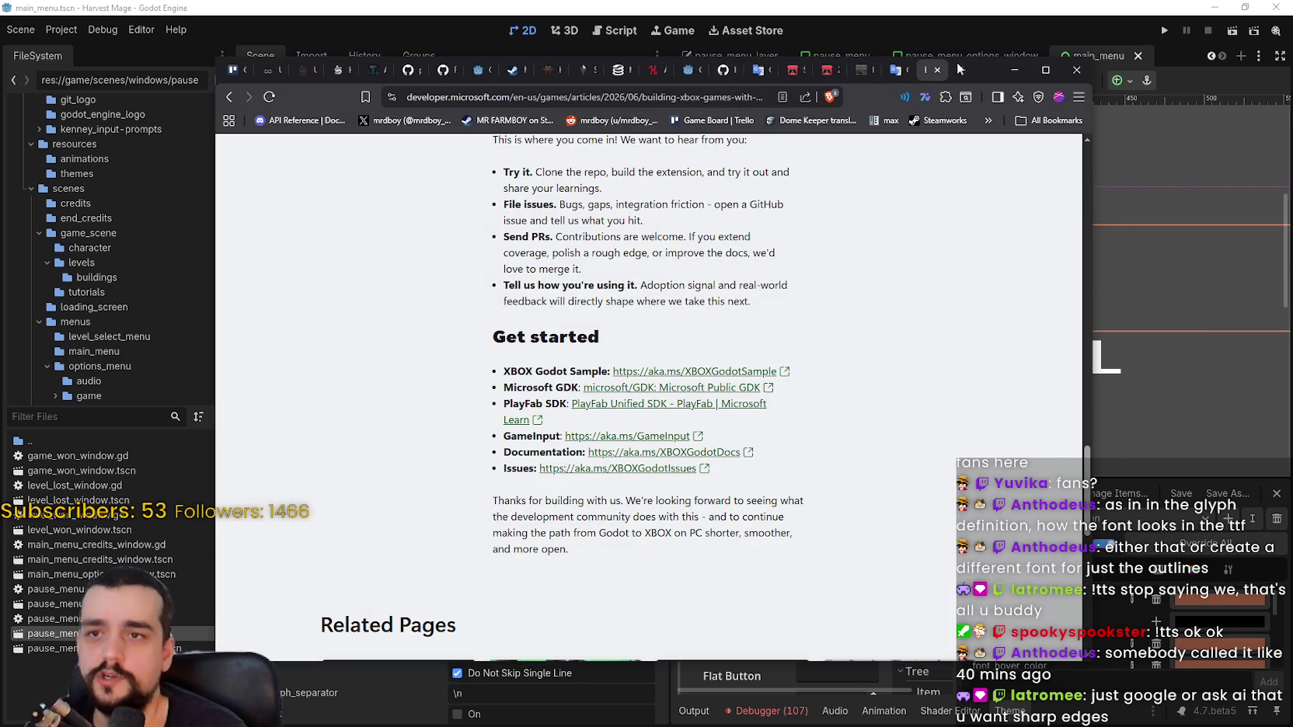
pyautogui.click(959, 69)
pyautogui.write('godot shaders')
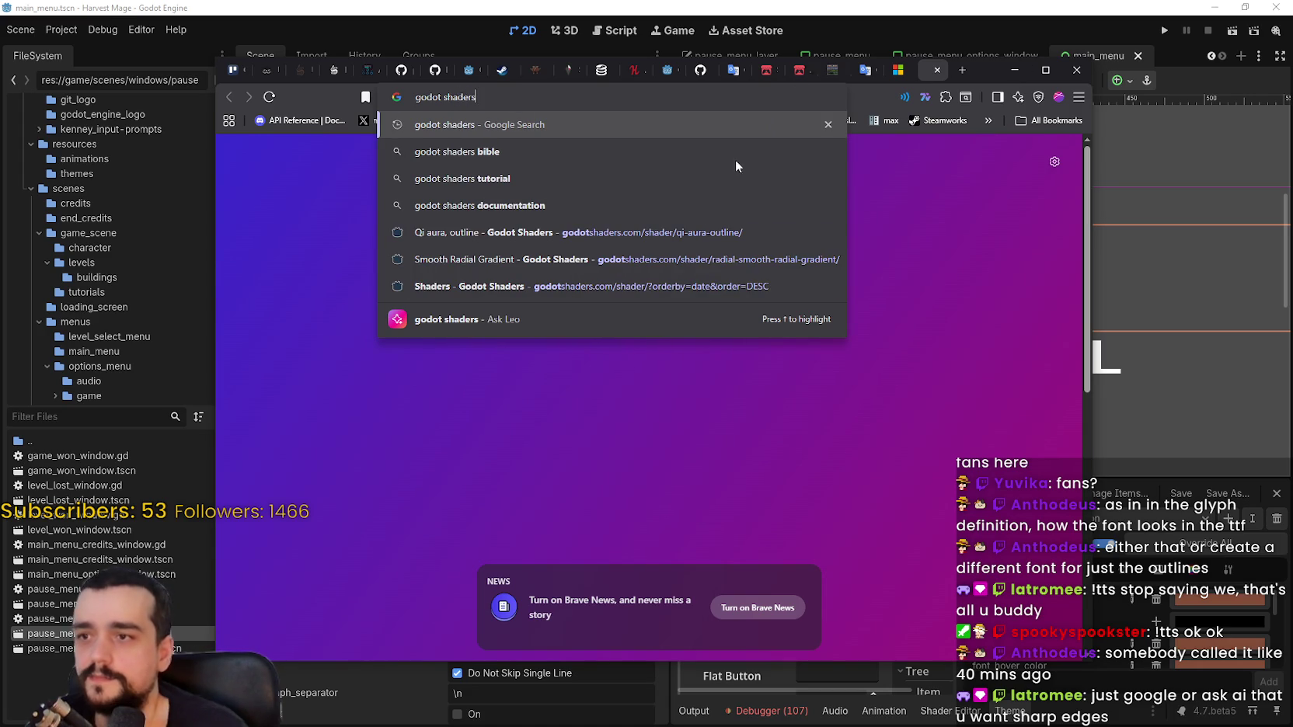
pyautogui.click(623, 240)
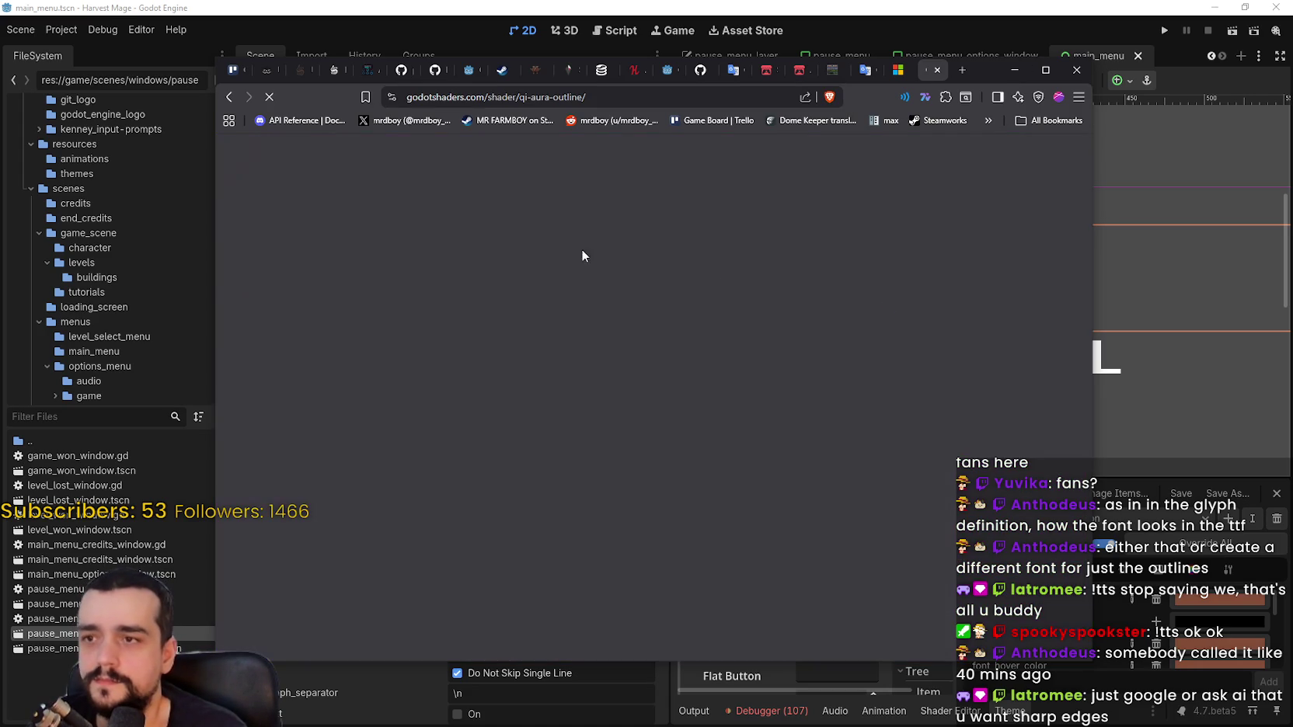
pyautogui.scroll(-6, 723, 507)
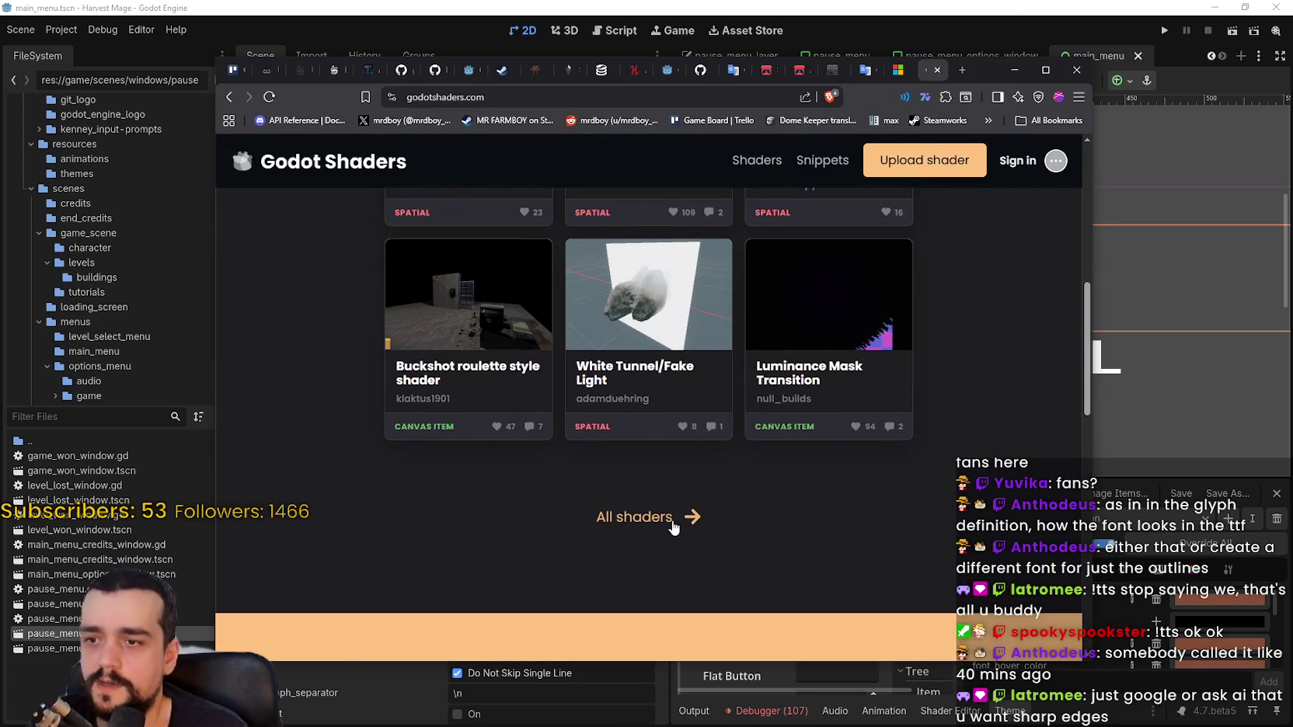
pyautogui.click(637, 519)
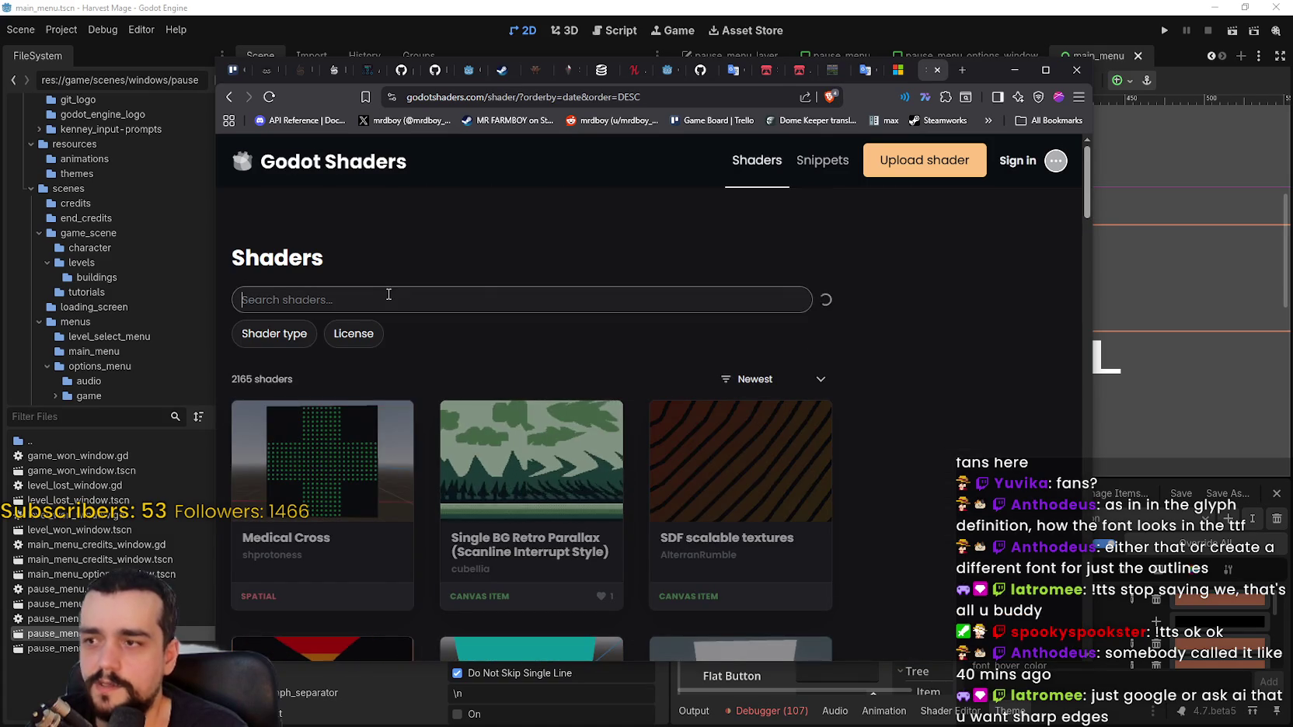
# Search the shader library for 'shart edges', then for 'label'
pyautogui.write('shart edges')
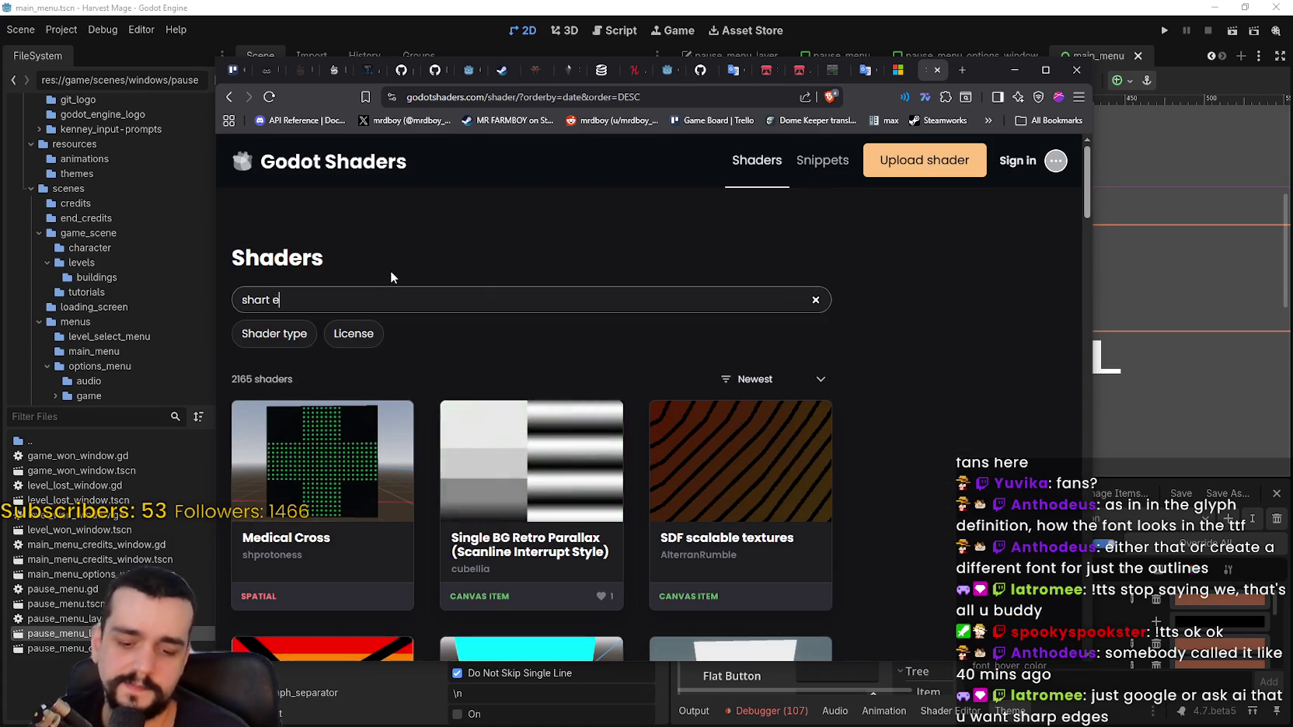
pyautogui.press('Return')
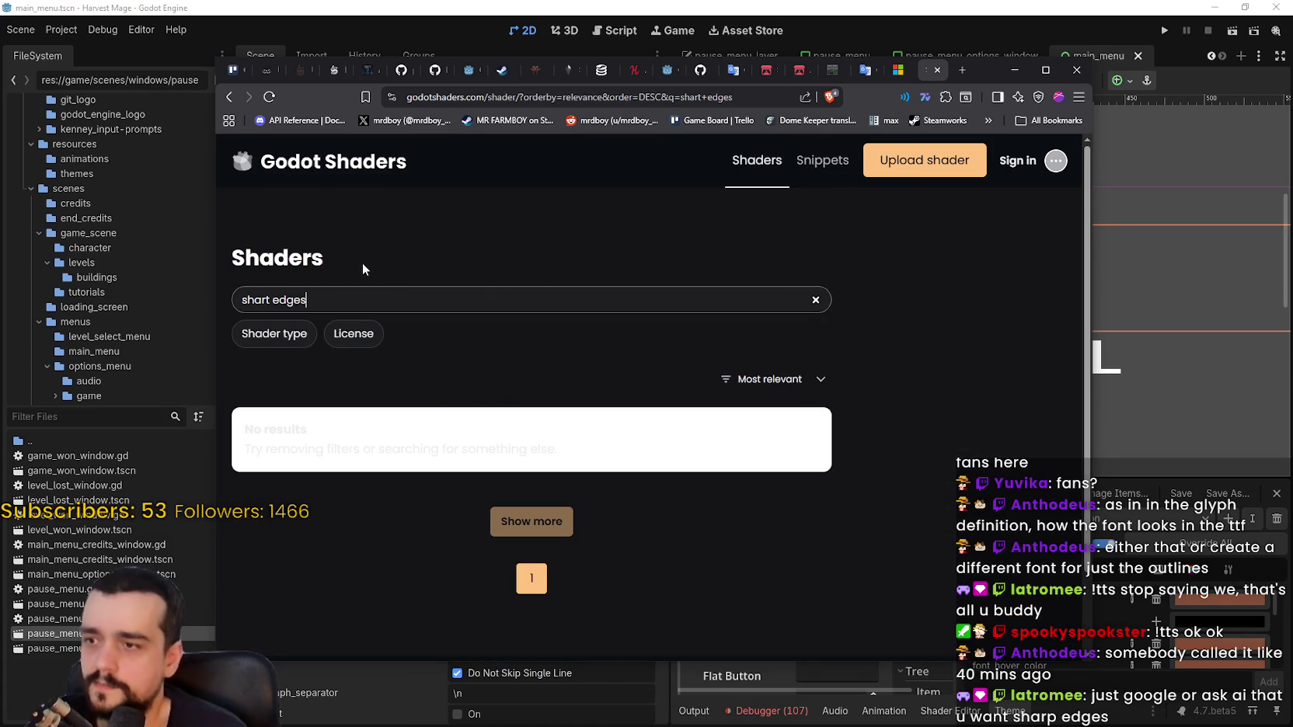
pyautogui.press('BackSpace')
pyautogui.write('label')
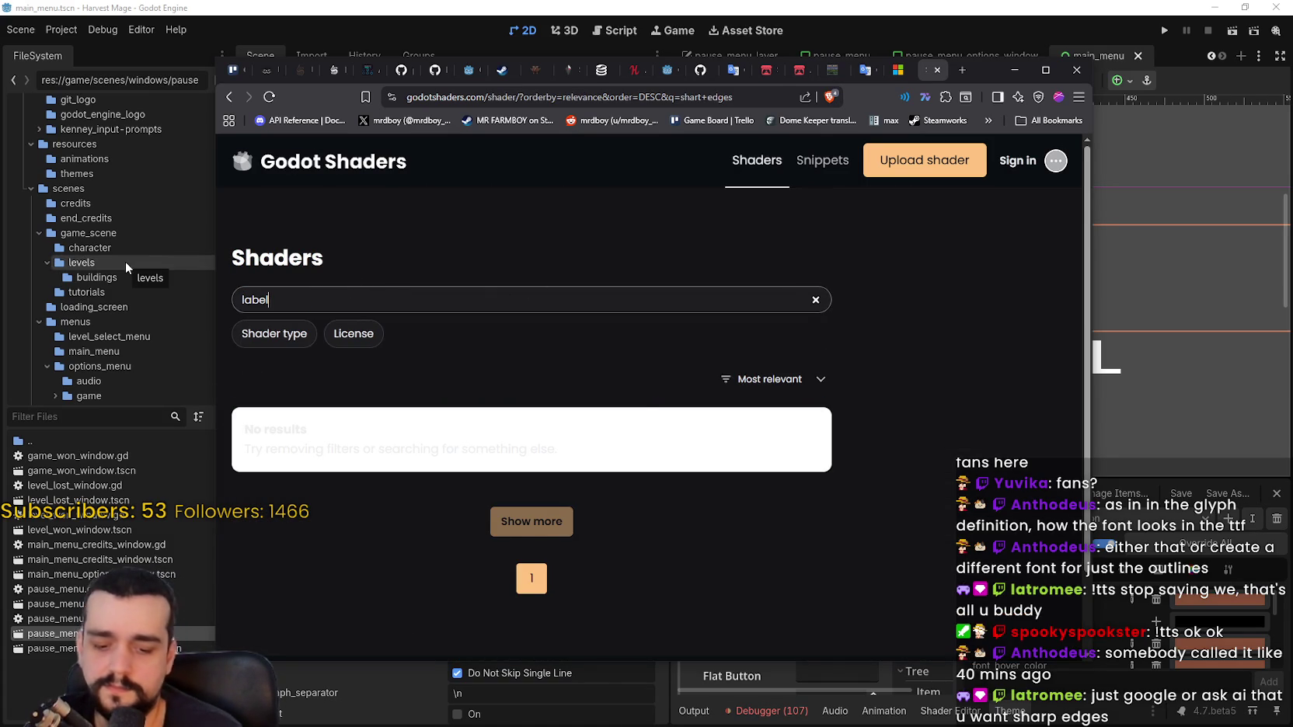
pyautogui.press('Return')
# Browse the label shader search results
pyautogui.scroll(-4, 452, 373)
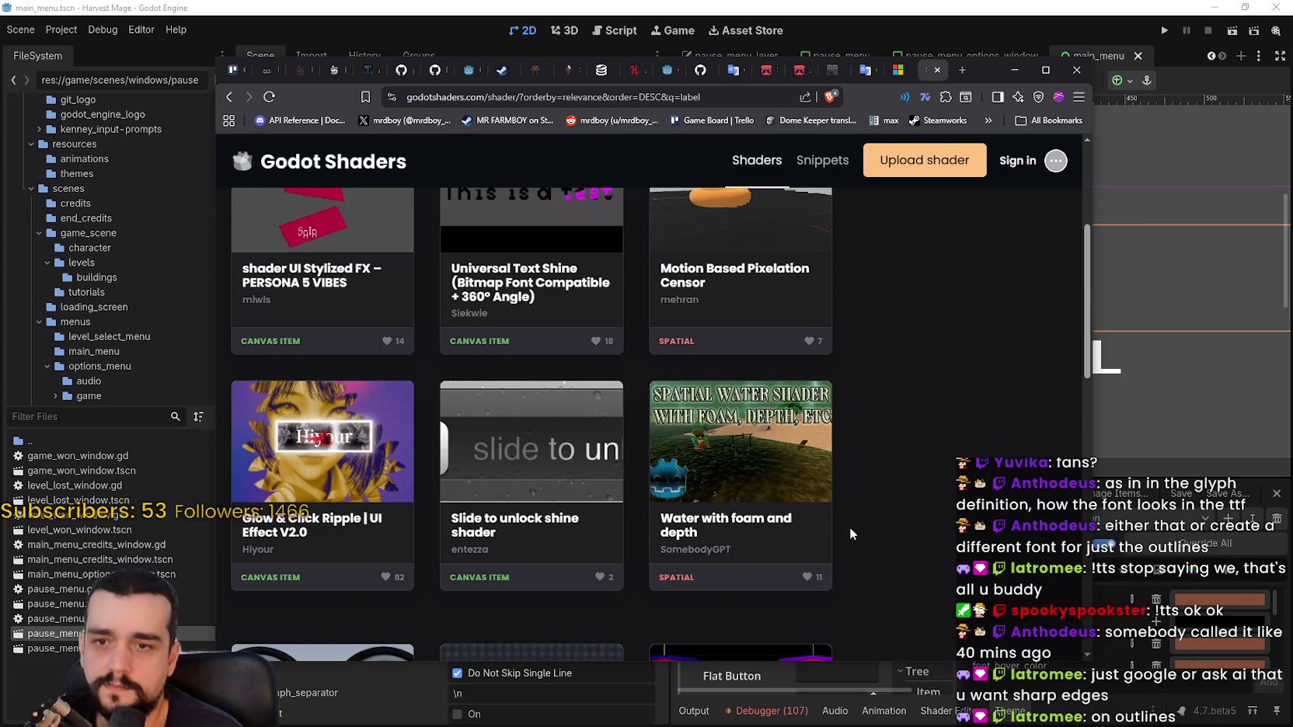
pyautogui.scroll(-5, 849, 509)
pyautogui.scroll(4, 849, 506)
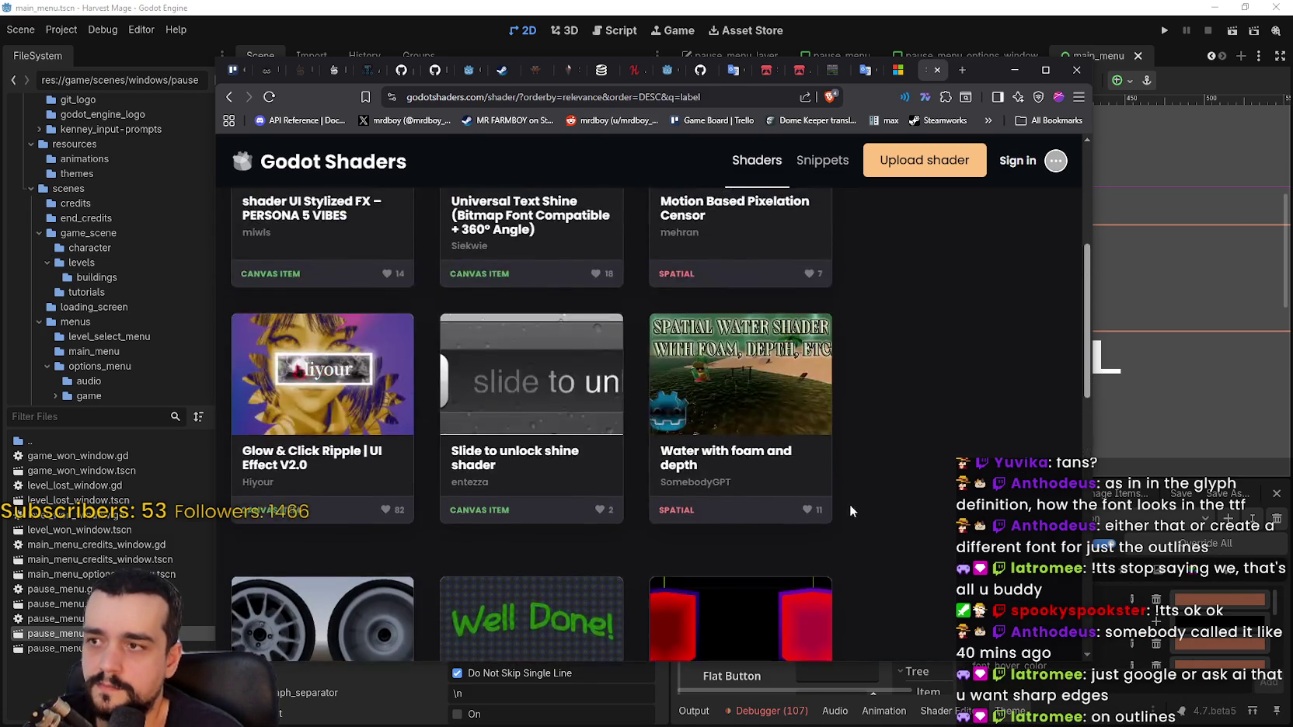
pyautogui.scroll(-6, 850, 502)
pyautogui.scroll(-3, 851, 497)
pyautogui.scroll(11, 851, 492)
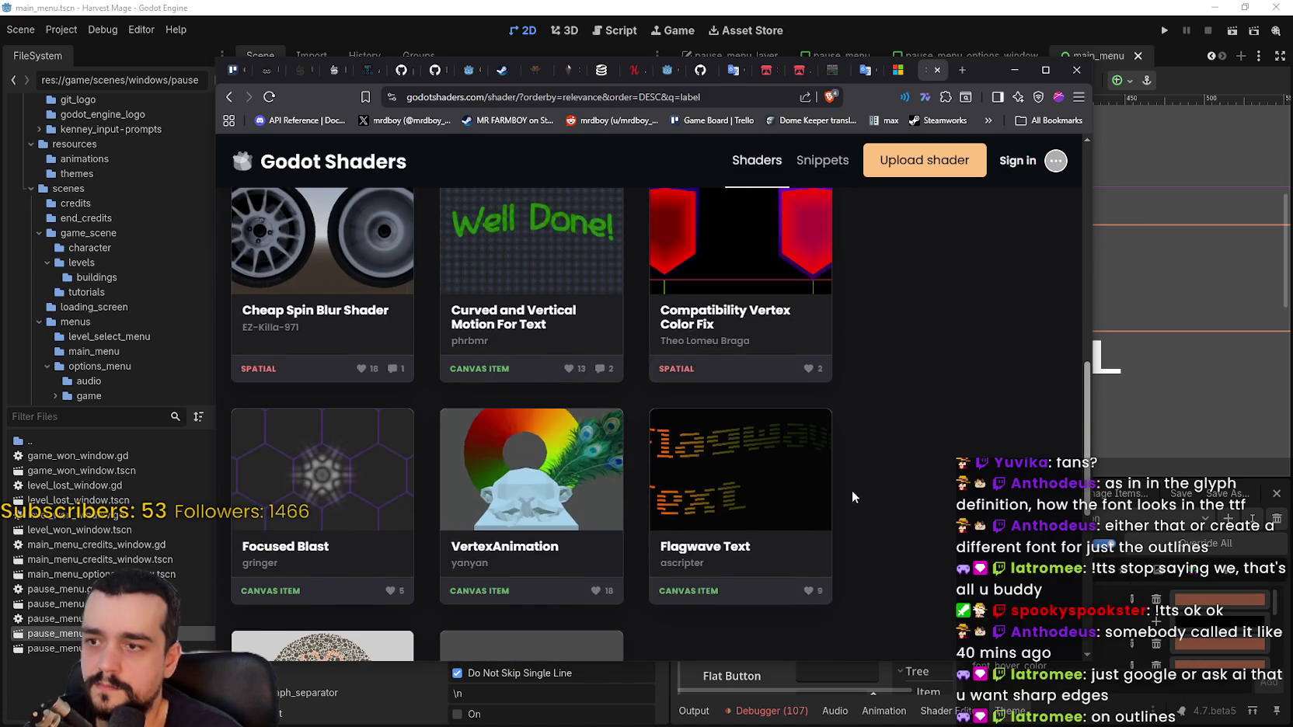
pyautogui.scroll(4, 844, 490)
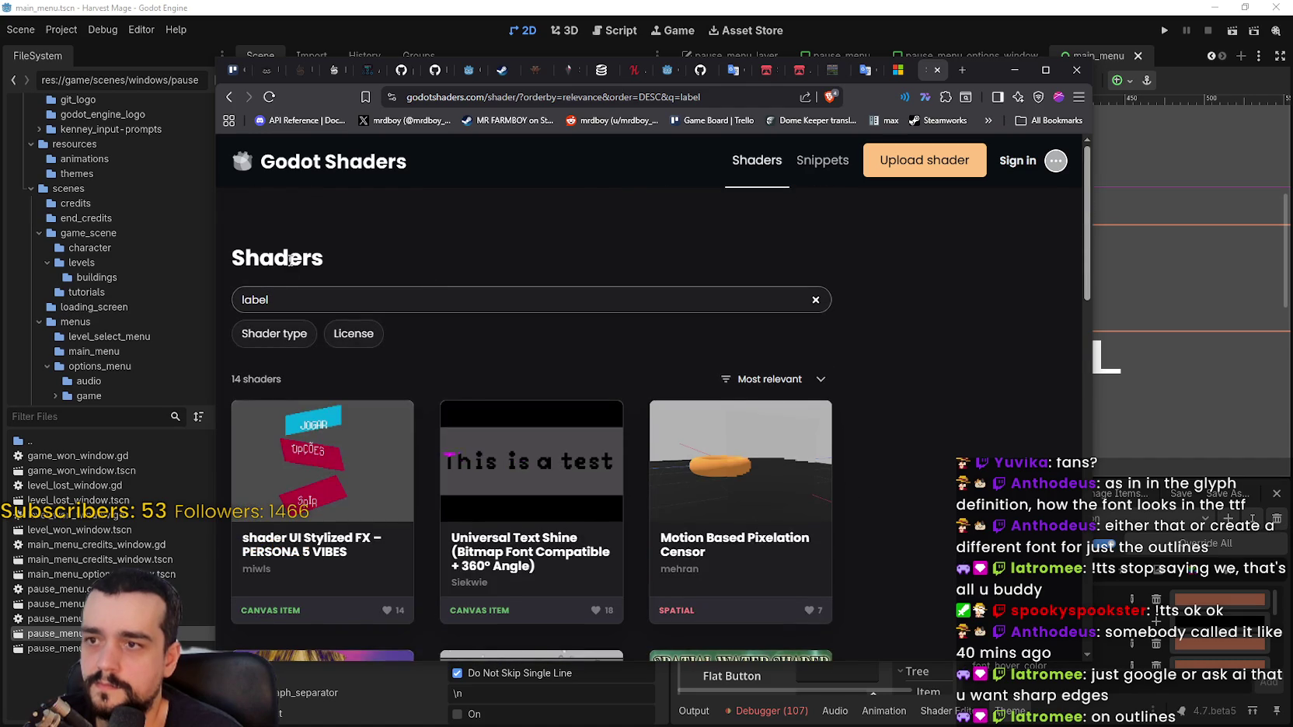
# Replace the search with 'outlines' and scroll through the results
pyautogui.doubleClick(238, 286)
pyautogui.write('outlines')
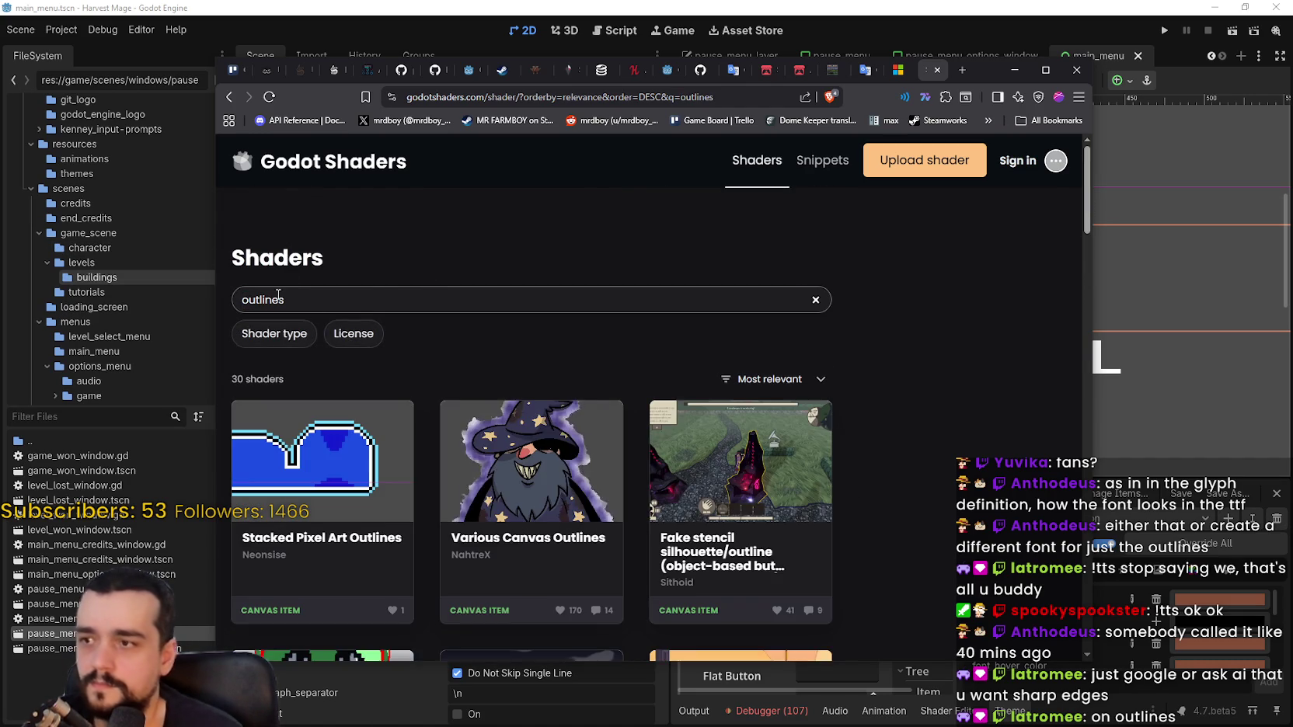
pyautogui.scroll(-4, 531, 430)
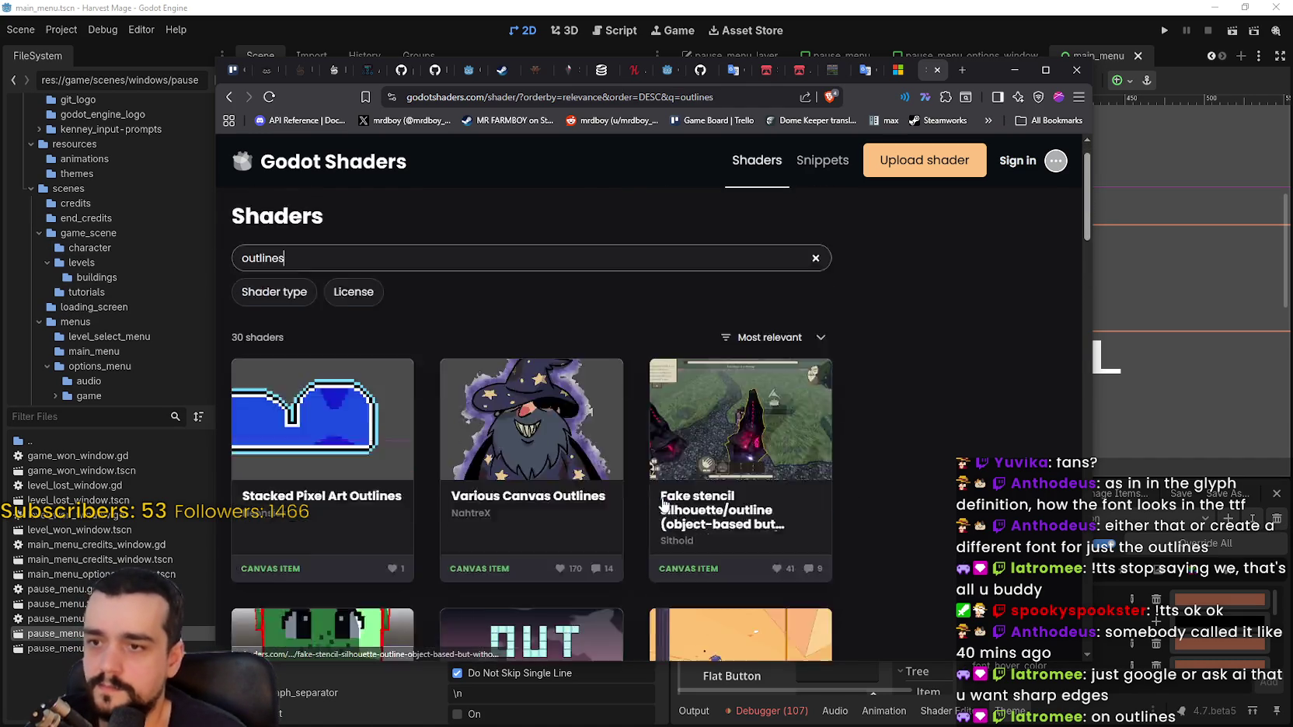
pyautogui.scroll(4, 530, 430)
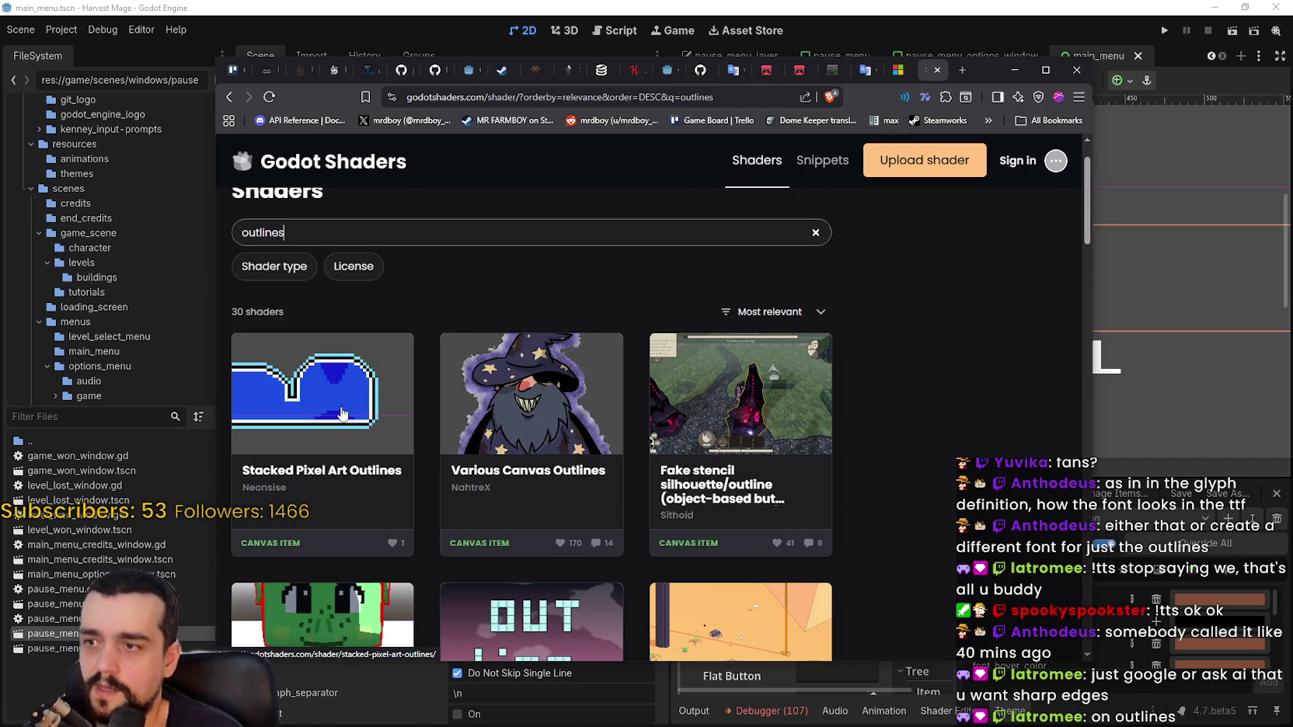
pyautogui.scroll(-5, 629, 469)
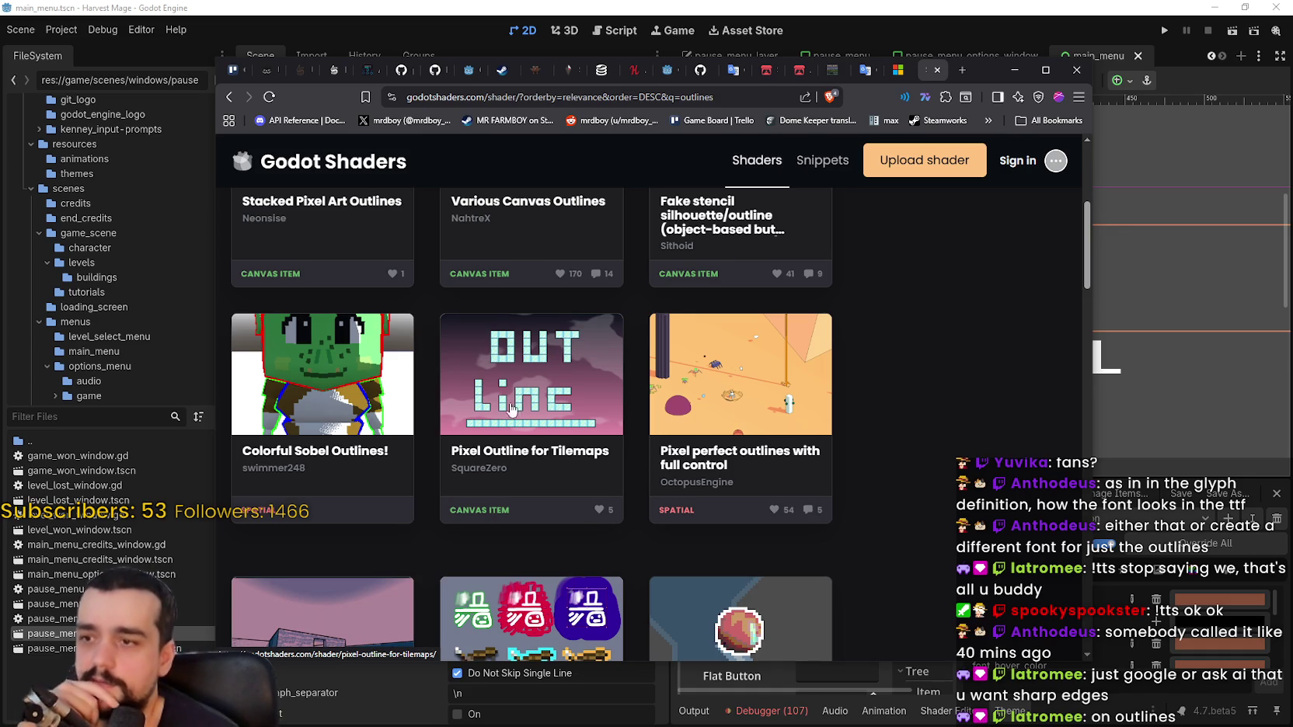
pyautogui.scroll(-3, 569, 458)
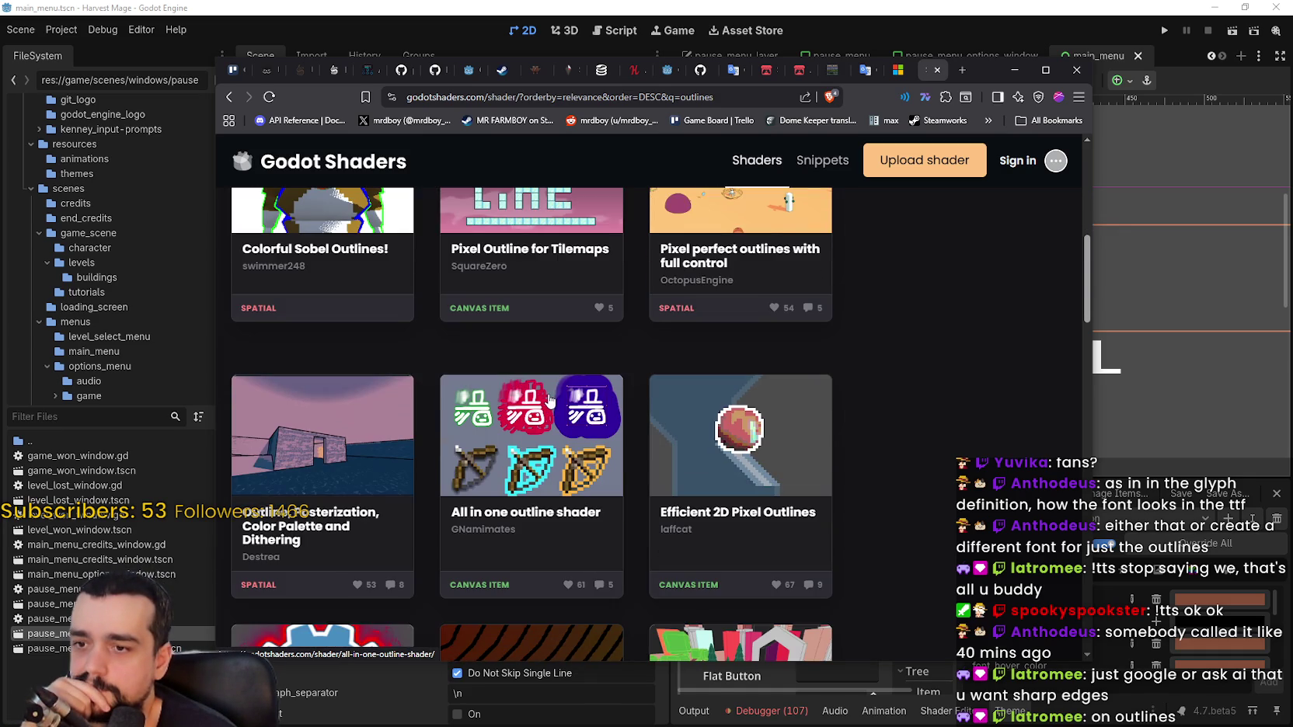
pyautogui.scroll(-3, 802, 442)
pyautogui.scroll(-4, 797, 439)
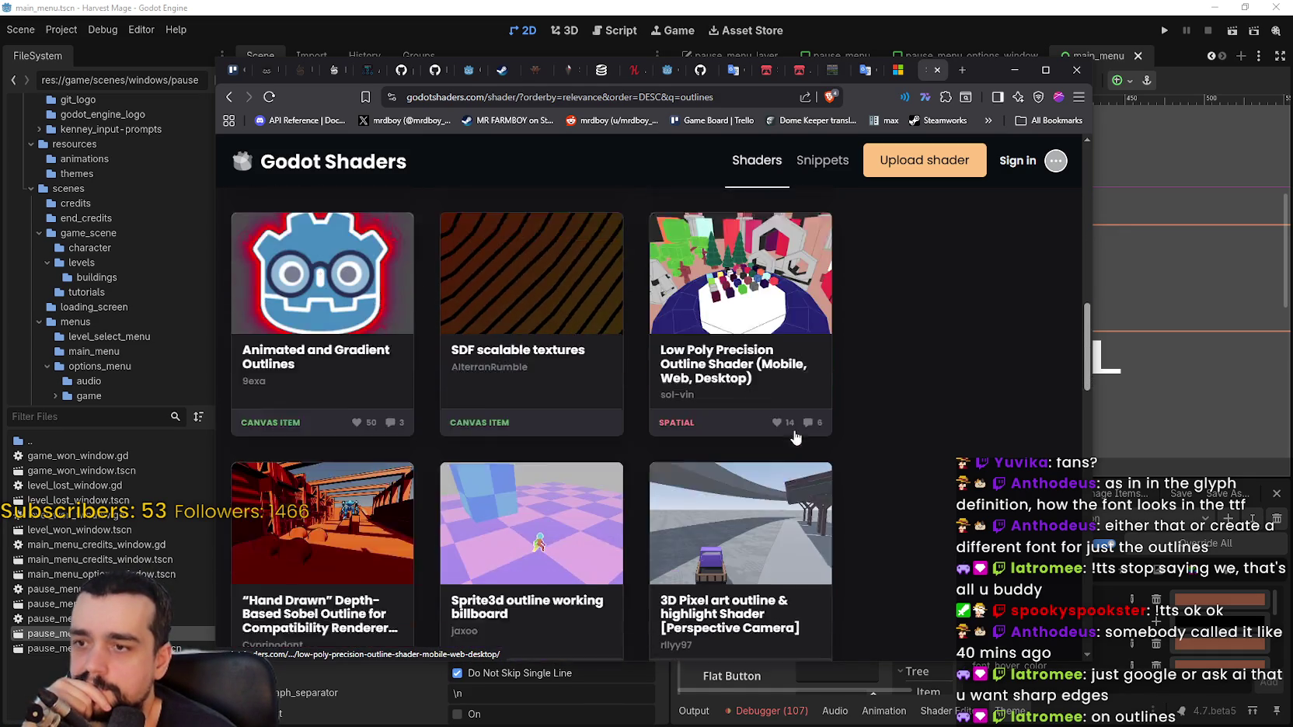
pyautogui.scroll(-10, 795, 437)
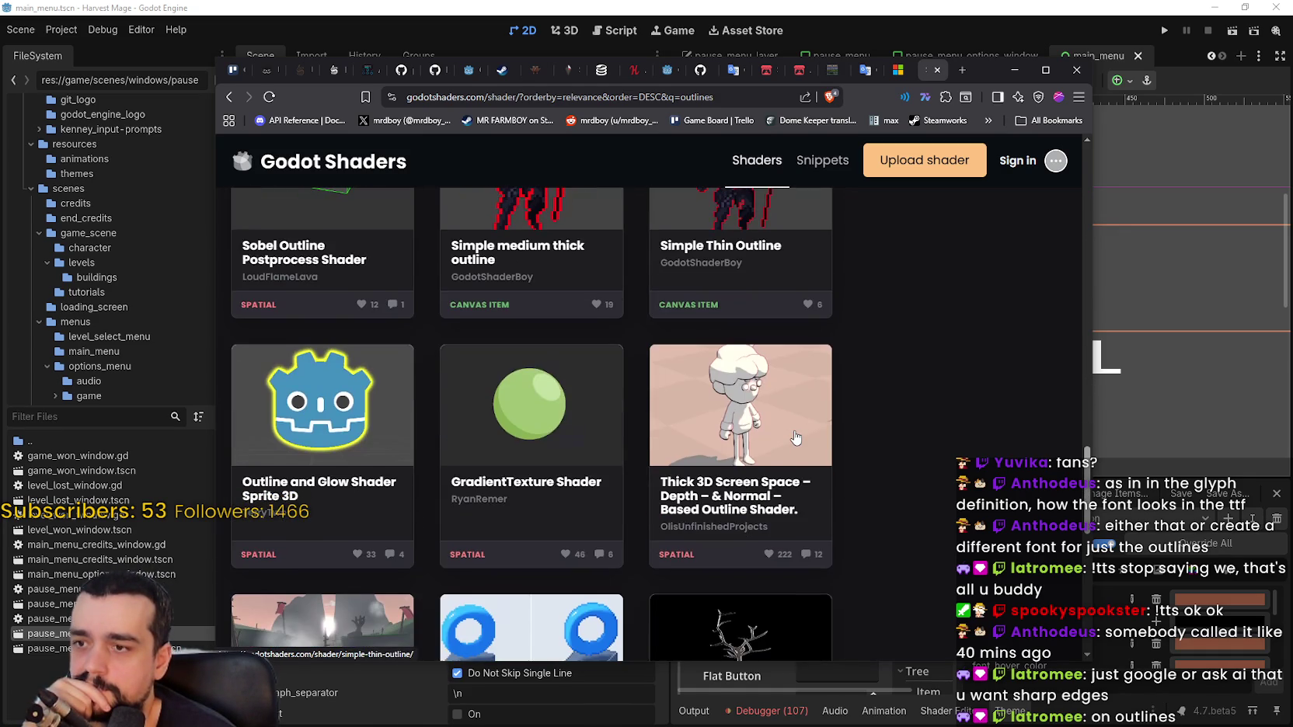
pyautogui.scroll(-4, 795, 437)
pyautogui.scroll(-3, 796, 438)
pyautogui.scroll(15, 545, 342)
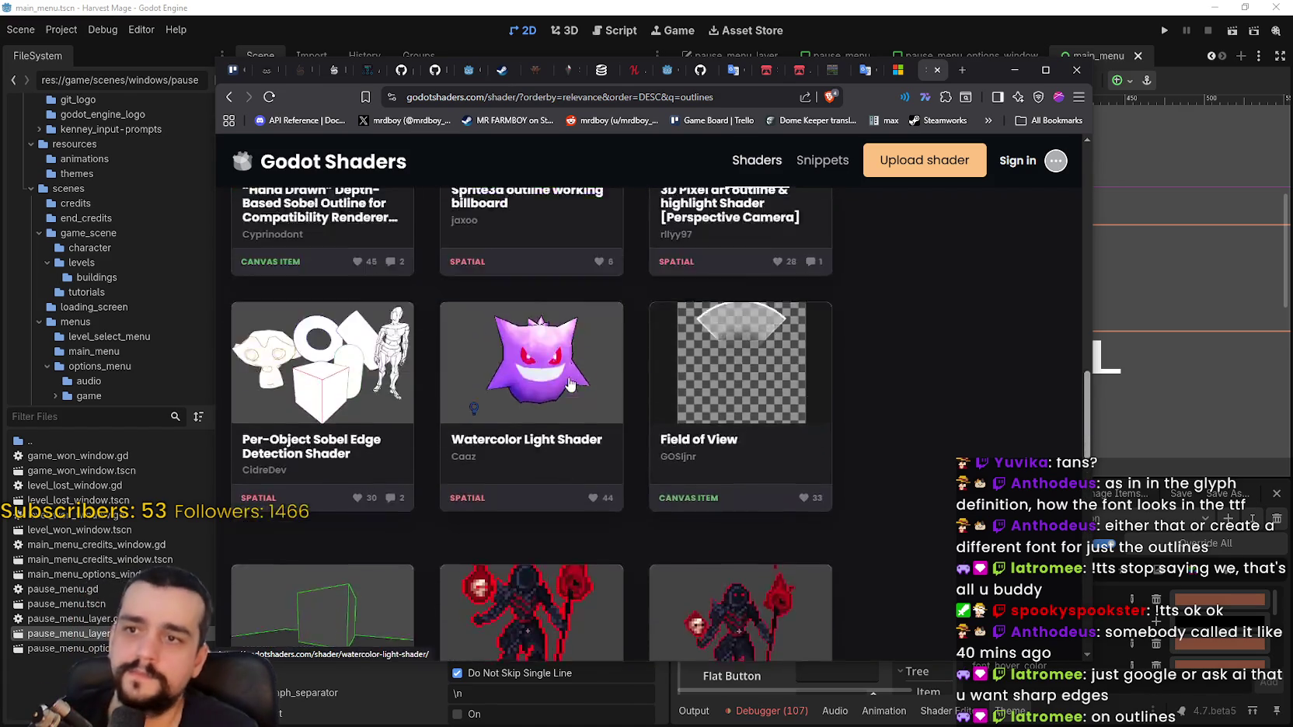
pyautogui.scroll(10, 502, 352)
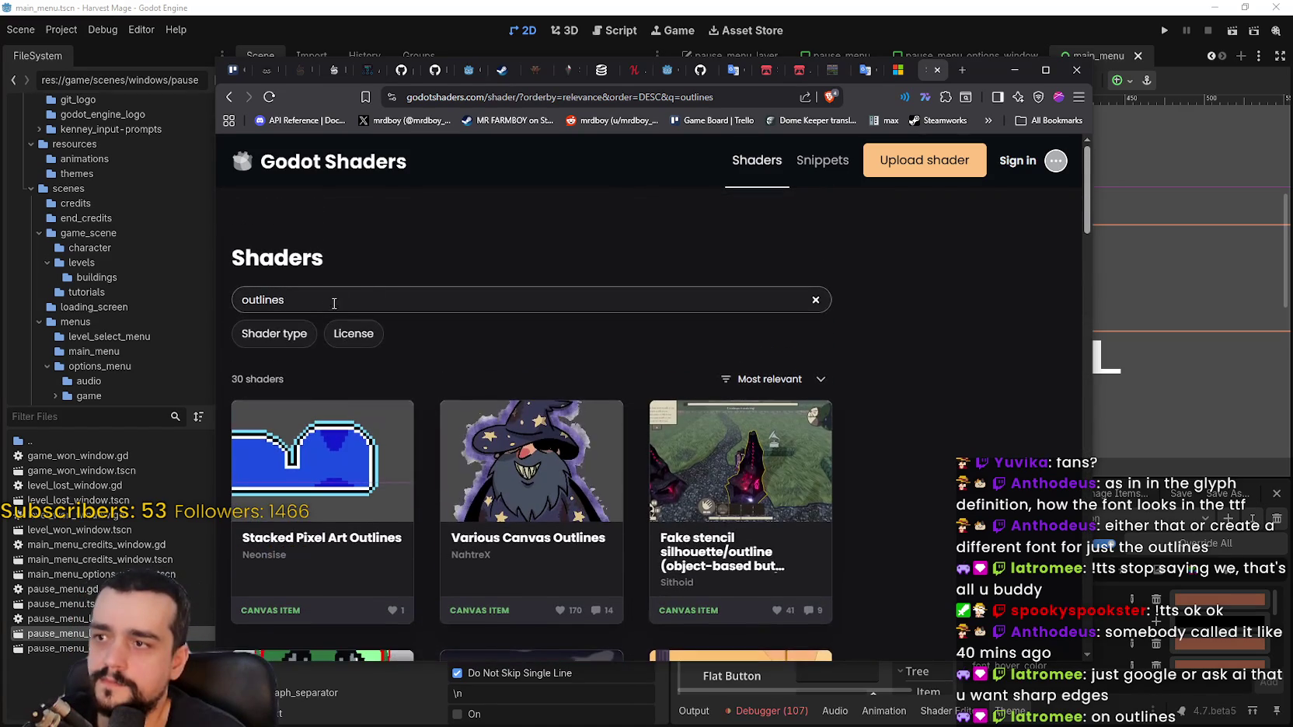
# Change the search to 'outline' and scroll through the resulting outline shaders
pyautogui.press('BackSpace')
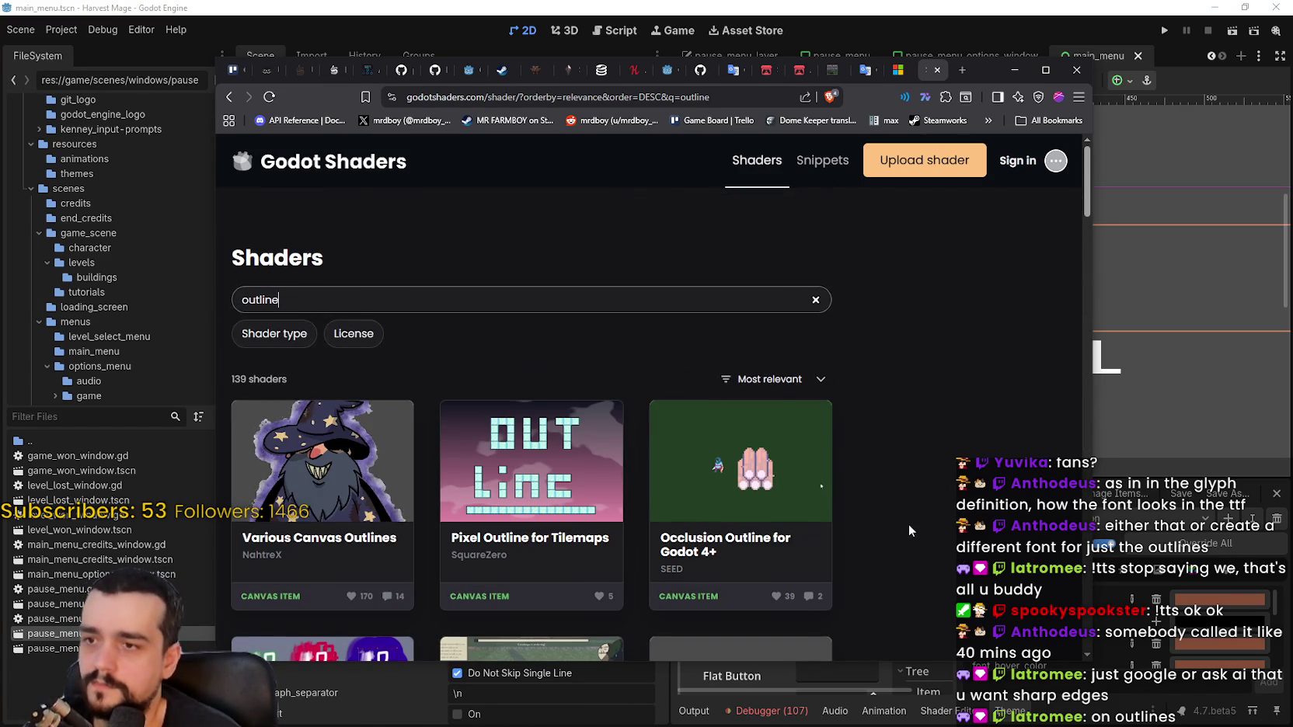
pyautogui.scroll(-3, 904, 518)
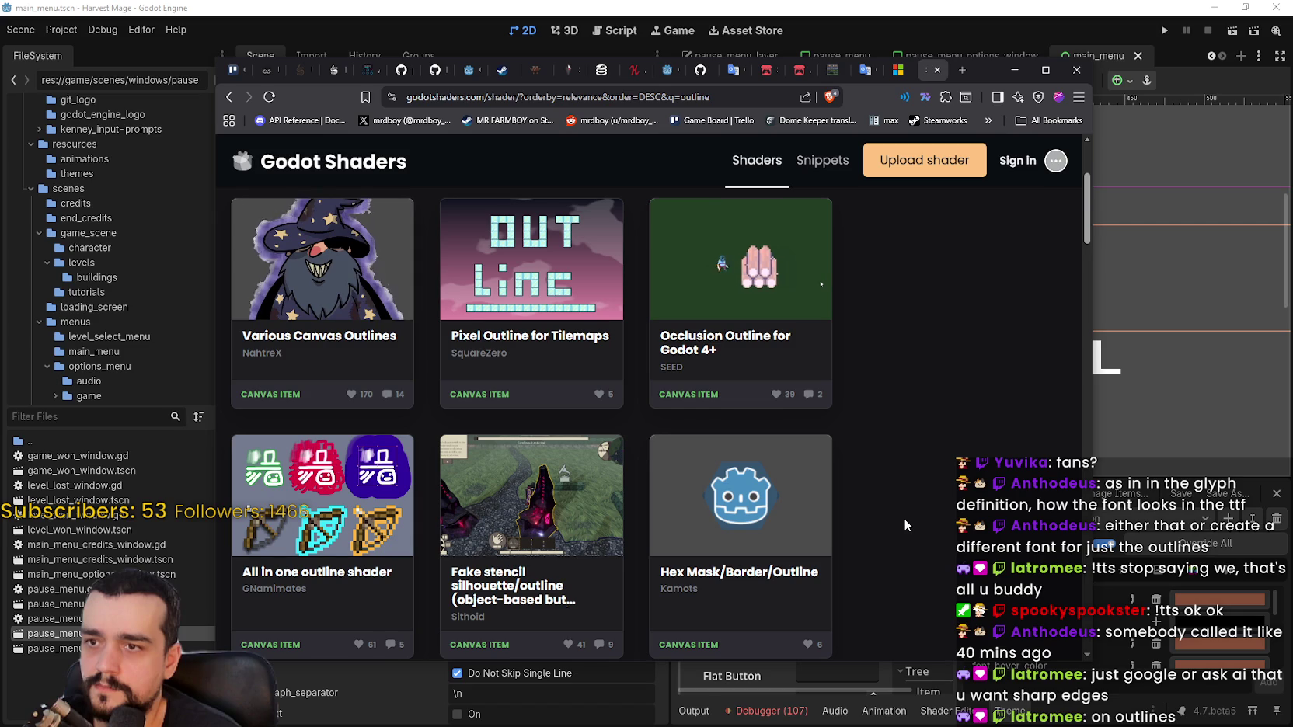
pyautogui.scroll(-4, 869, 474)
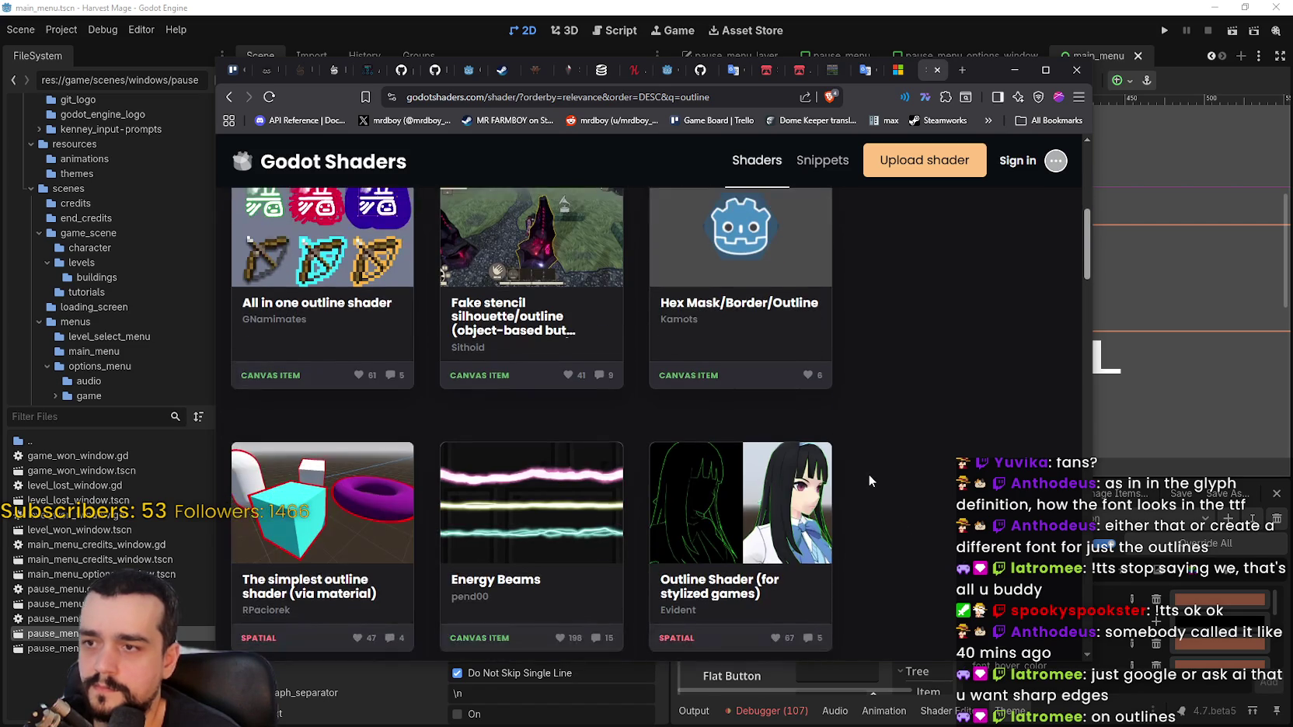
pyautogui.scroll(-4, 868, 474)
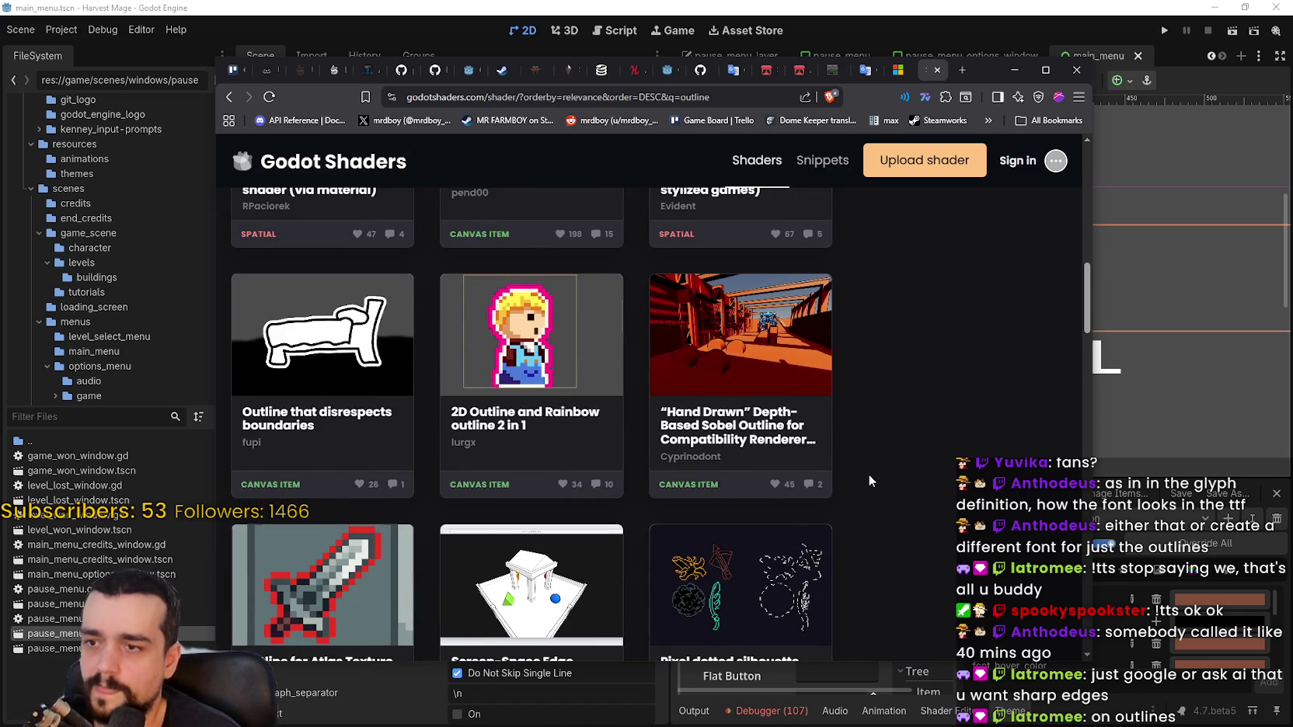
pyautogui.scroll(-3, 868, 475)
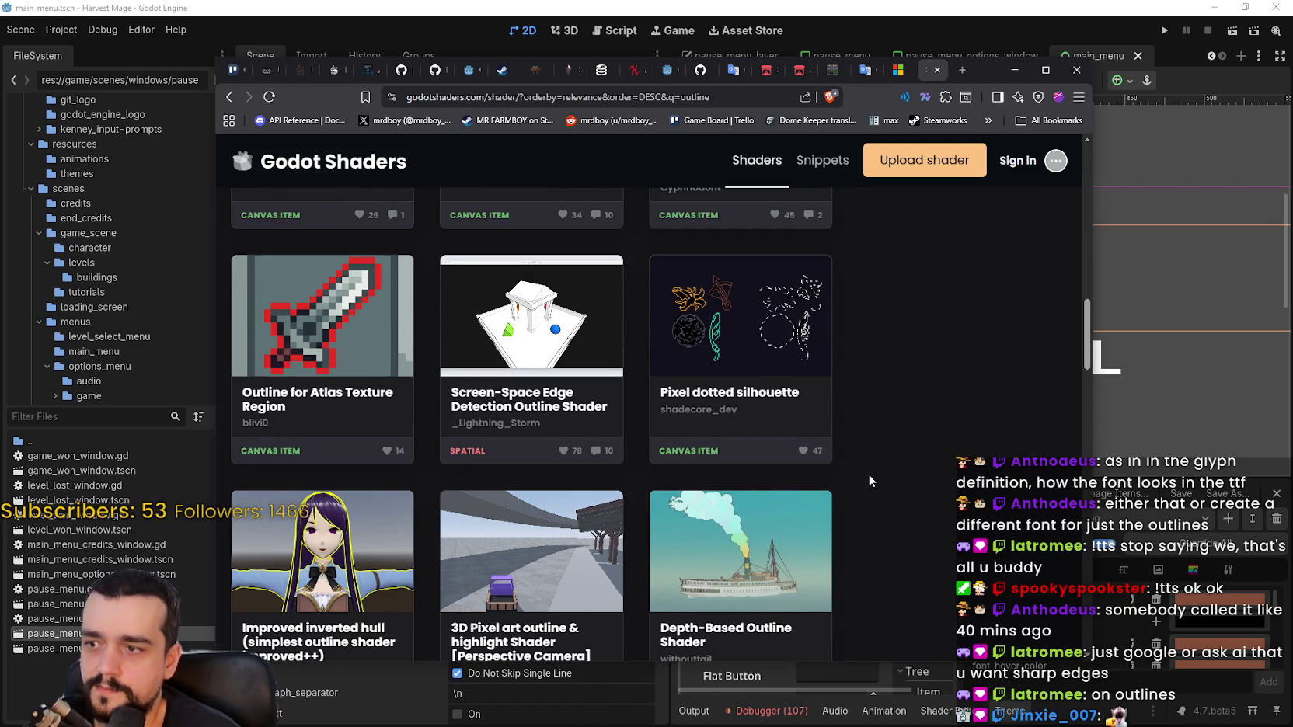
pyautogui.scroll(-1, 868, 475)
pyautogui.scroll(-3, 869, 475)
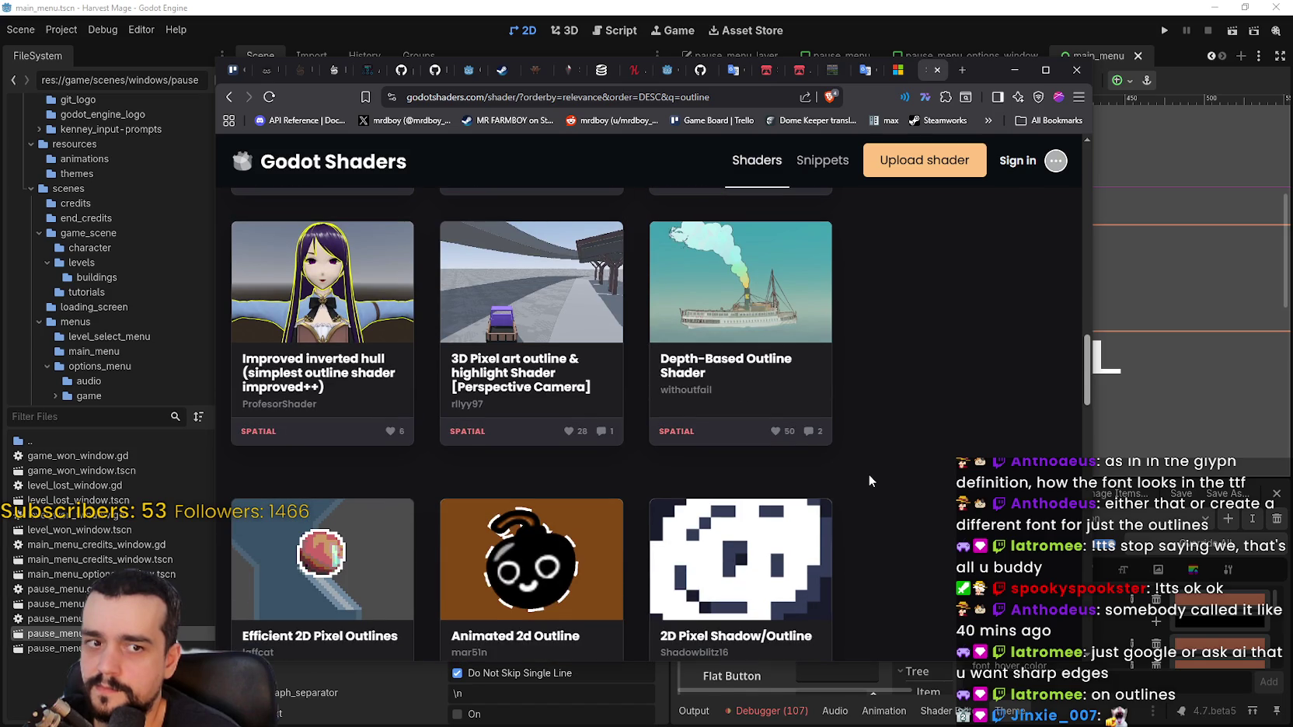
pyautogui.scroll(-3, 869, 475)
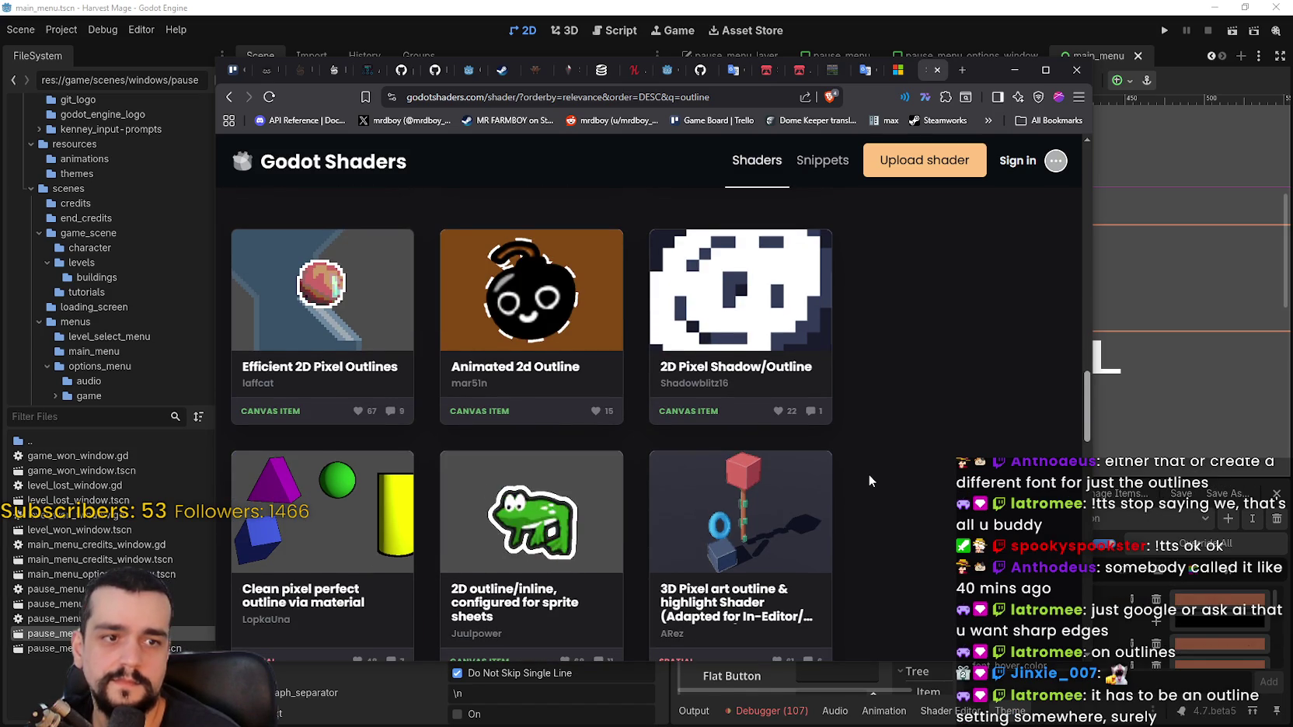
pyautogui.scroll(-3, 868, 481)
pyautogui.hotkey('alt', 'Tab')
# Zoom into the title and lower its outline_size override from 8 to 6
pyautogui.scroll(14, 874, 269)
pyautogui.scroll(-1, 532, 709)
pyautogui.scroll(-5, 532, 708)
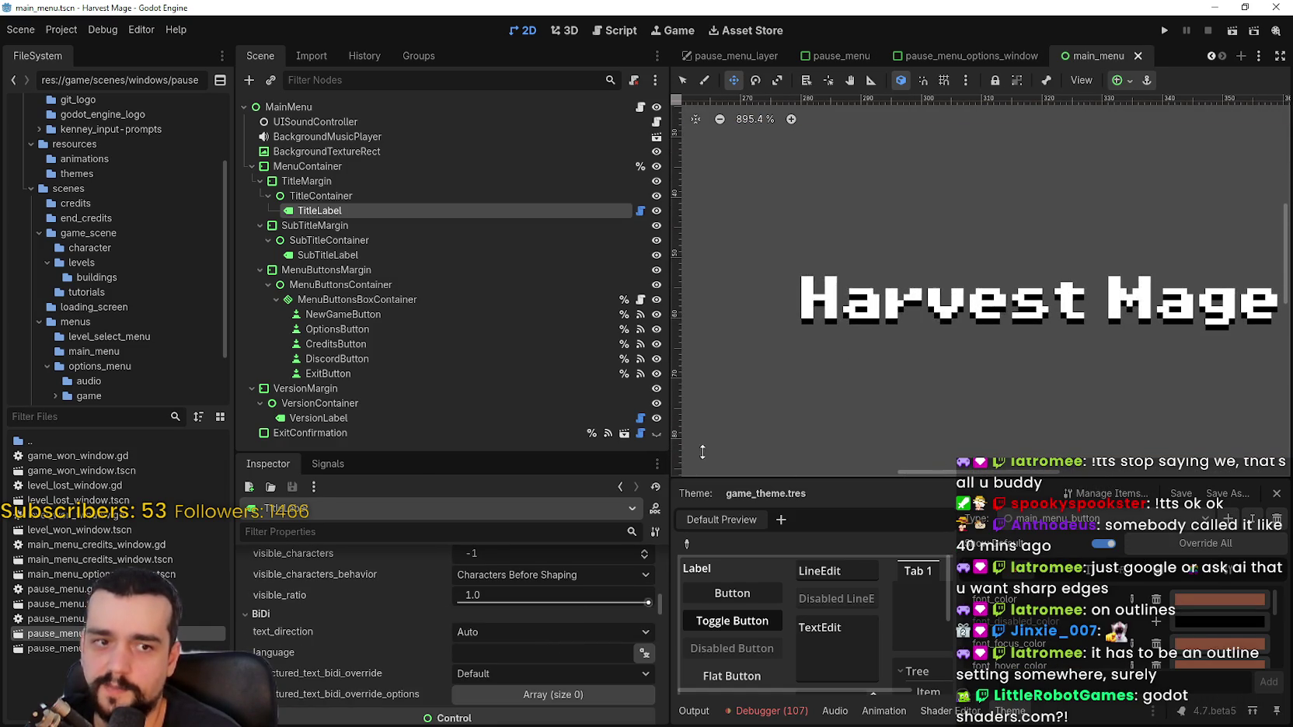
pyautogui.scroll(-5, 475, 613)
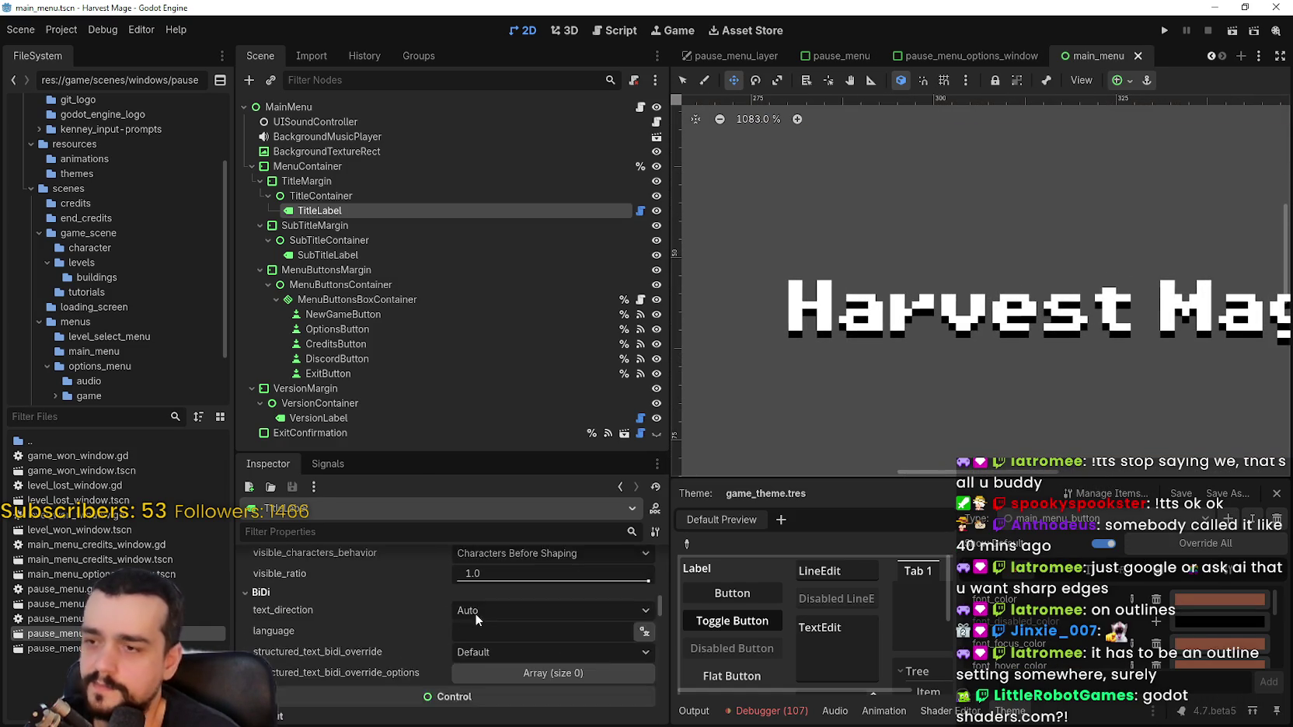
pyautogui.moveTo(657, 618)
pyautogui.mouseDown()
pyautogui.moveTo(666, 648)
pyautogui.moveTo(647, 651)
pyautogui.mouseUp()
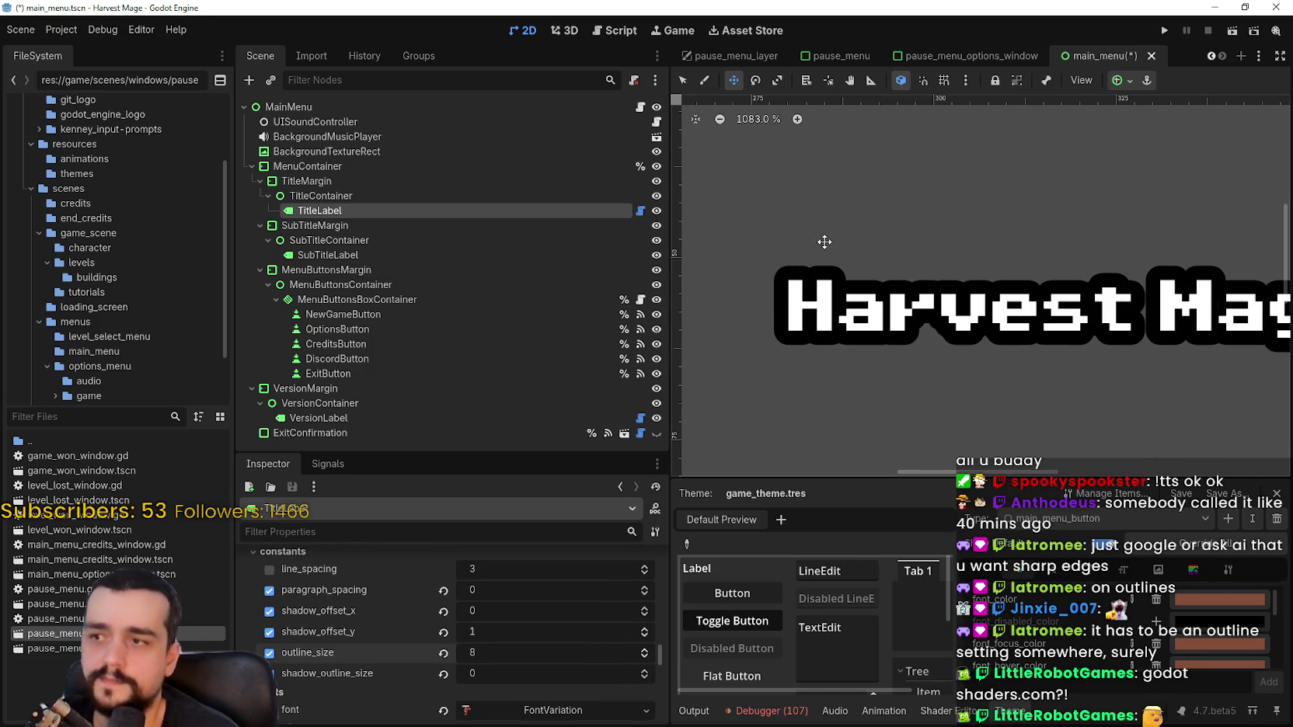
pyautogui.scroll(5, 831, 264)
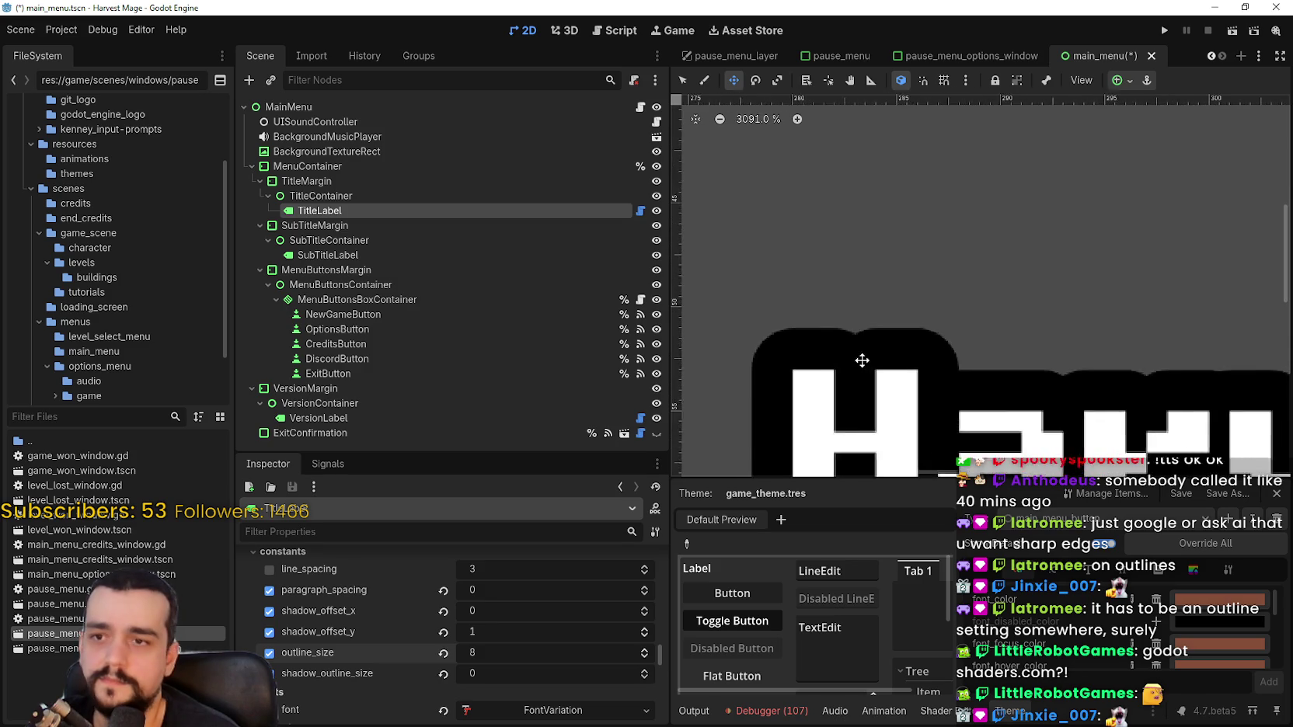
pyautogui.scroll(2, 862, 360)
pyautogui.click(645, 658)
pyautogui.click(646, 660)
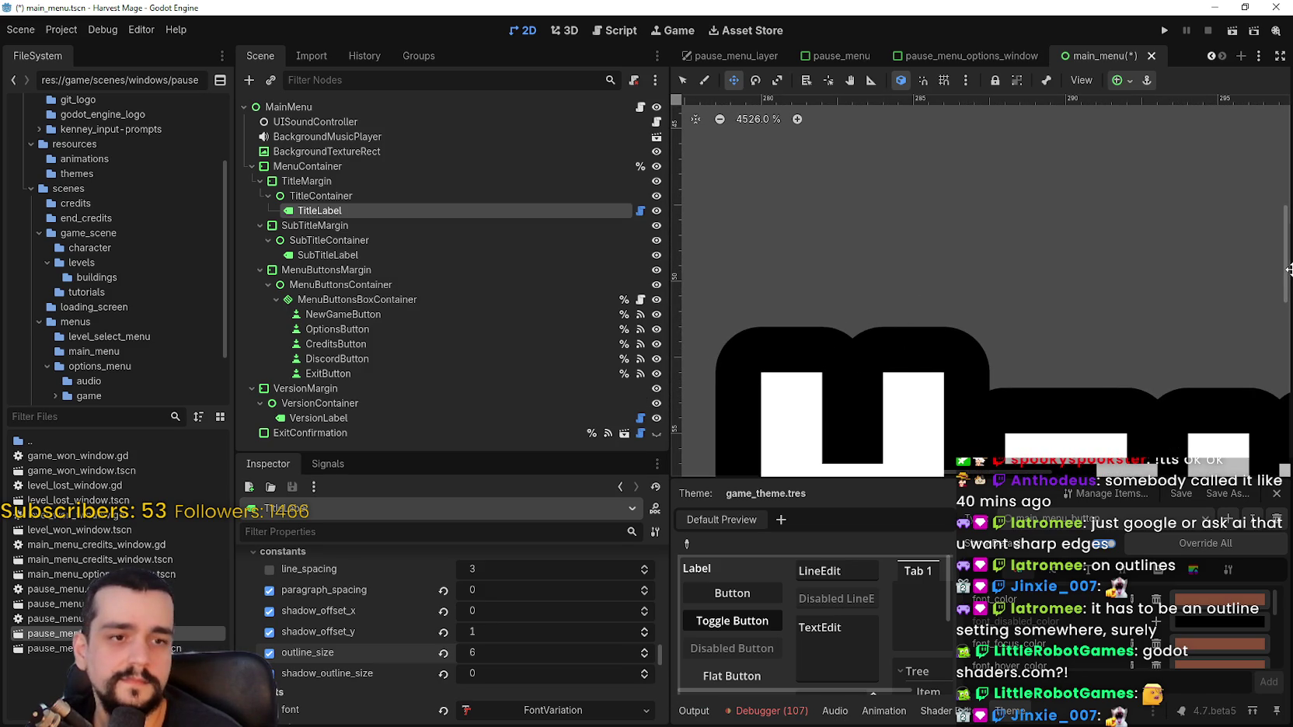
pyautogui.scroll(1, 870, 318)
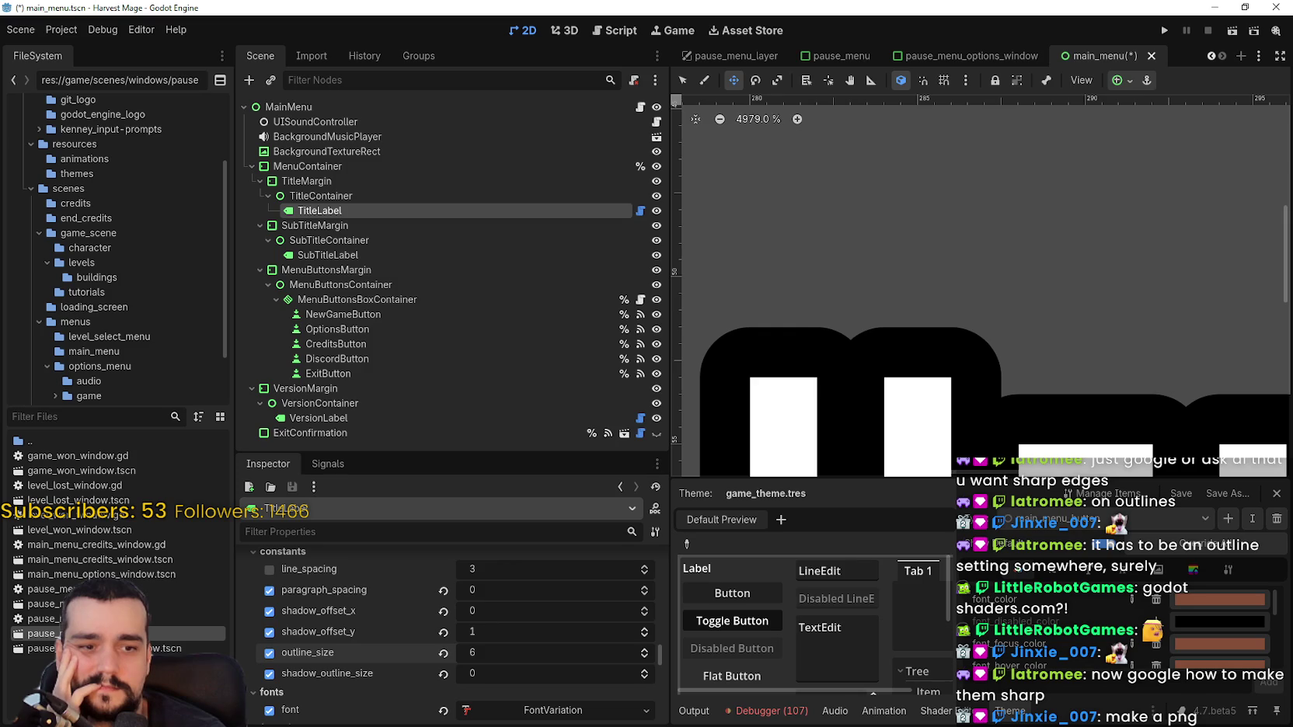
pyautogui.hotkey('alt', 'Tab')
# Check the Smooth outline 2D with enable disable system shader, then return to the results
pyautogui.scroll(-3, 764, 435)
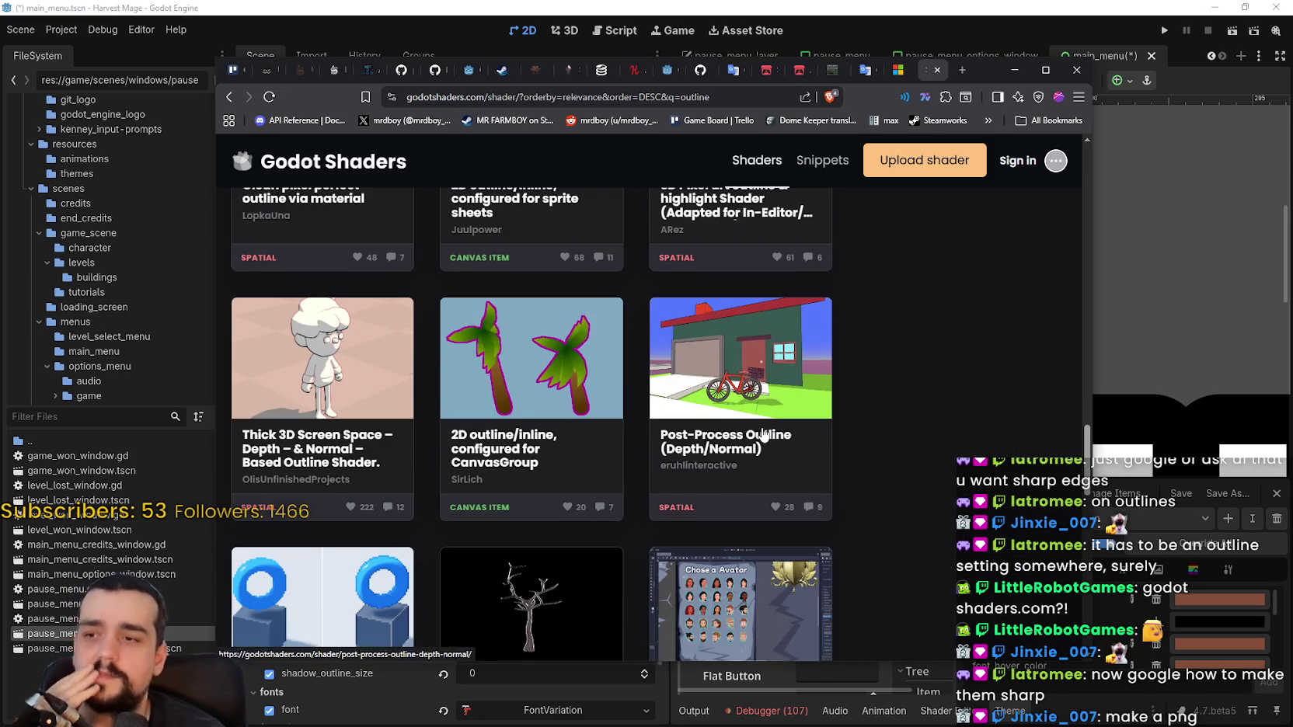
pyautogui.scroll(-3, 763, 433)
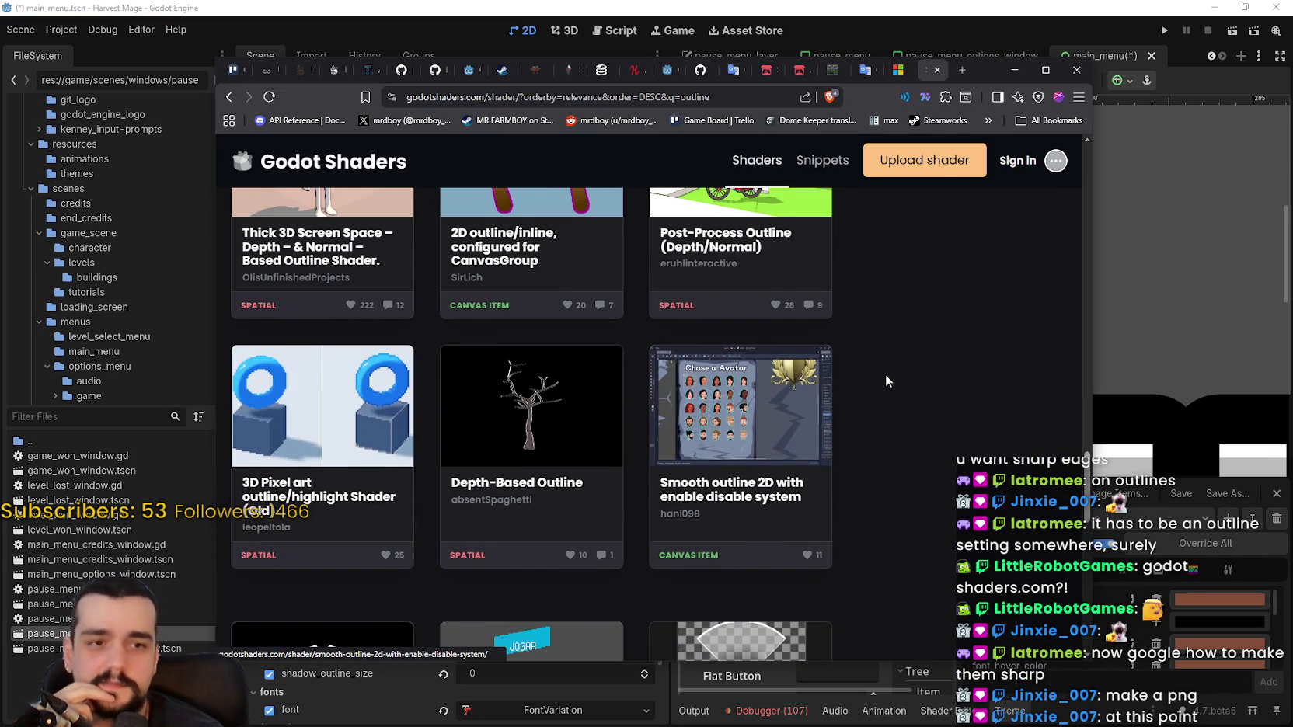
pyautogui.scroll(-2, 862, 391)
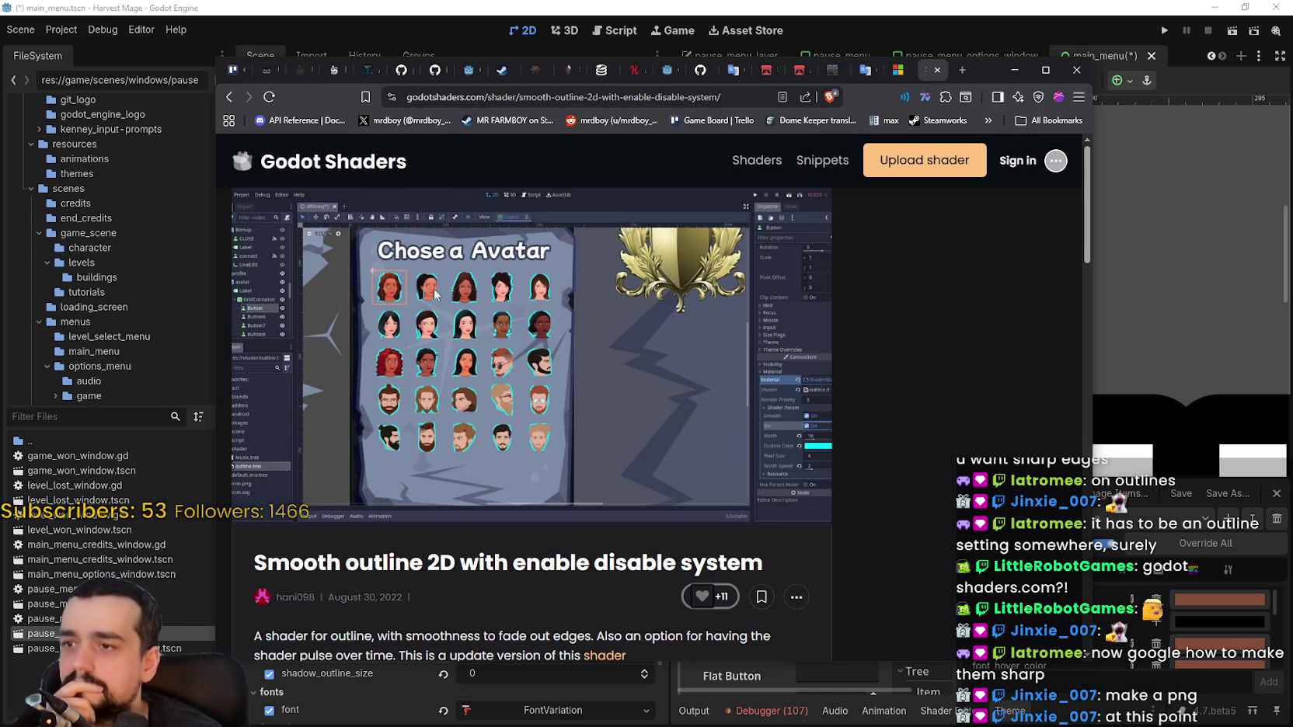
pyautogui.click(229, 96)
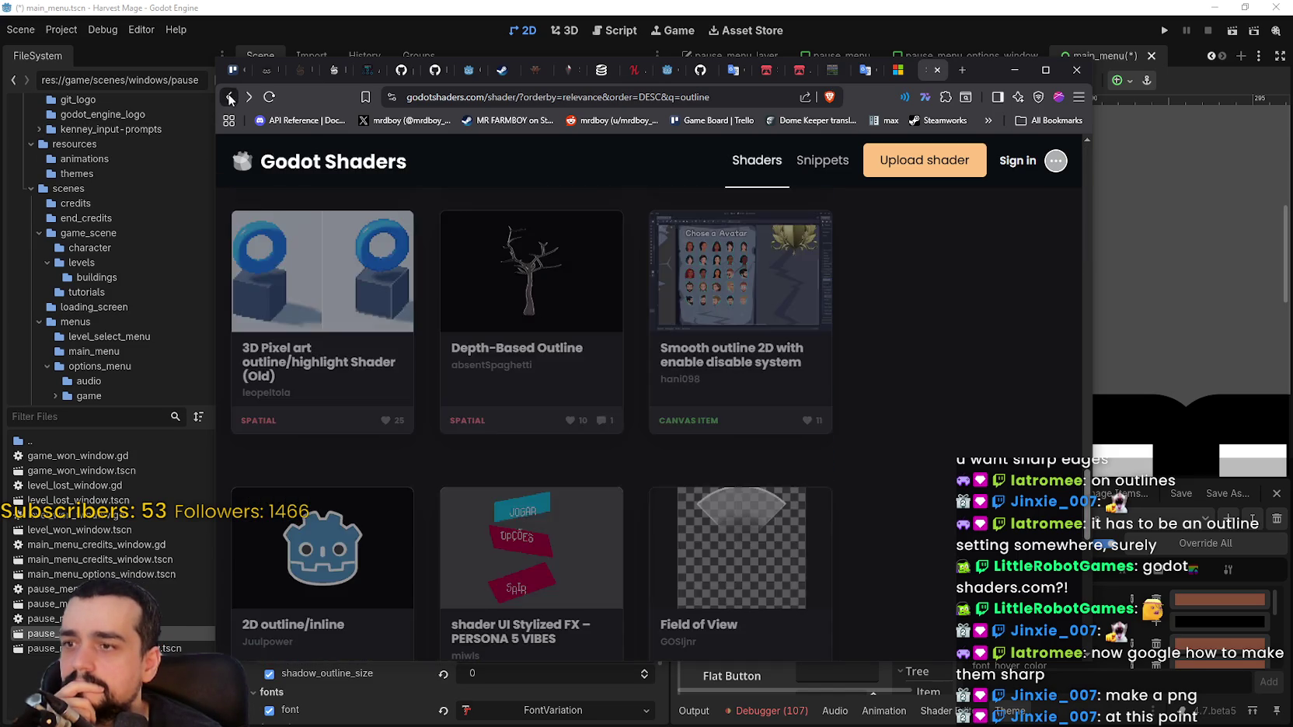
pyautogui.scroll(-3, 640, 400)
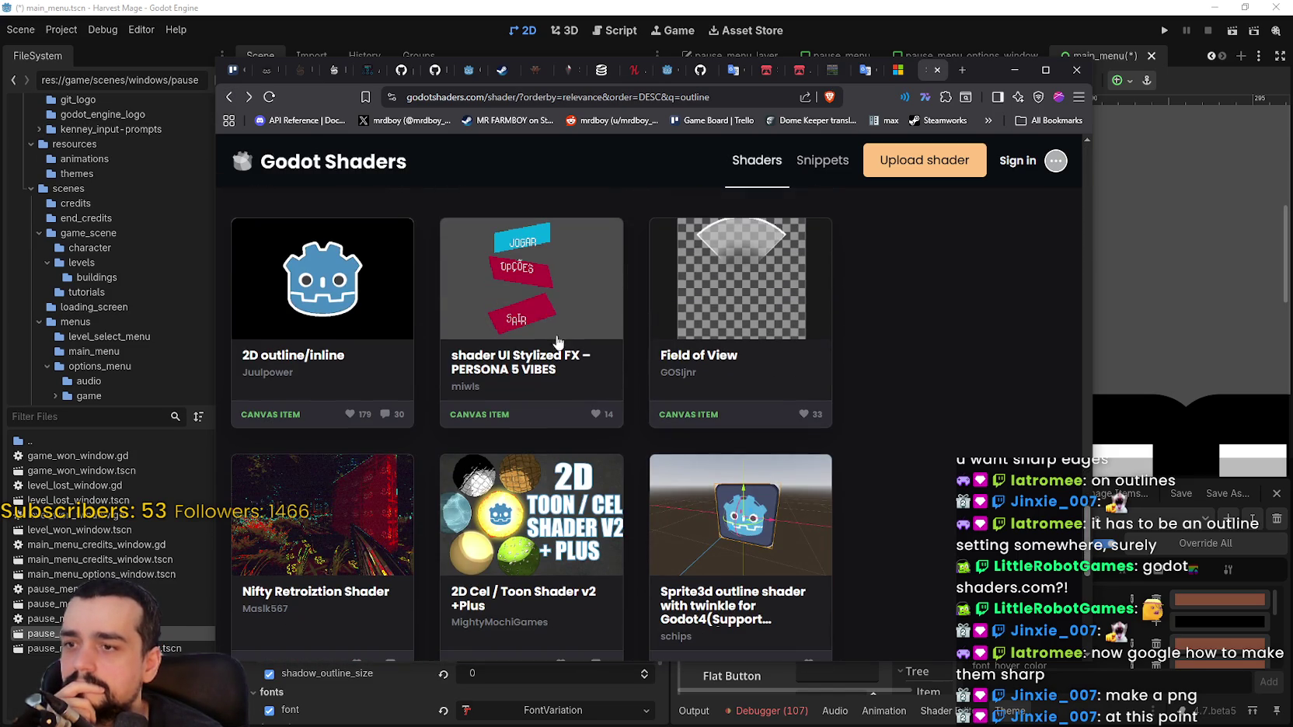
pyautogui.click(512, 369)
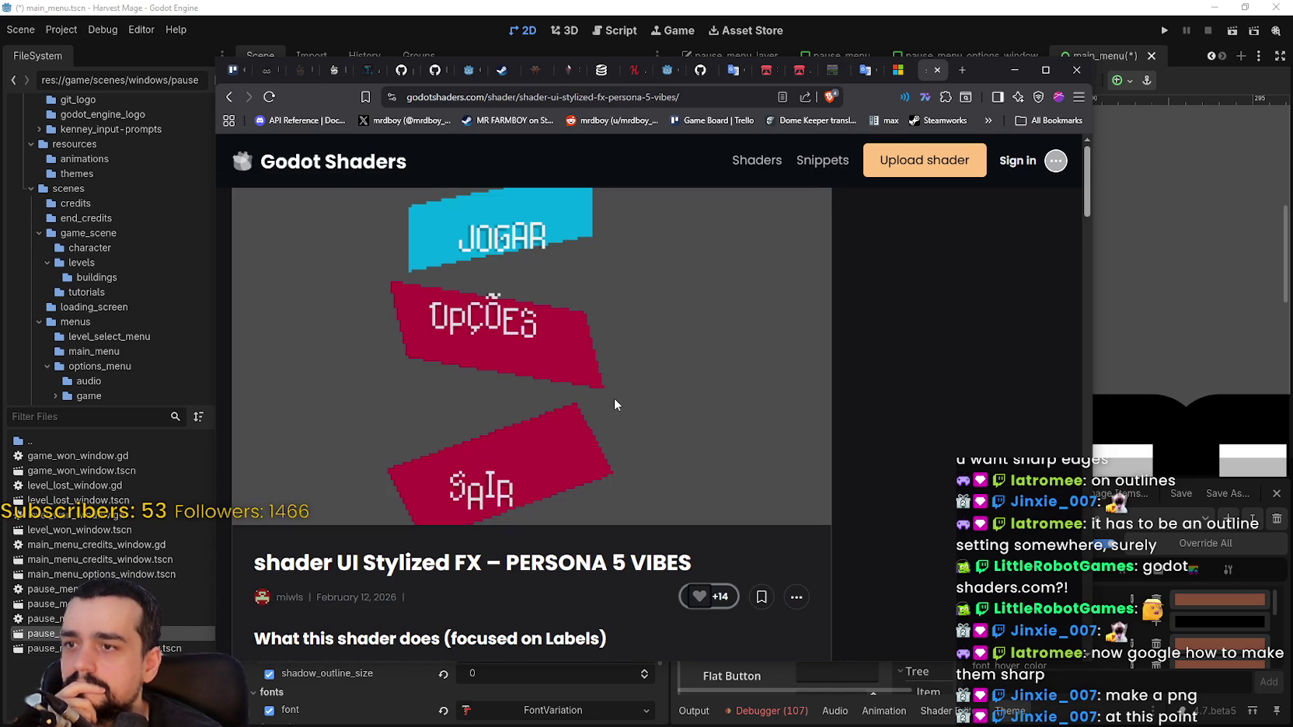
# Scroll the Persona 5 shader page and increase the preview's horizontal skew
pyautogui.scroll(-2, 614, 404)
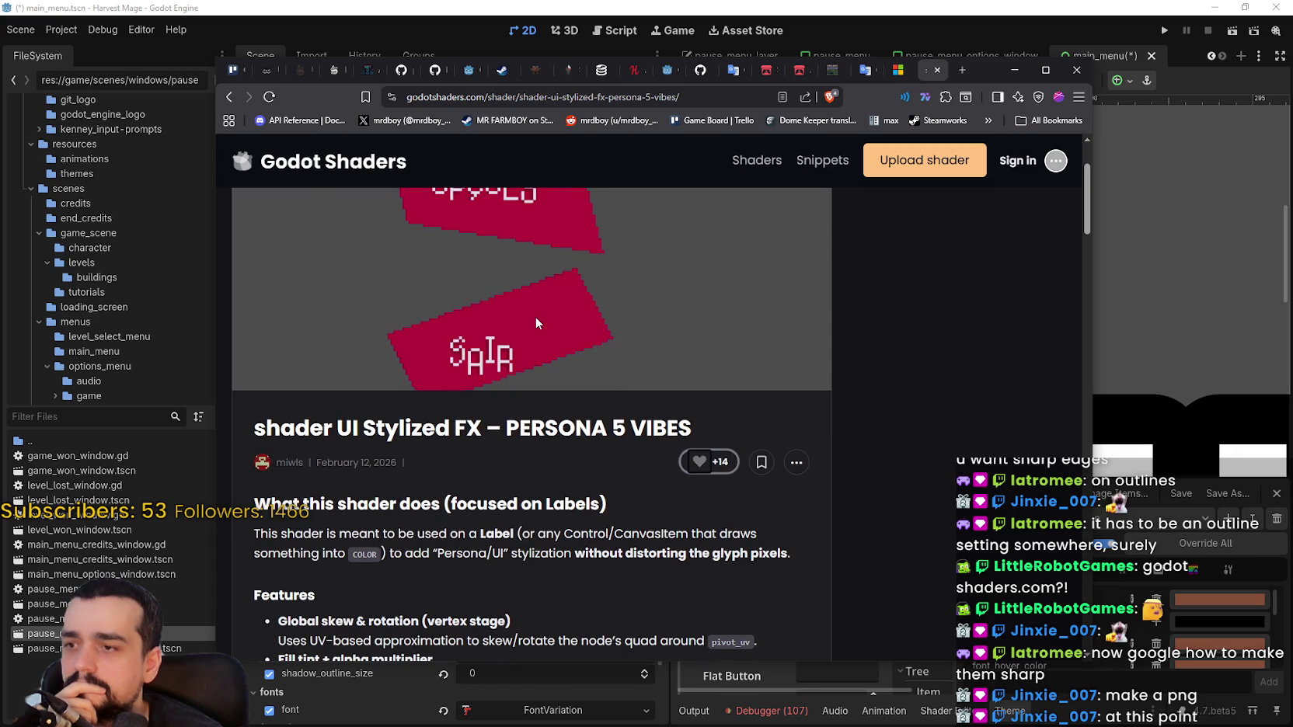
pyautogui.scroll(-2, 535, 316)
pyautogui.scroll(-8, 635, 482)
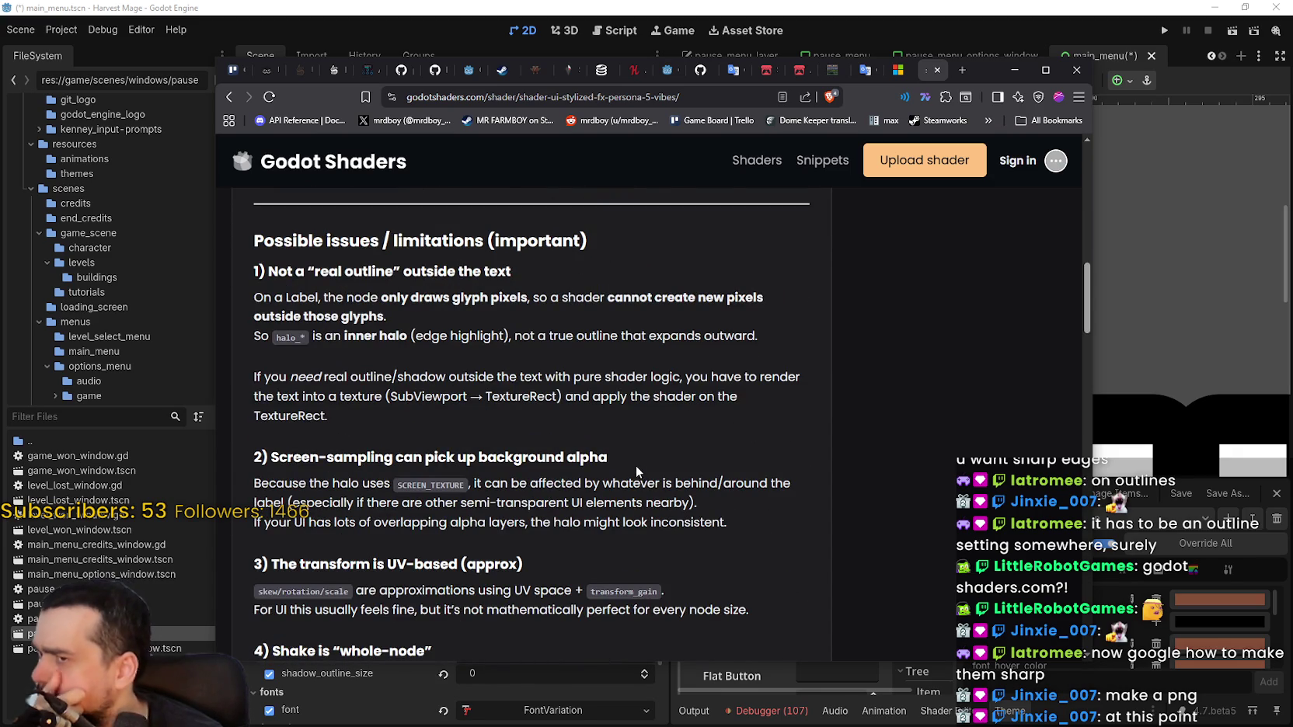
pyautogui.scroll(-9, 635, 465)
pyautogui.scroll(-5, 832, 442)
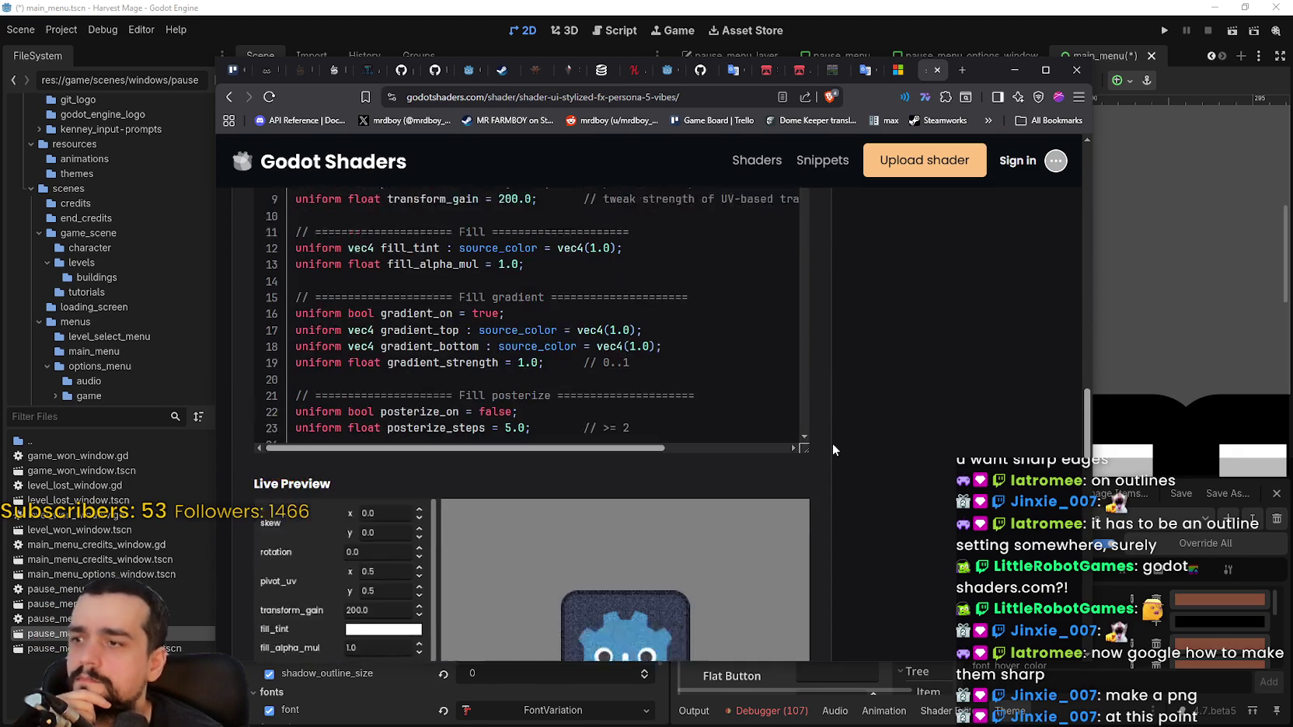
pyautogui.scroll(-5, 832, 442)
pyautogui.scroll(1, 887, 455)
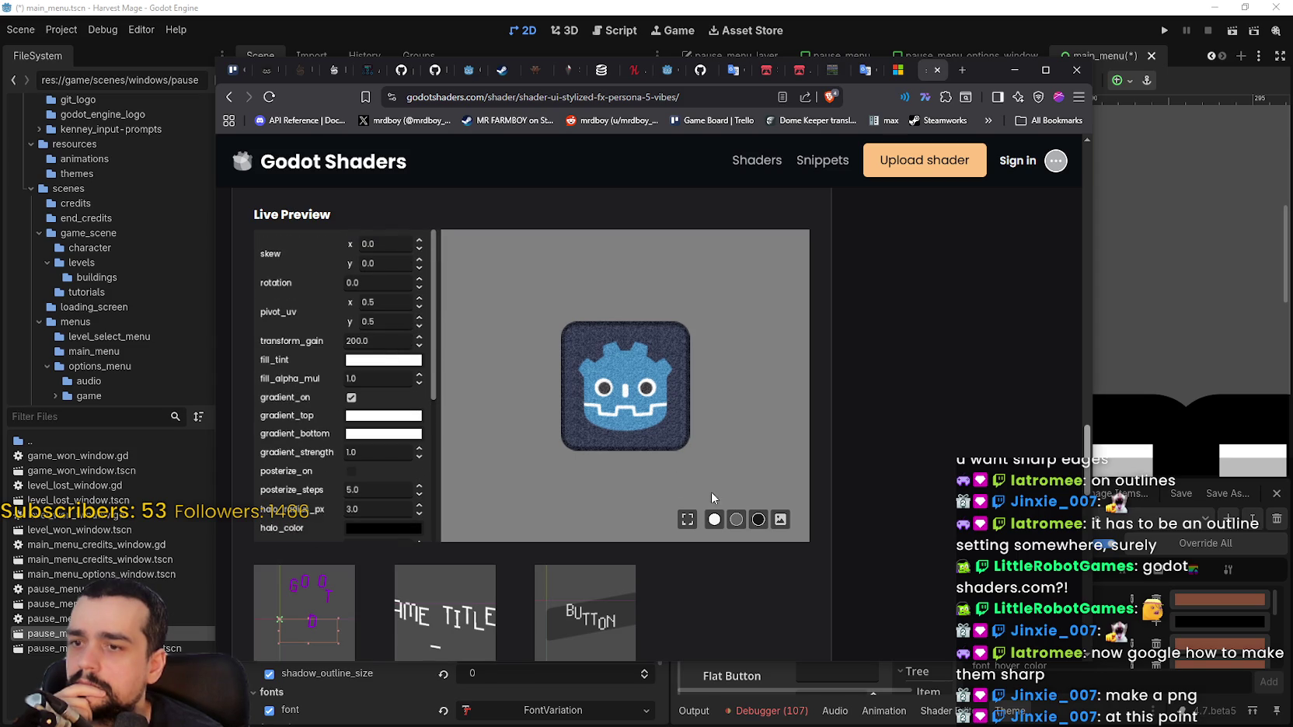
pyautogui.click(417, 241)
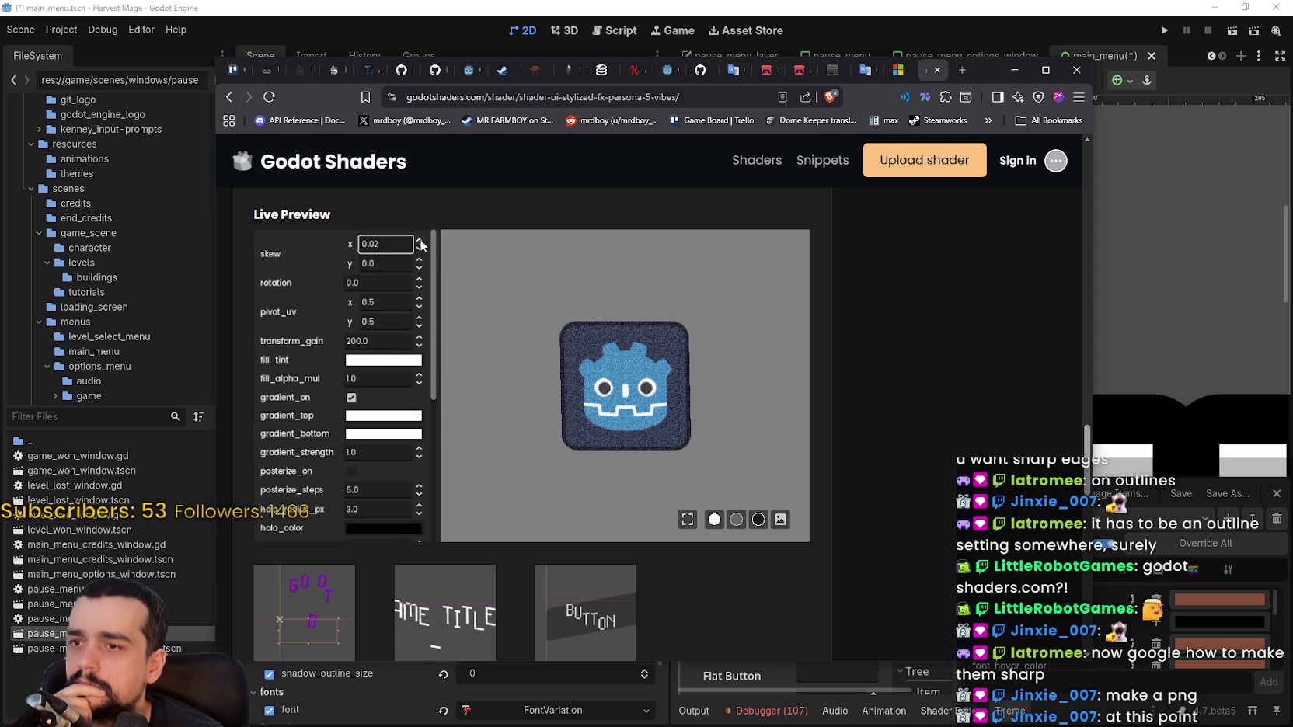
pyautogui.moveTo(420, 241); pyautogui.dragTo(421, 278)
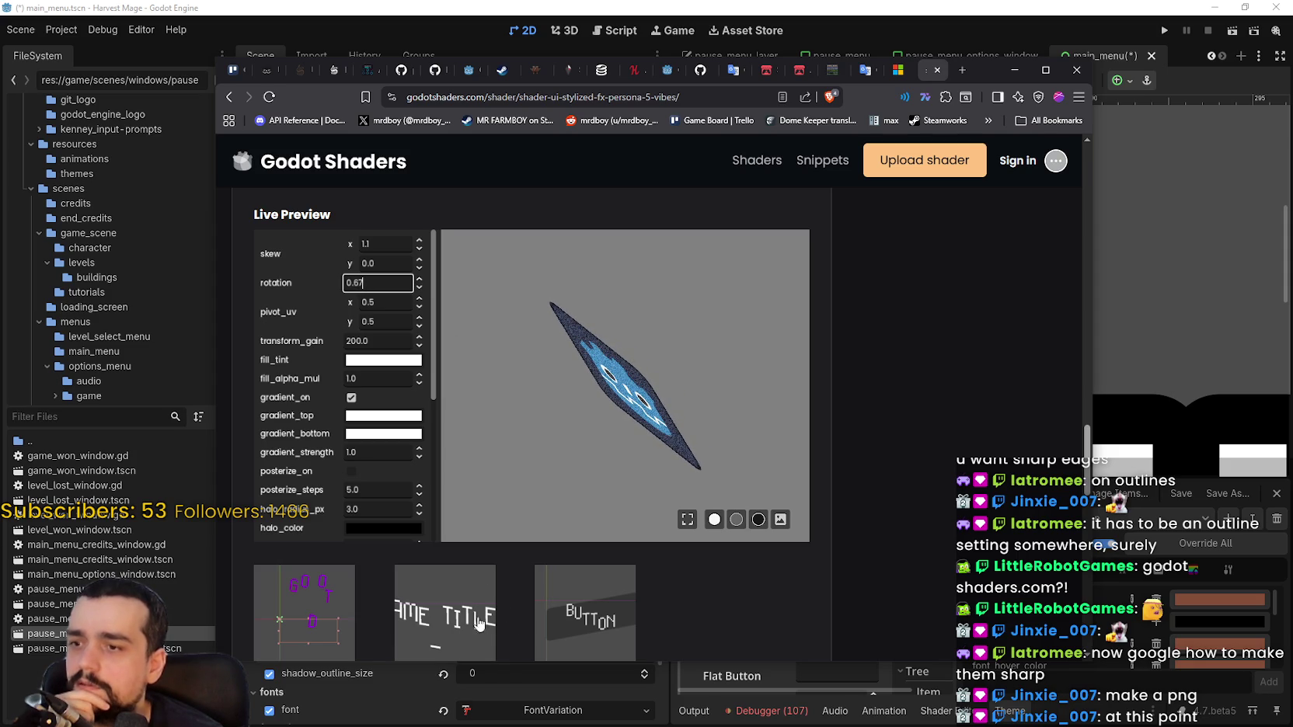
# View the GAME TITLE and BUTTON screenshots, then go to page 2 of the outline results
pyautogui.click(458, 609)
pyautogui.click(865, 403)
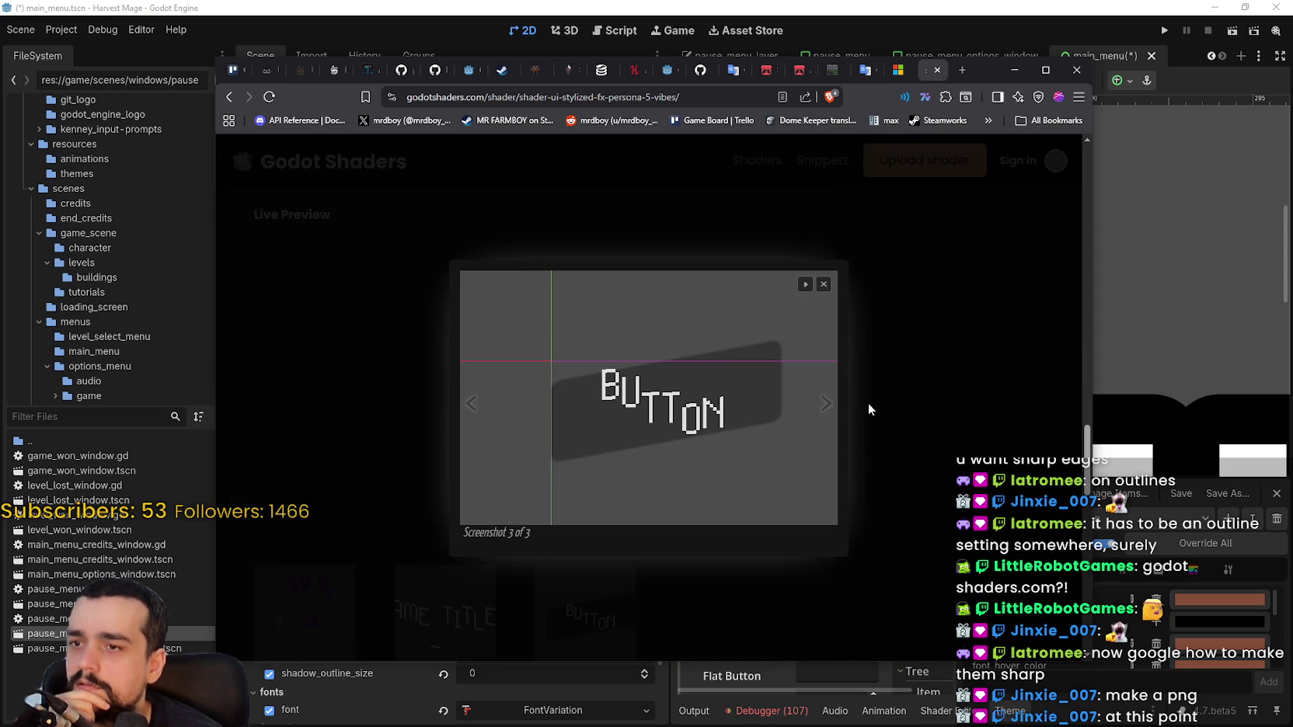
pyautogui.press('Escape')
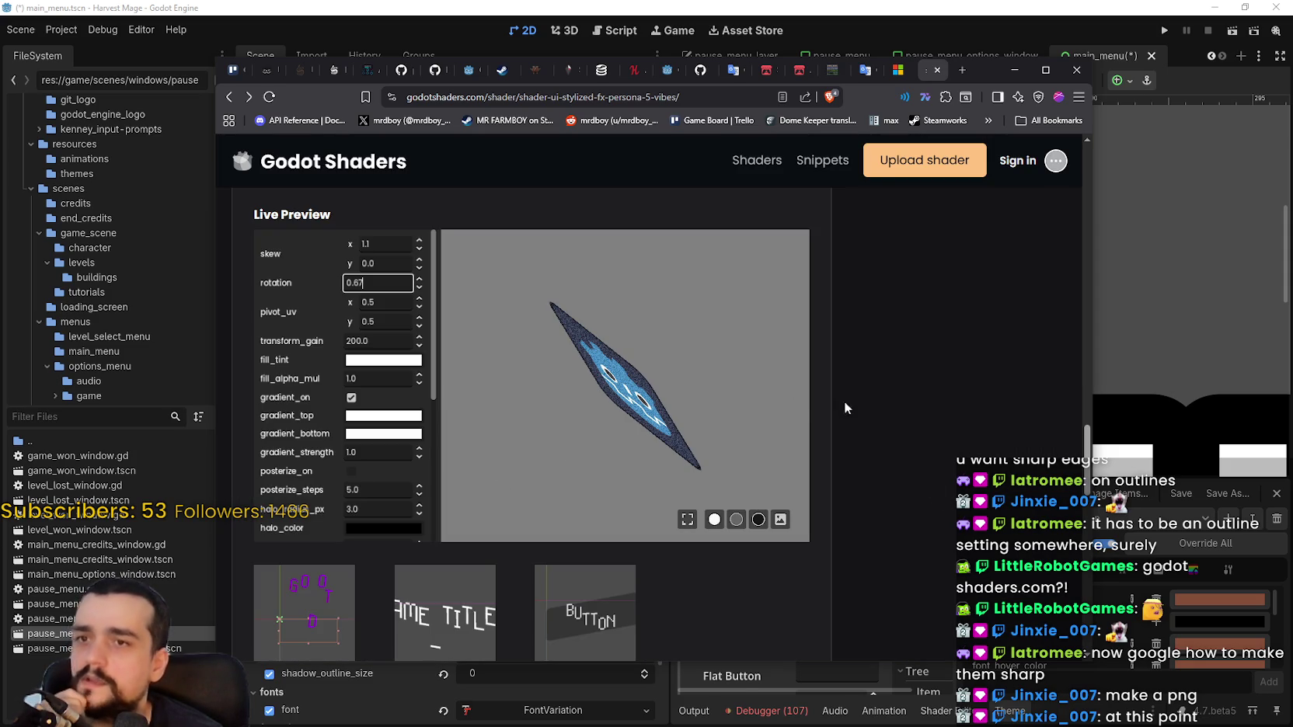
pyautogui.click(236, 98)
pyautogui.scroll(-3, 936, 442)
pyautogui.scroll(-2, 933, 448)
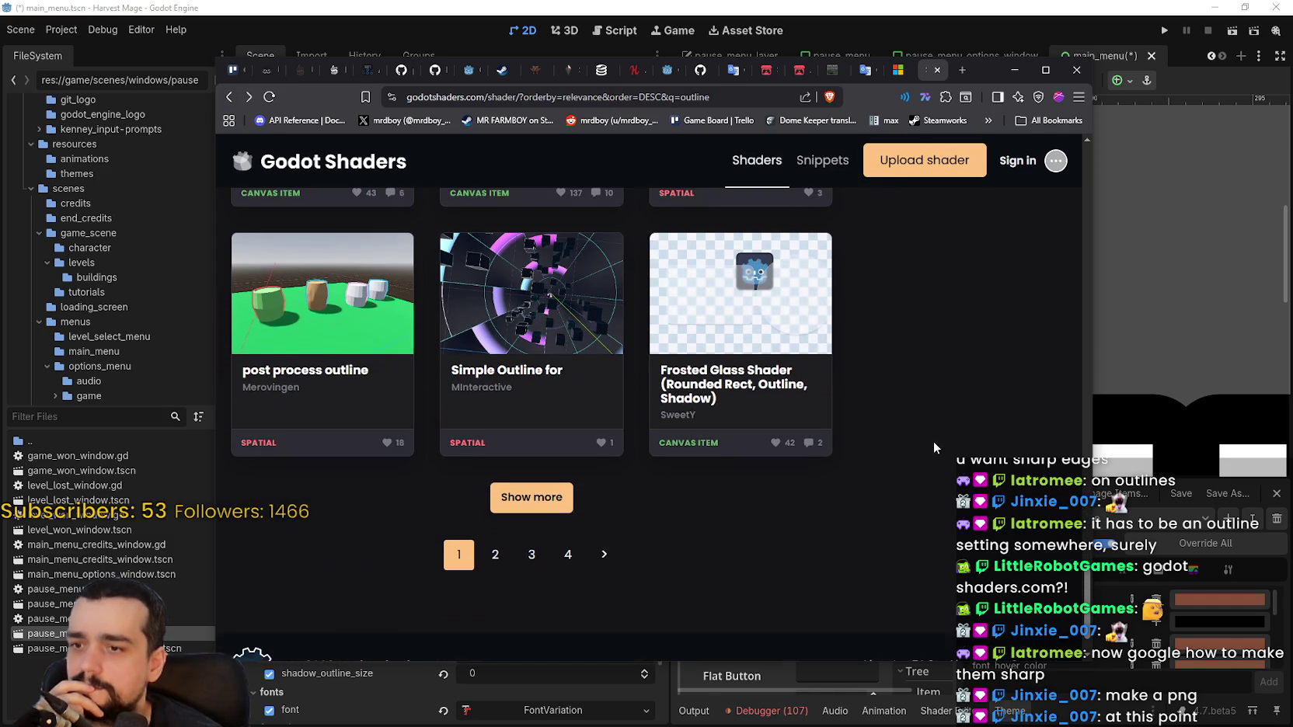
pyautogui.click(495, 553)
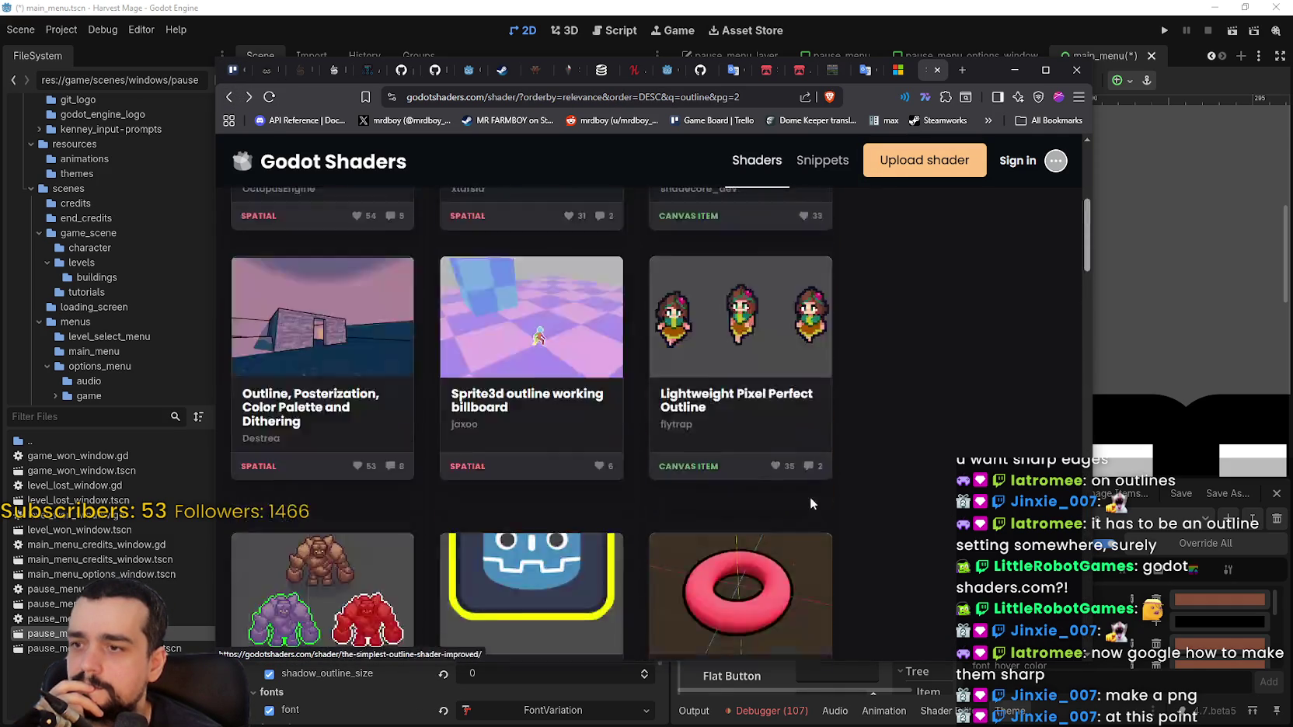
pyautogui.scroll(-2, 882, 480)
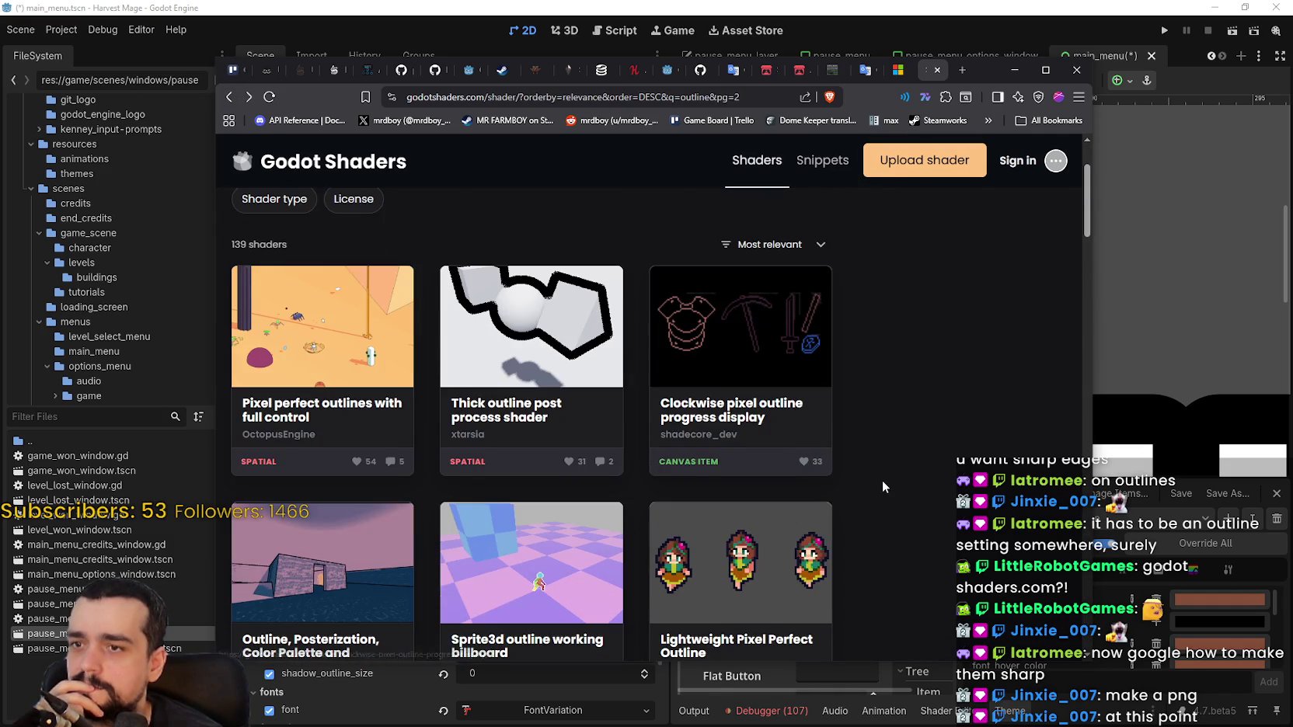
# Open the Pixel perfect outlines with full control shader and view its showcase and scene tree screenshots
pyautogui.scroll(-4, 871, 475)
pyautogui.scroll(4, 859, 472)
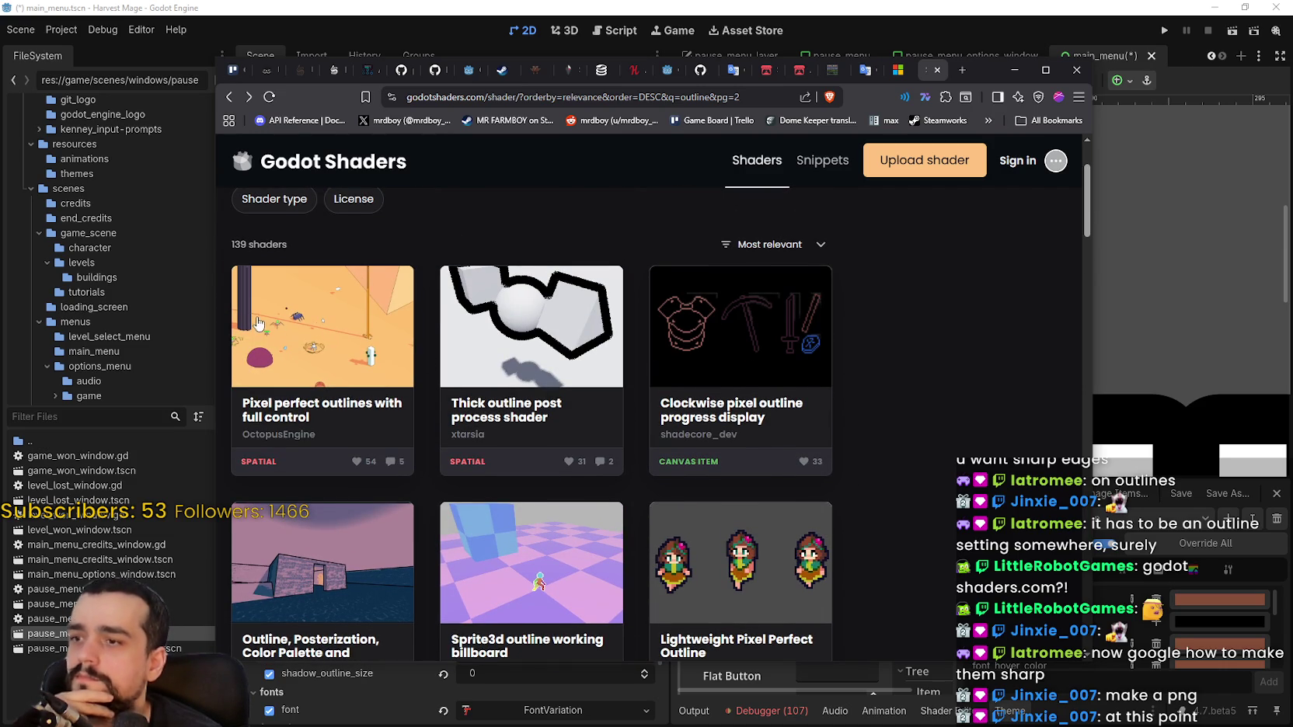
pyautogui.click(392, 351)
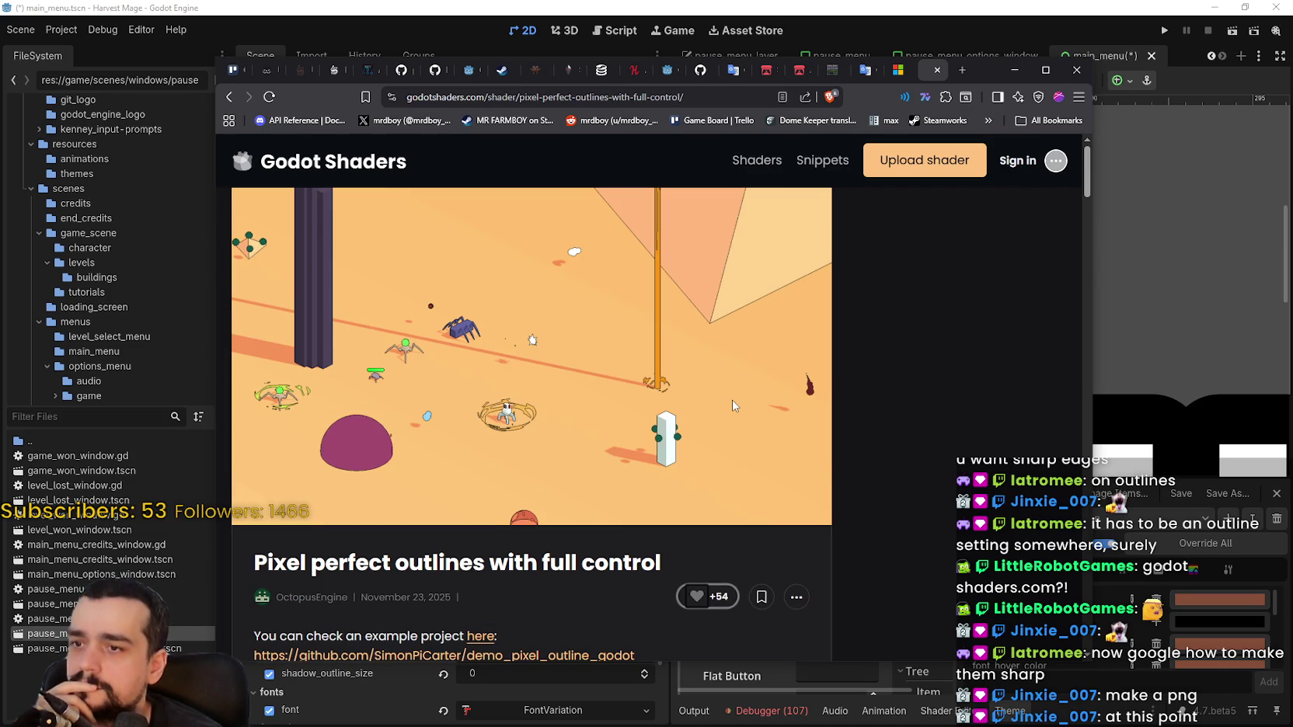
pyautogui.scroll(-7, 731, 399)
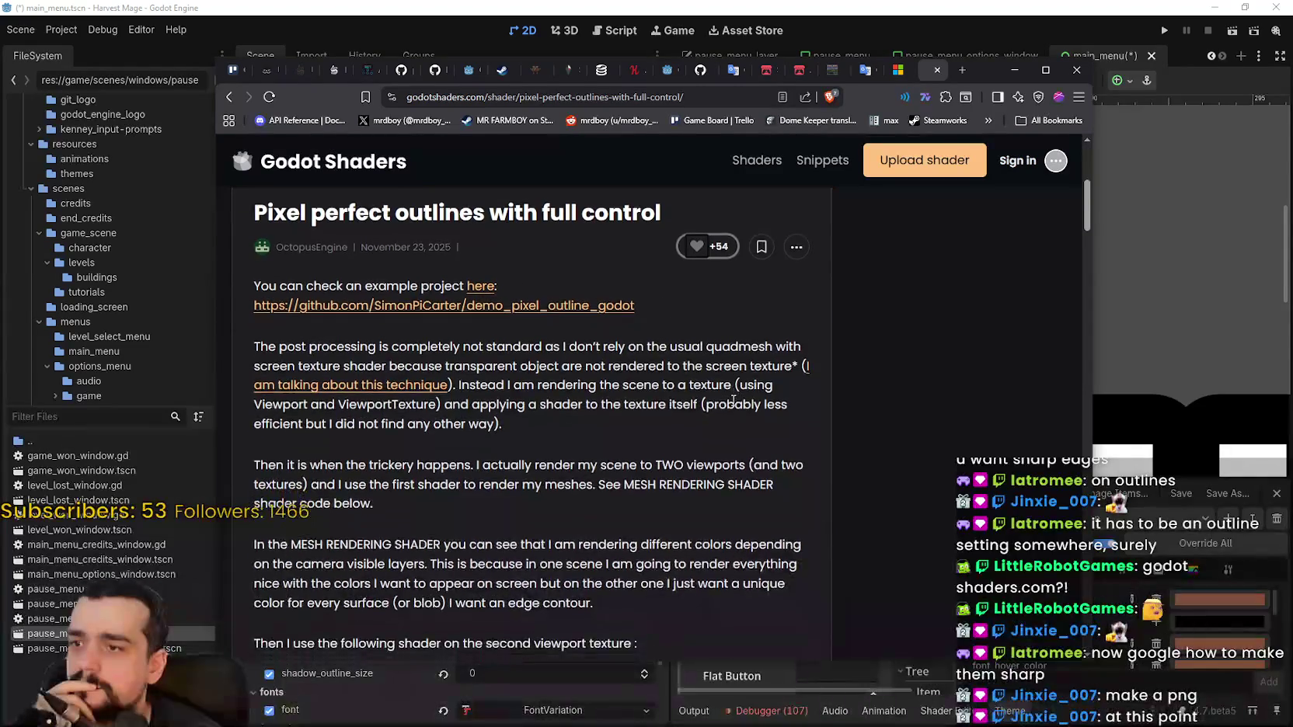
pyautogui.scroll(-2, 733, 401)
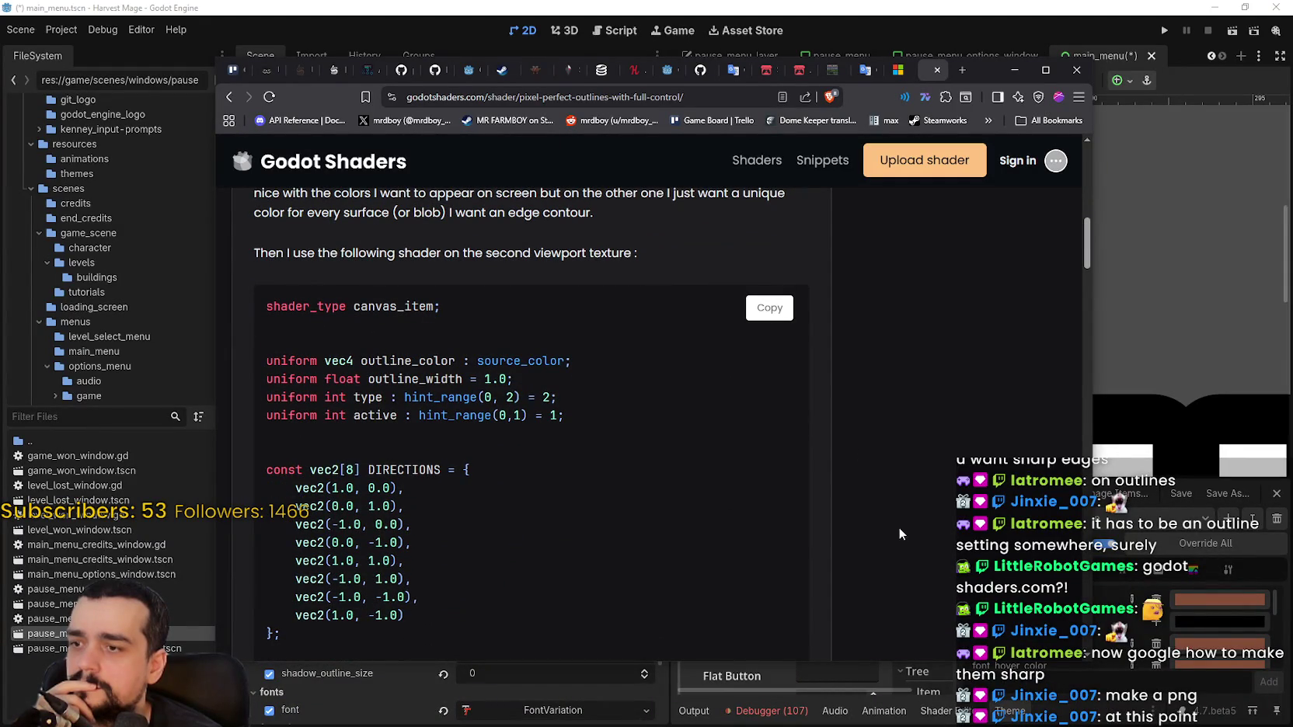
pyautogui.scroll(-5, 1082, 257)
pyautogui.moveTo(1088, 247)
pyautogui.mouseDown()
pyautogui.moveTo(1072, 489)
pyautogui.moveTo(1071, 464)
pyautogui.mouseUp()
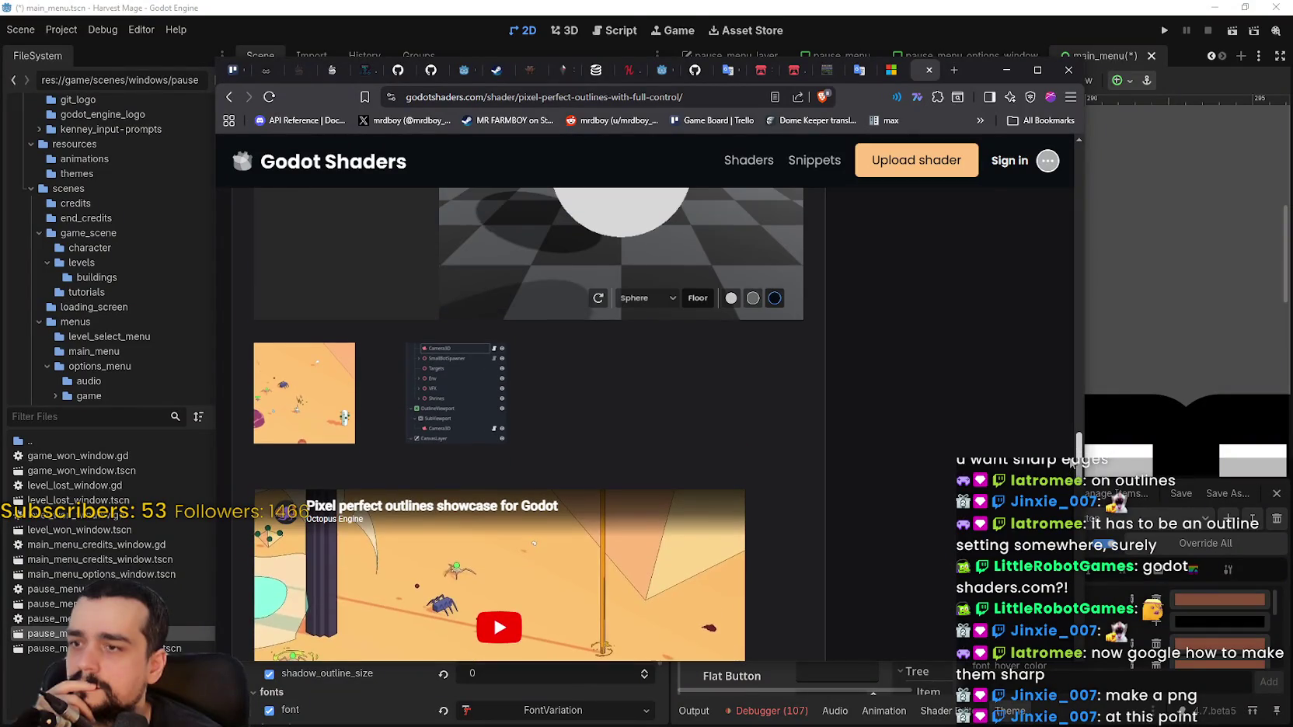
pyautogui.click(268, 405)
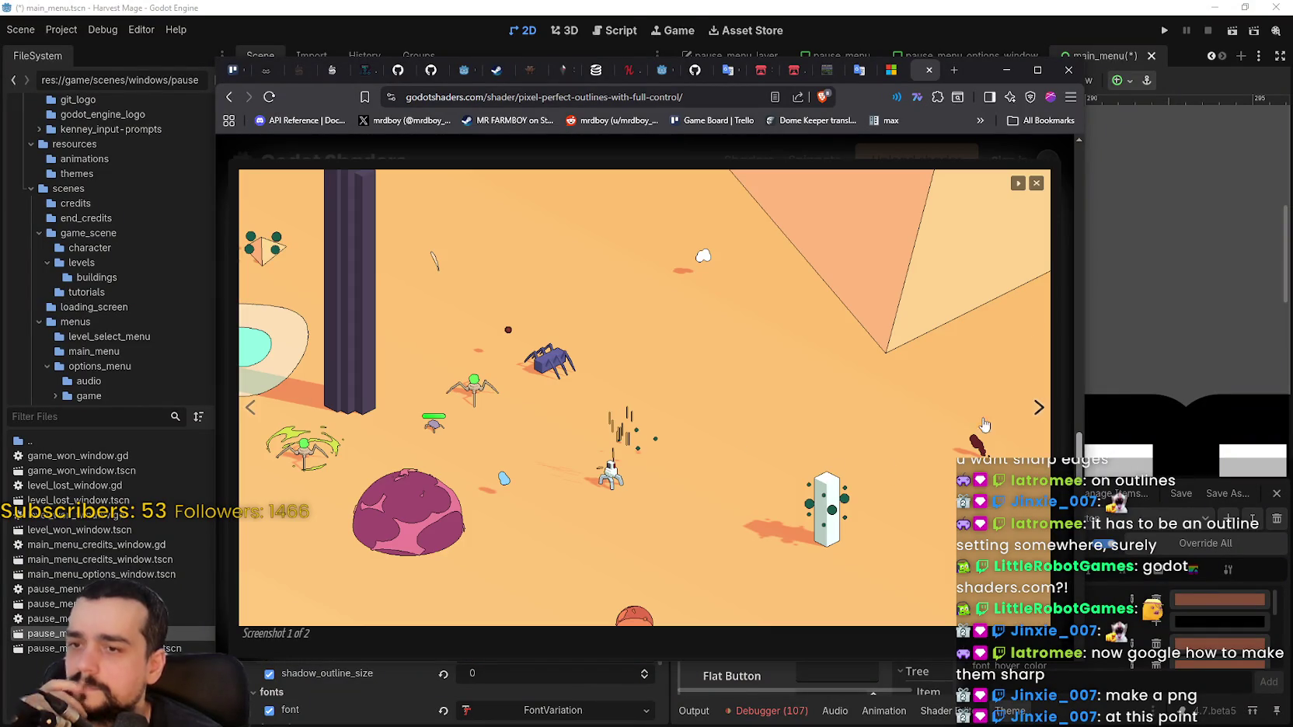
pyautogui.click(1037, 406)
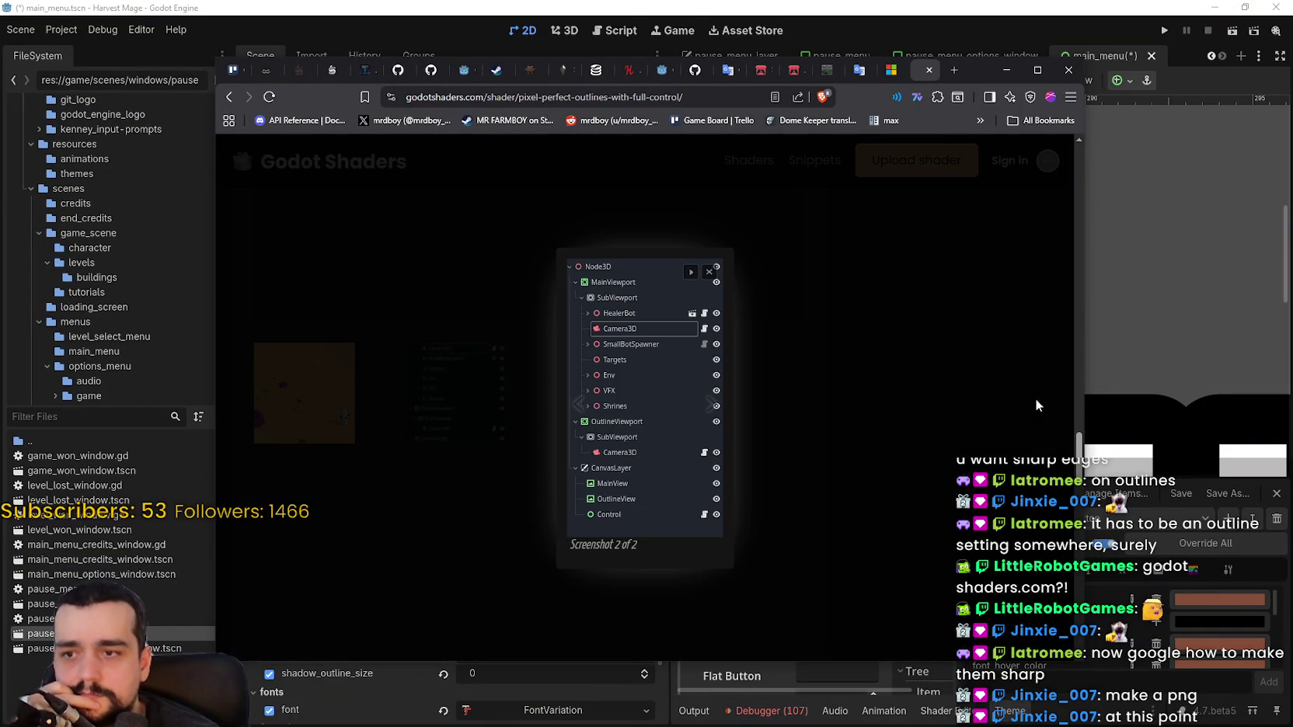
pyautogui.click(1035, 404)
pyautogui.scroll(-5, 917, 383)
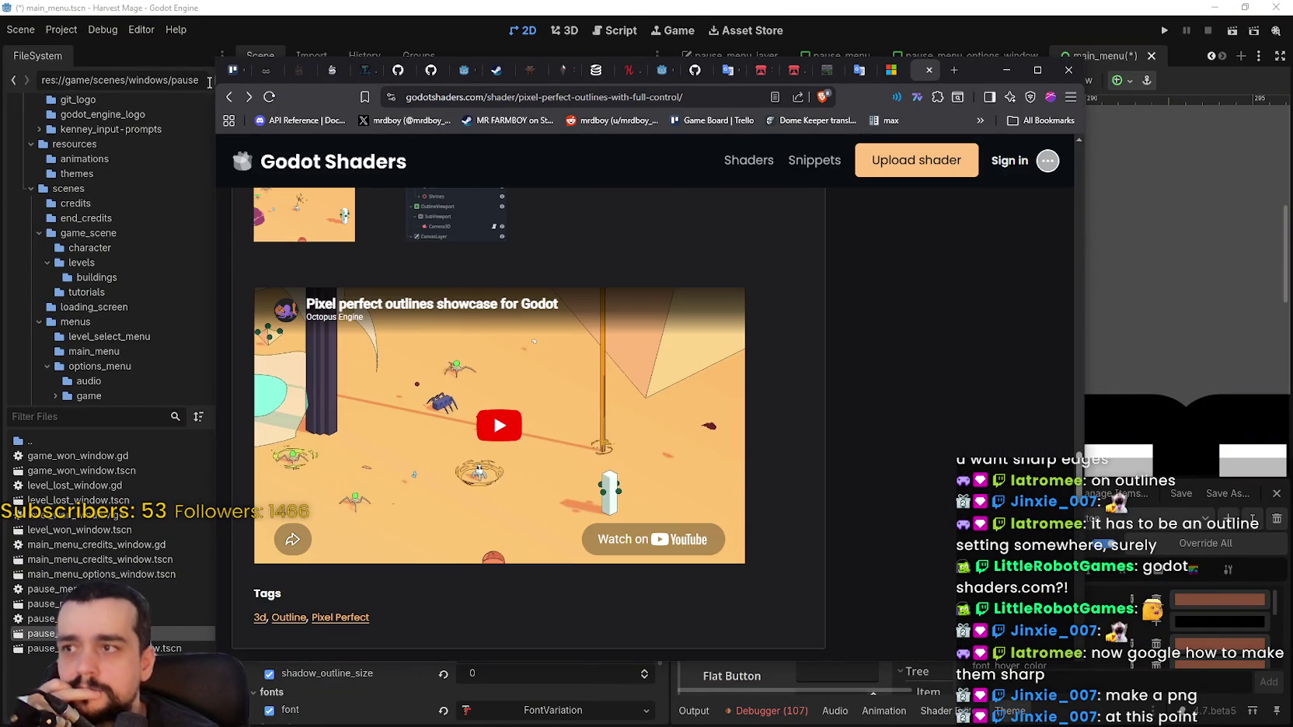
# Return to the outline search results and open the Lightweight Pixel Perfect Outline shader
pyautogui.click(229, 97)
pyautogui.scroll(-3, 859, 484)
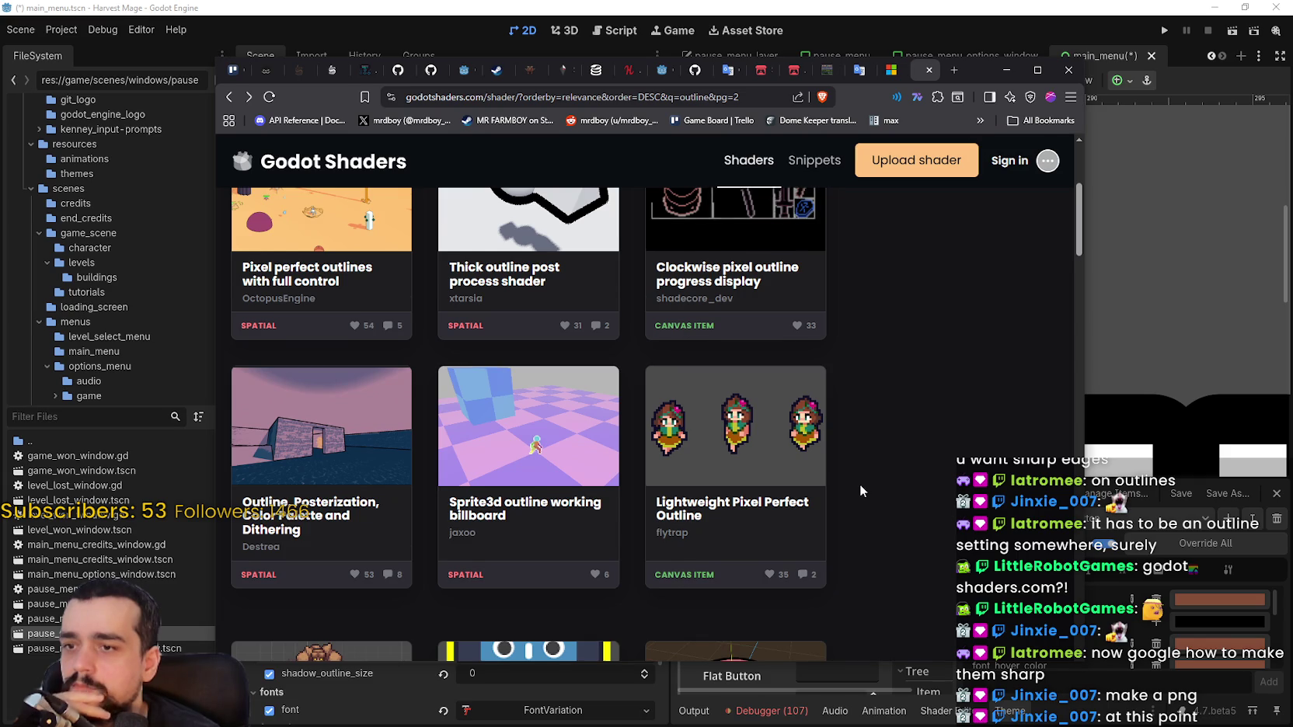
pyautogui.scroll(-2, 859, 484)
pyautogui.scroll(-1, 860, 485)
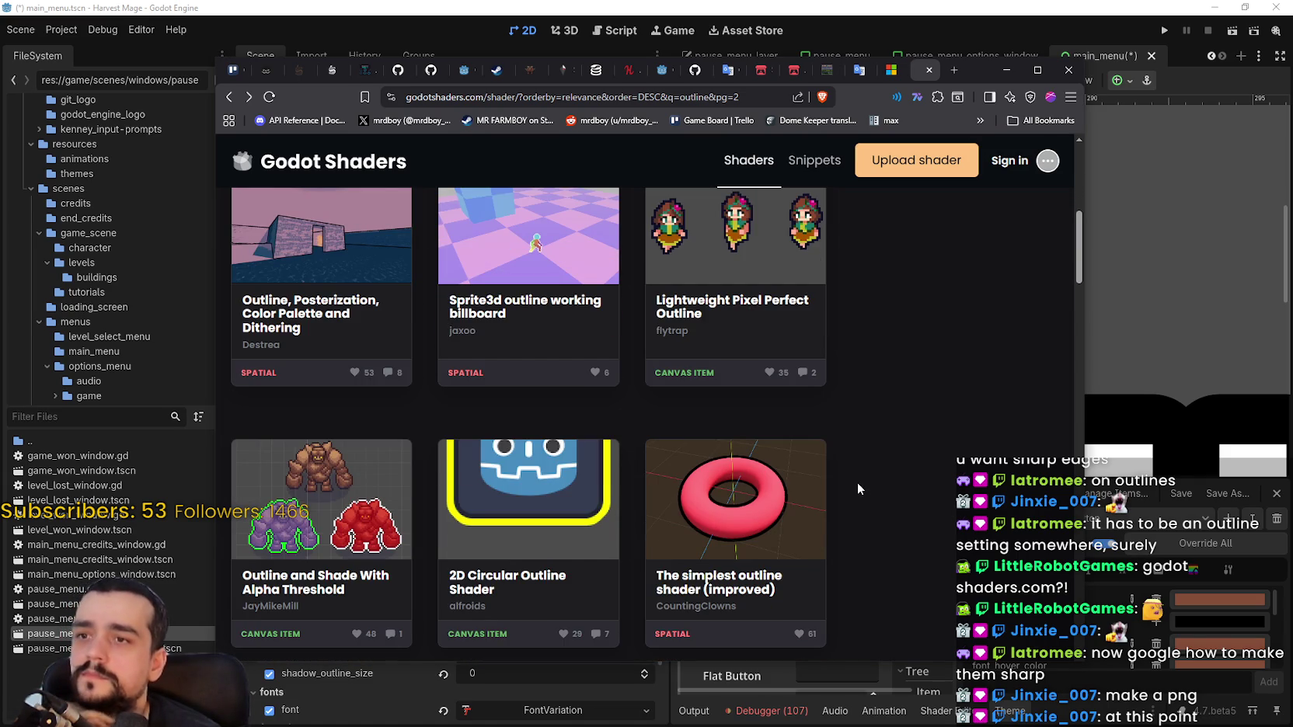
pyautogui.scroll(2, 851, 482)
pyautogui.click(735, 377)
# In the live preview, set outline colour black and blink colour red, then blink_time_scale to 0
pyautogui.scroll(-5, 765, 422)
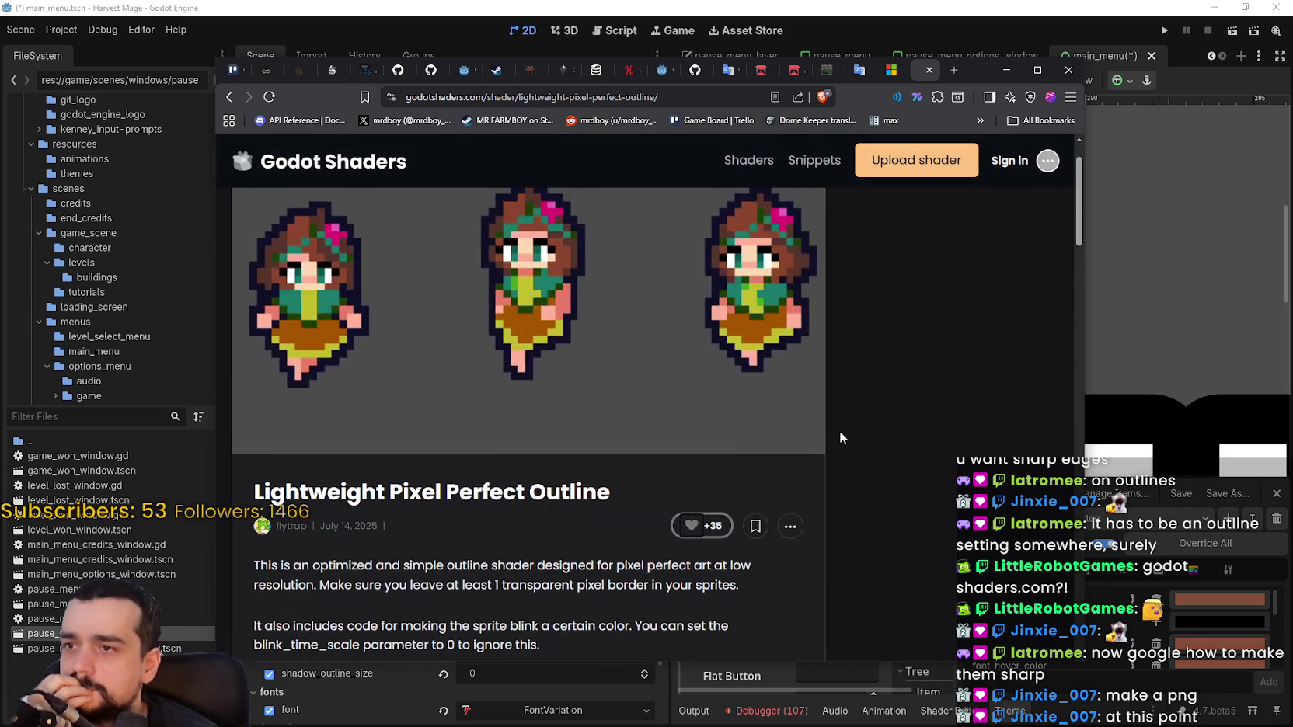
pyautogui.scroll(-8, 841, 428)
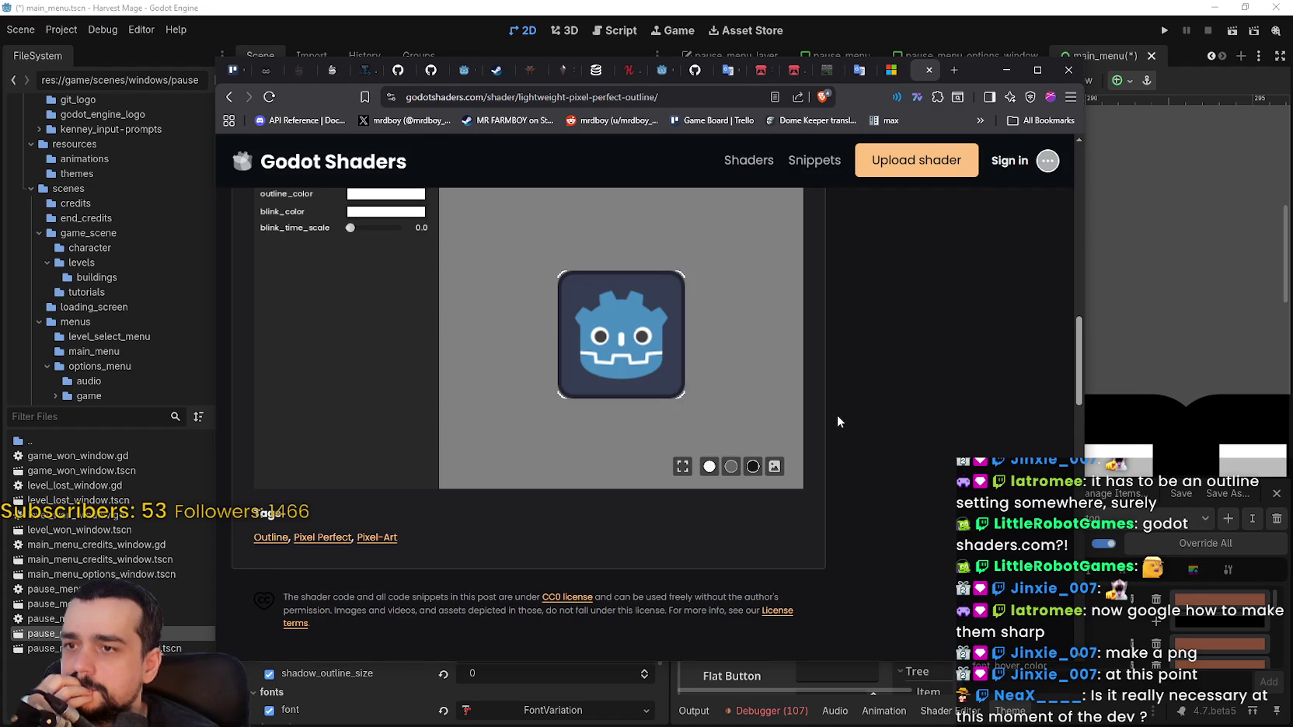
pyautogui.scroll(1, 838, 423)
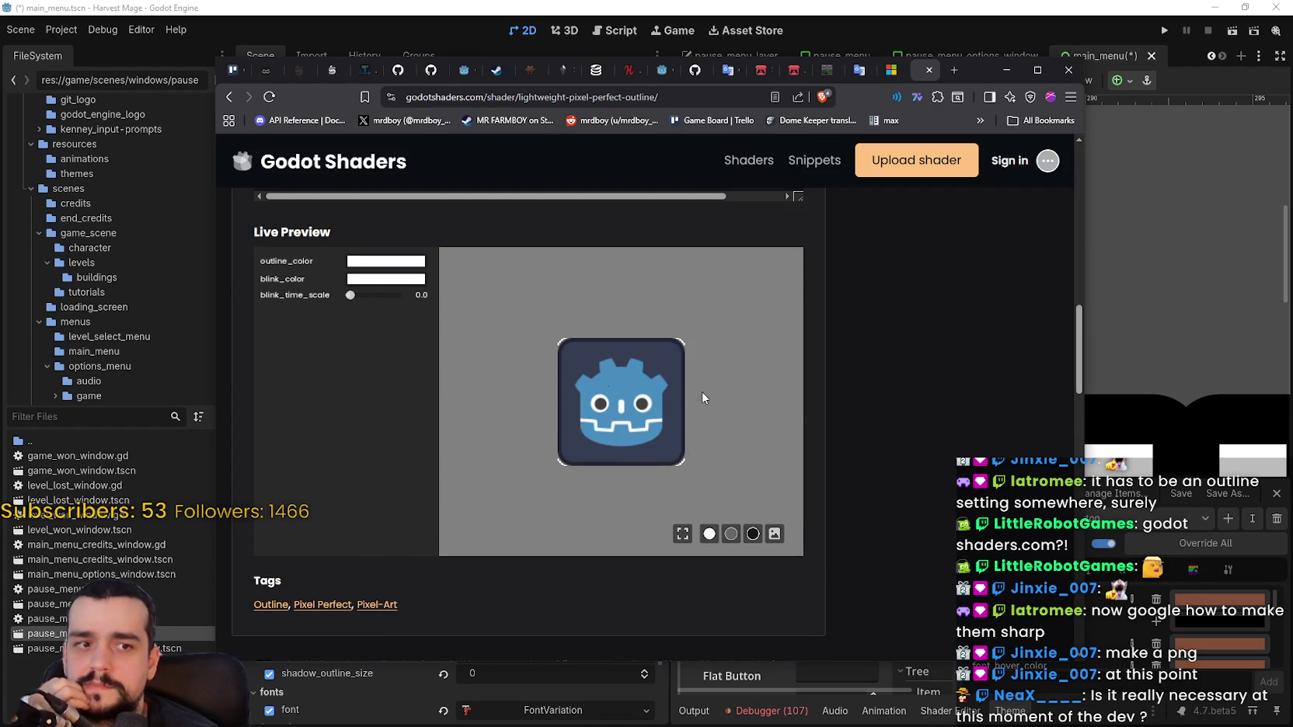
pyautogui.click(376, 269)
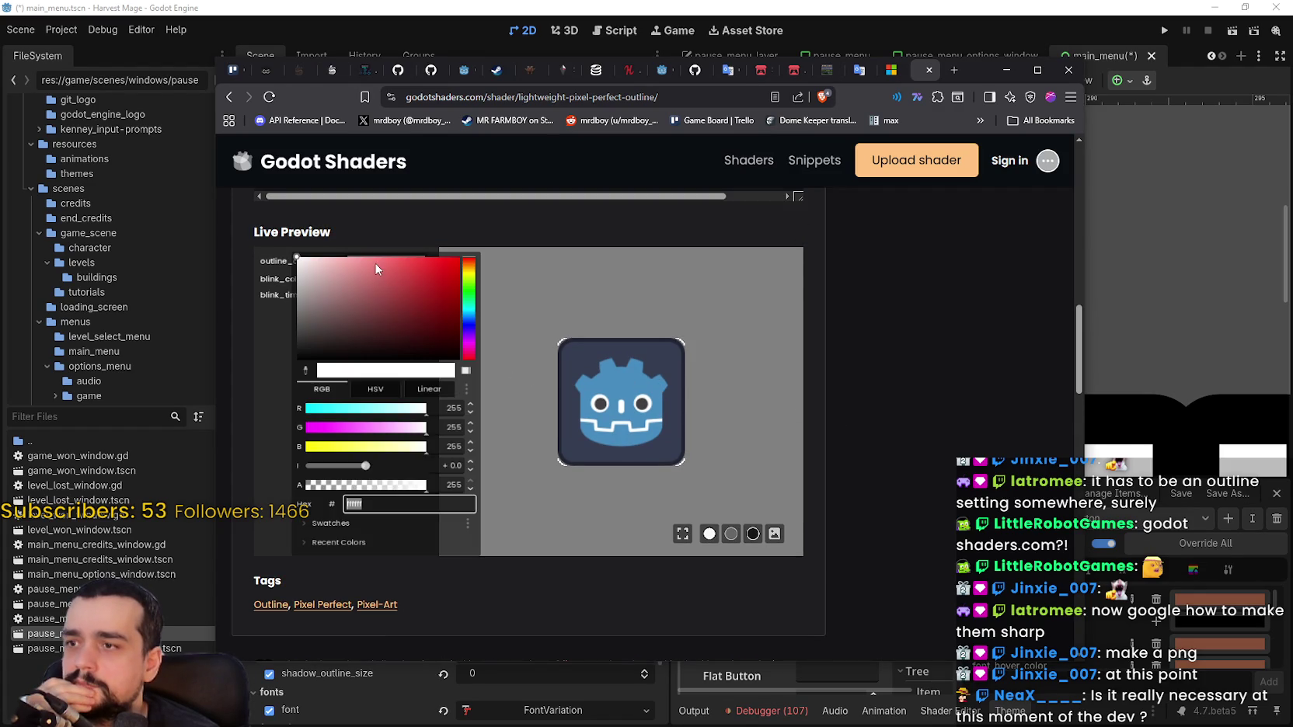
pyautogui.moveTo(394, 352)
pyautogui.mouseDown()
pyautogui.moveTo(349, 367)
pyautogui.moveTo(350, 392)
pyautogui.mouseUp()
pyautogui.click(734, 361)
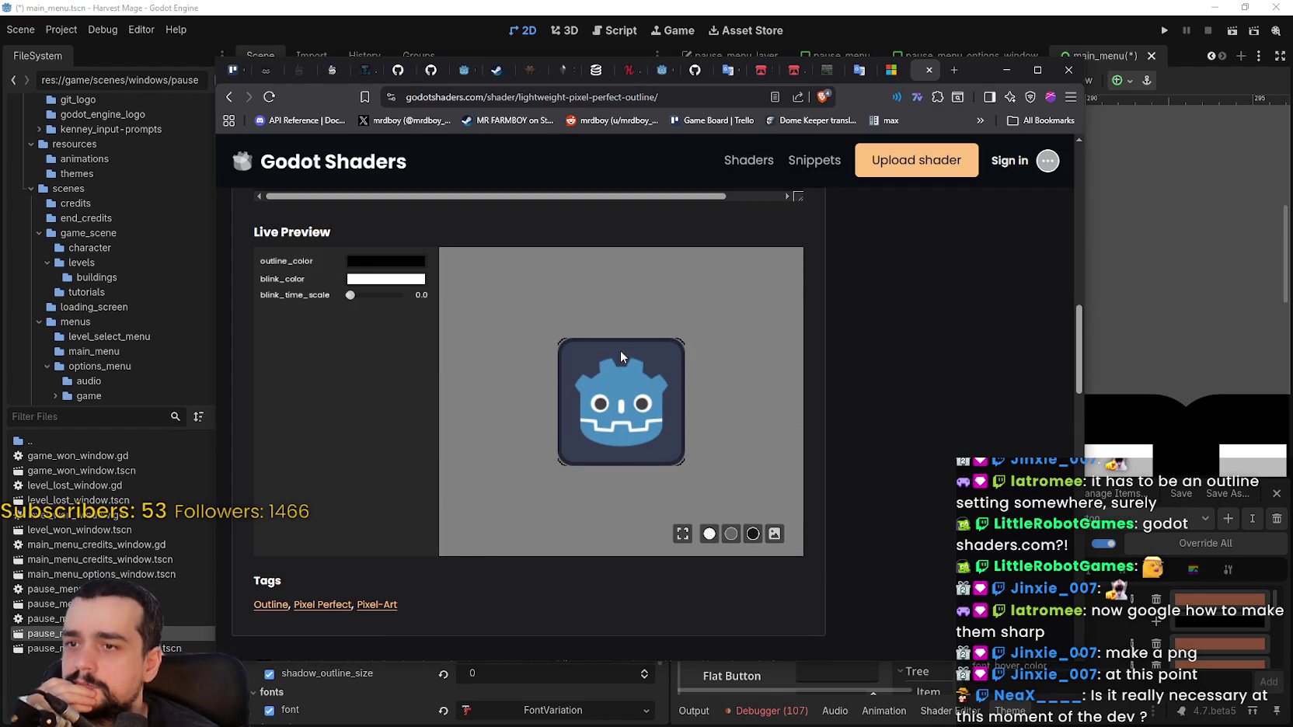
pyautogui.moveTo(352, 297); pyautogui.dragTo(490, 314)
pyautogui.click(365, 280)
pyautogui.click(634, 352)
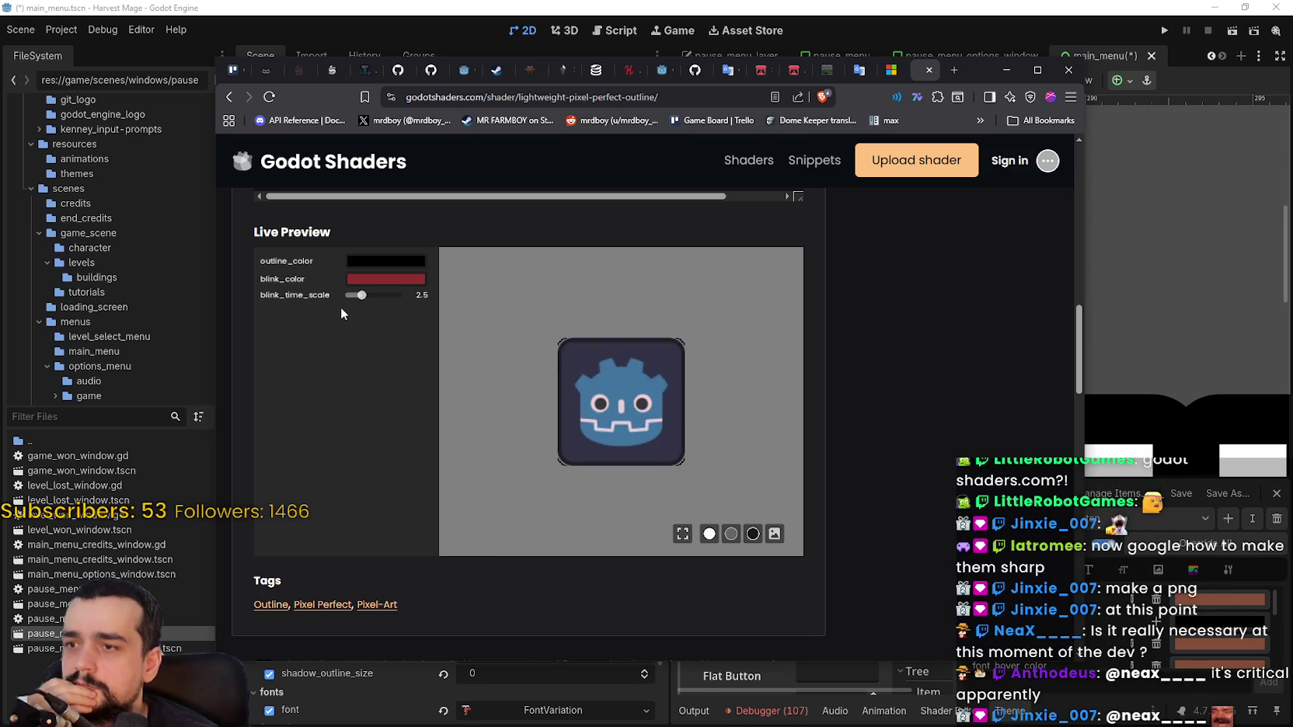
pyautogui.moveTo(362, 297); pyautogui.dragTo(339, 298)
pyautogui.click(359, 264)
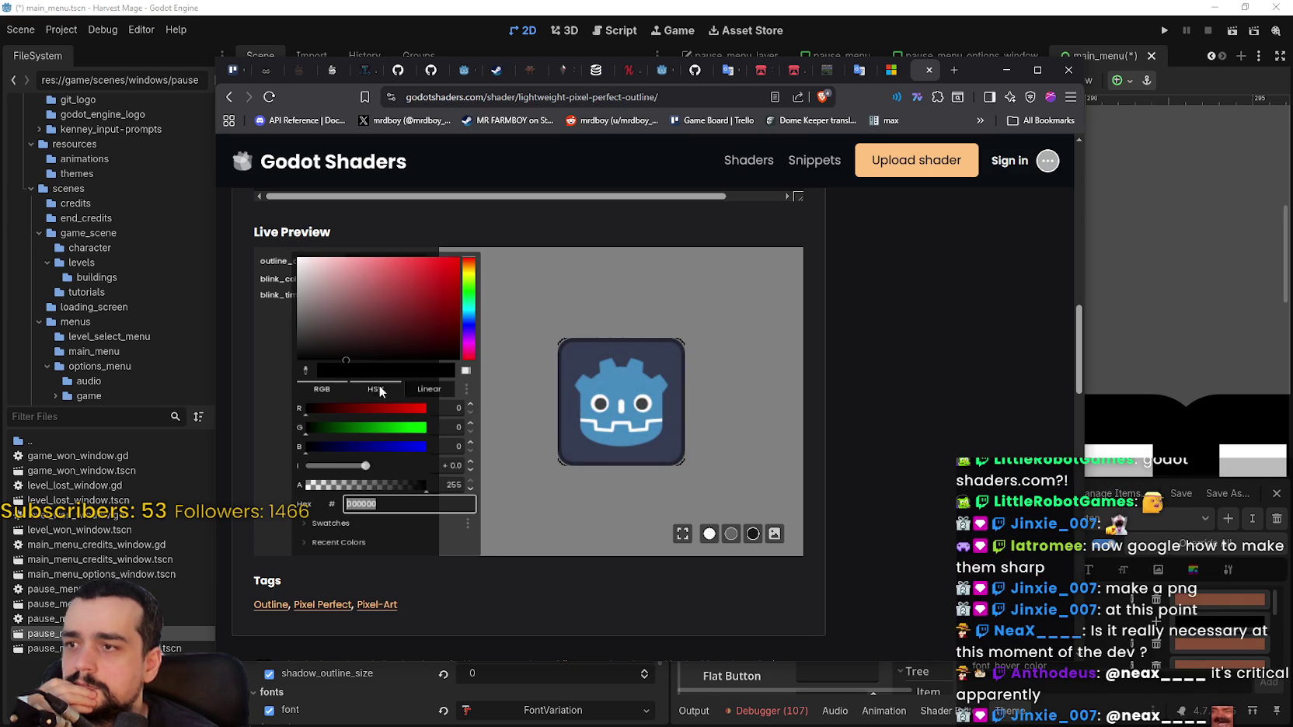
pyautogui.click(641, 339)
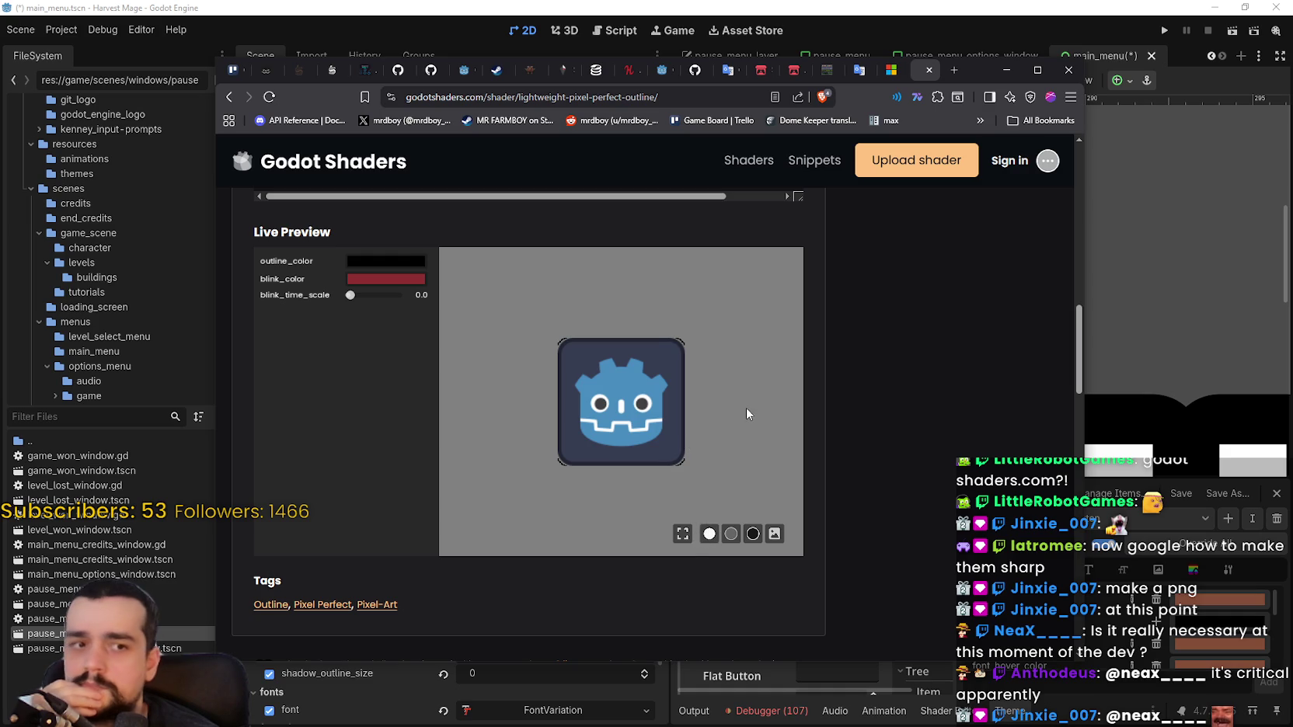
# Open the Pixel Perfect outline Shader page and scroll through its code
pyautogui.scroll(5, 922, 444)
pyautogui.scroll(-6, 909, 445)
pyautogui.scroll(-10, 902, 451)
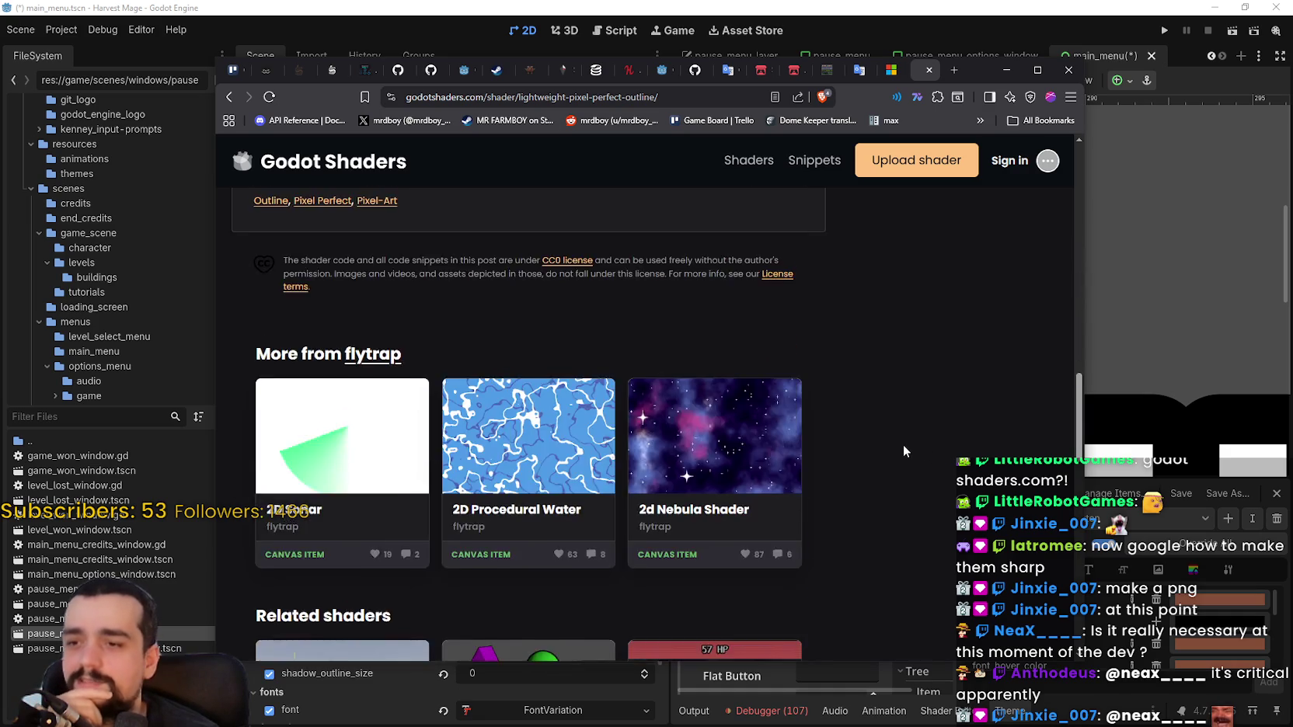
pyautogui.scroll(-2, 875, 455)
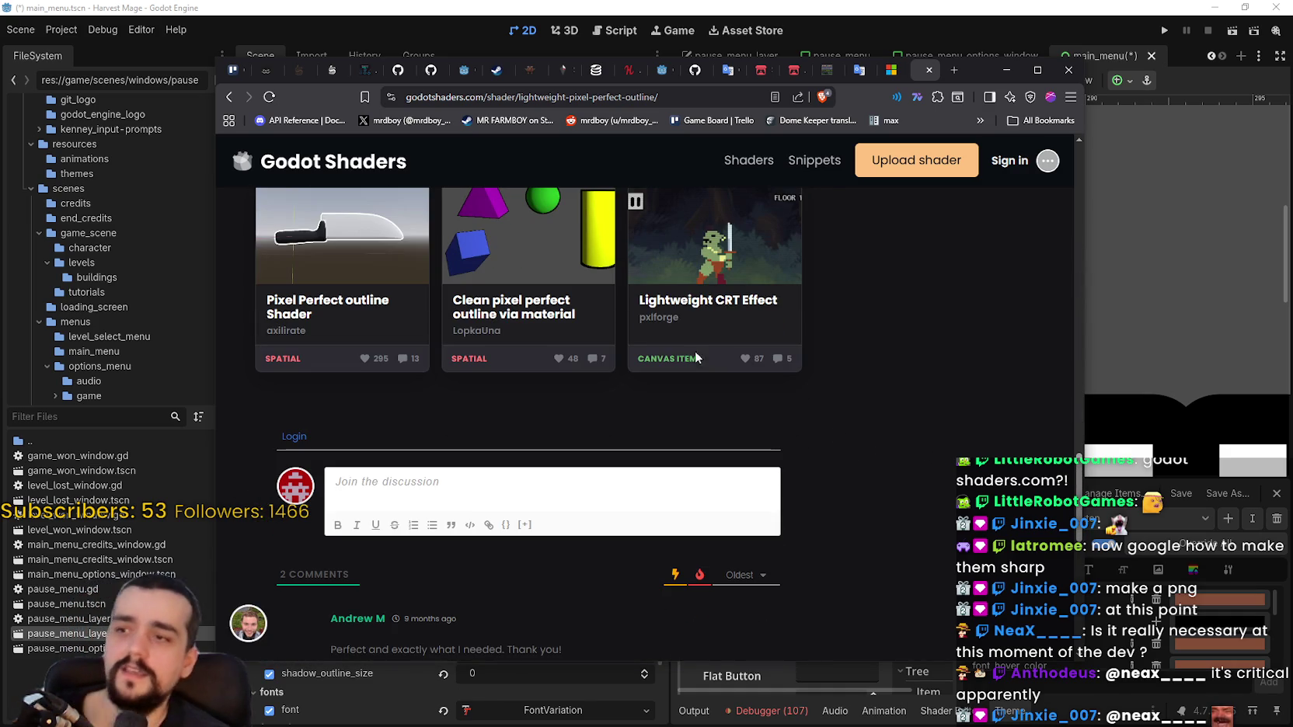
pyautogui.click(363, 272)
pyautogui.scroll(-4, 462, 371)
pyautogui.scroll(-15, 523, 416)
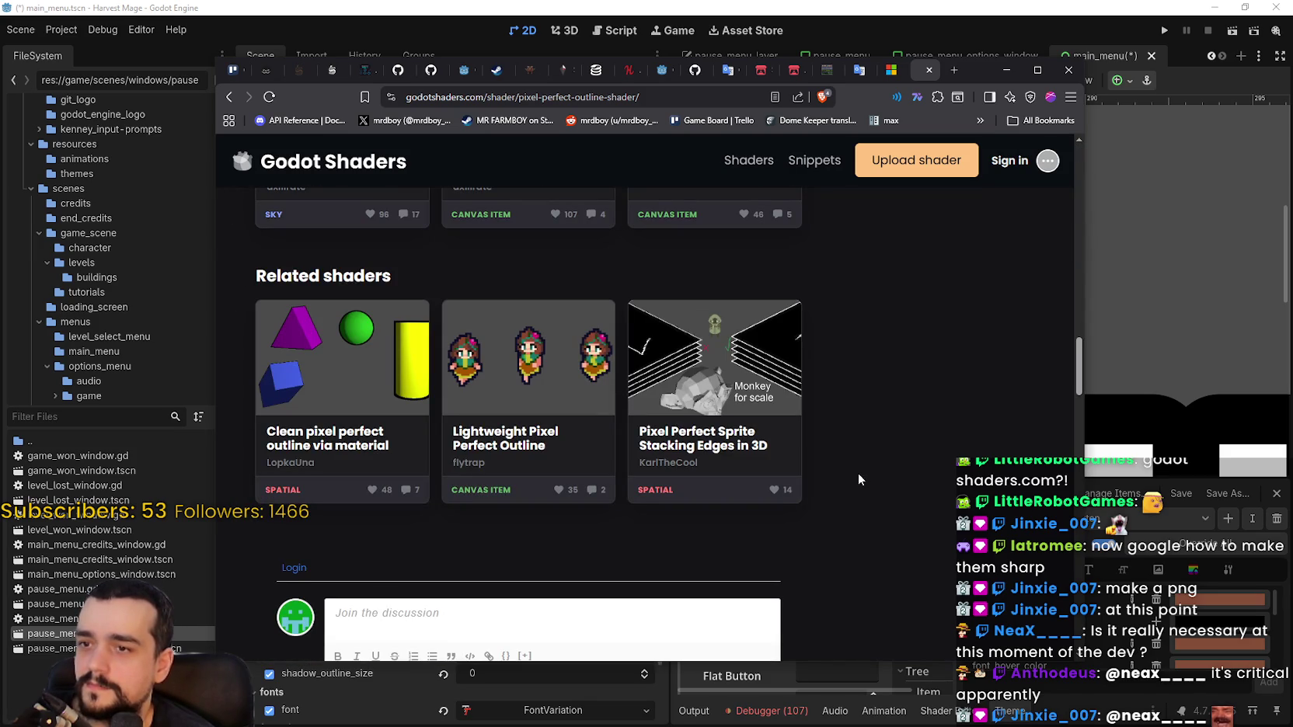
# Go back twice to page 2 of the outline search results
pyautogui.click(230, 73)
pyautogui.click(917, 78)
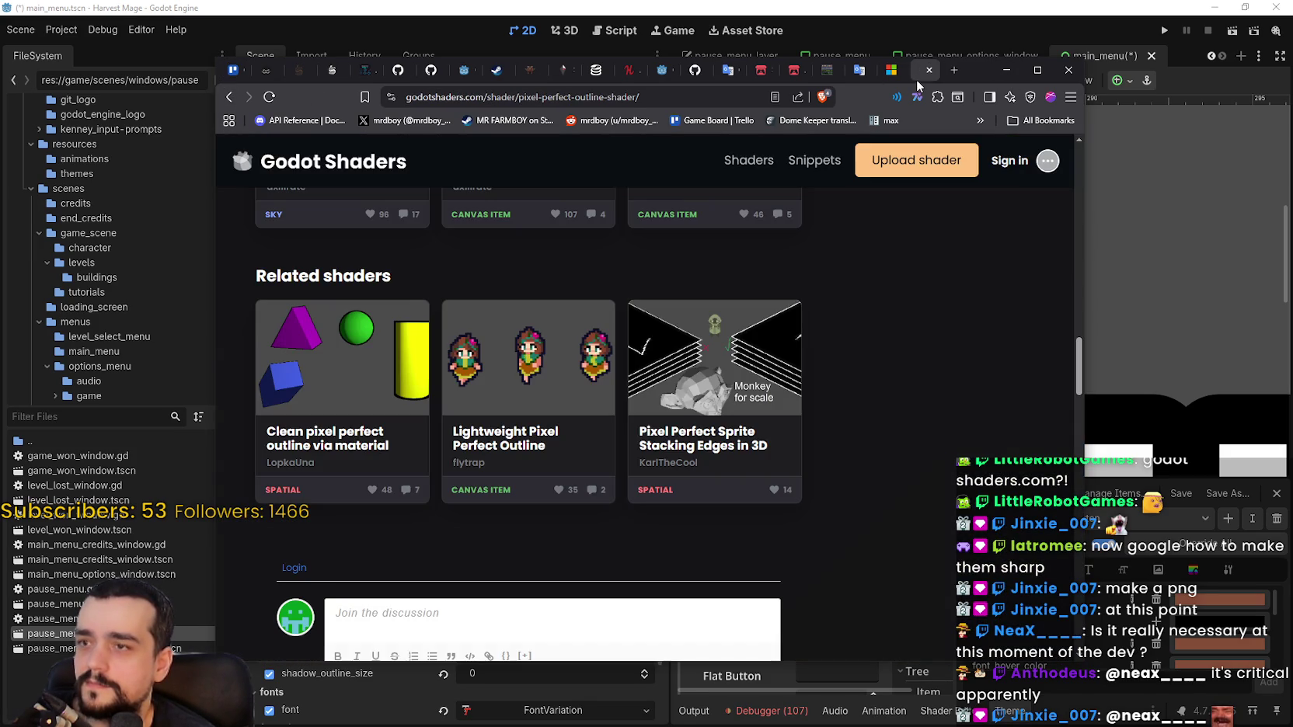
pyautogui.click(229, 97)
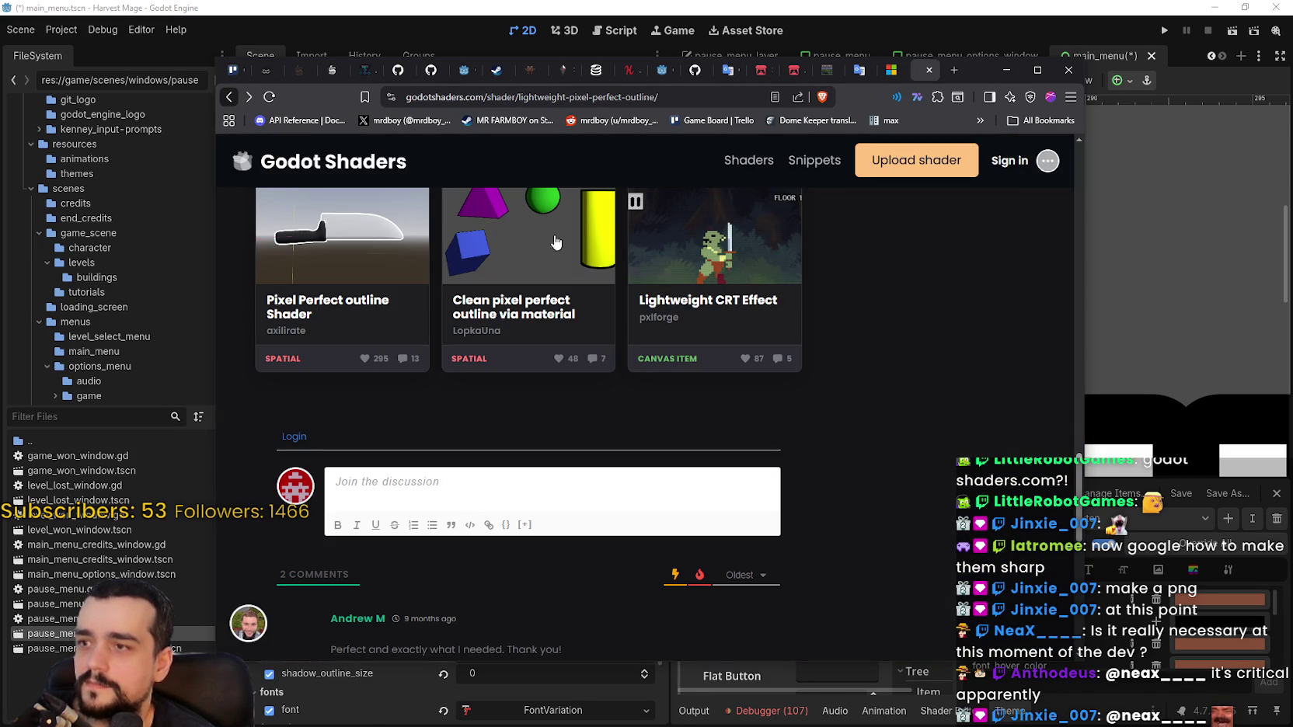
pyautogui.click(229, 96)
pyautogui.scroll(4, 576, 263)
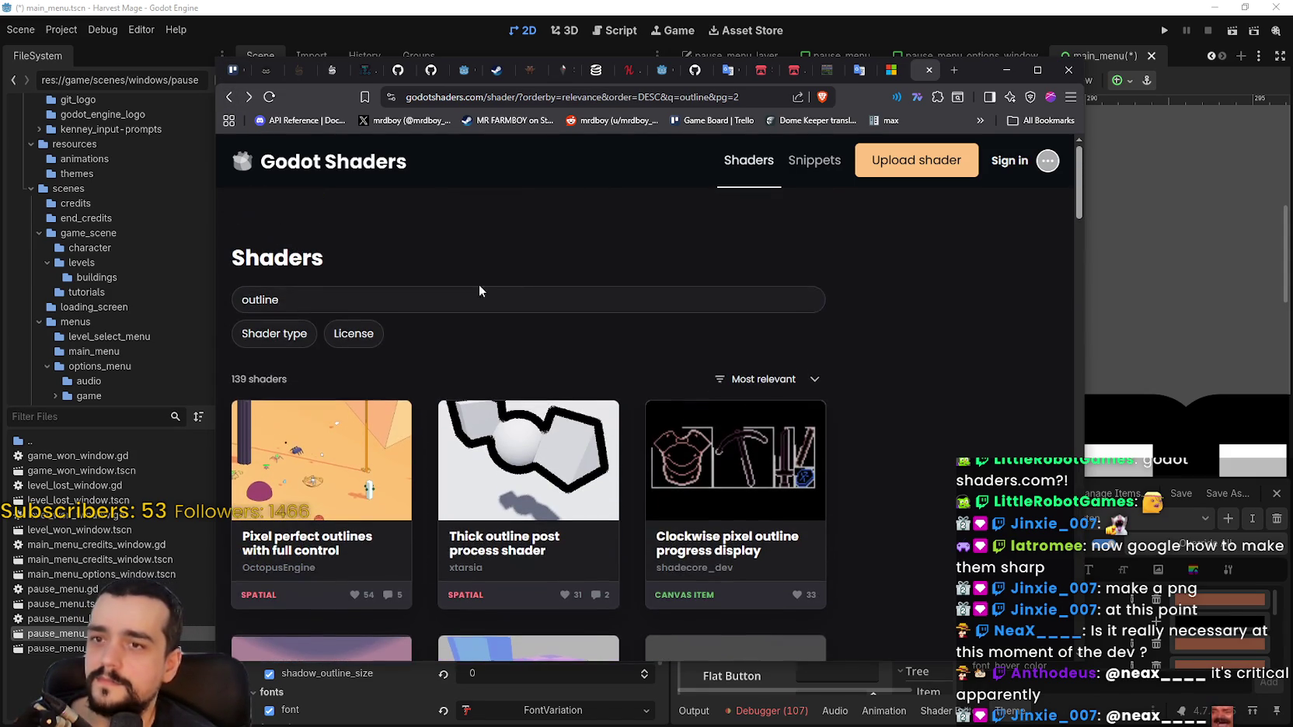
# Leave the browser and switch back to the Godot editor's main_menu scene
pyautogui.click(441, 299)
pyautogui.click(701, 444)
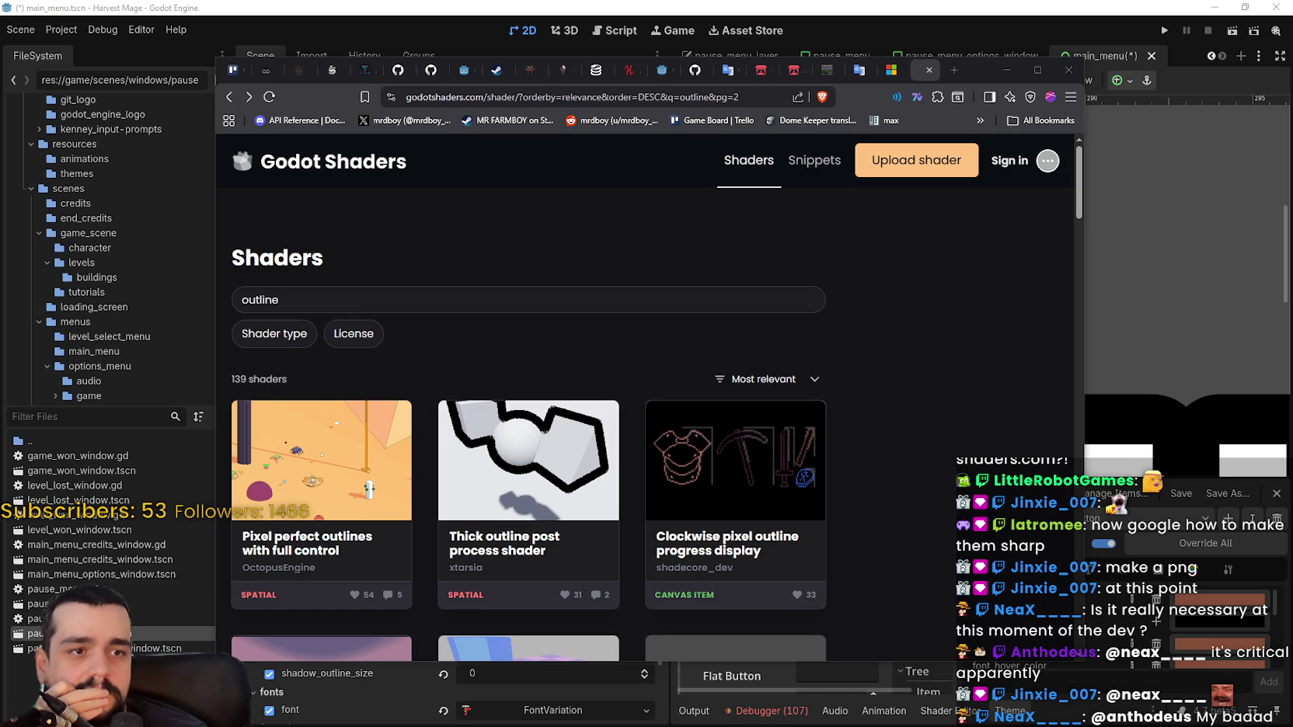
pyautogui.hotkey('alt', 'Tab')
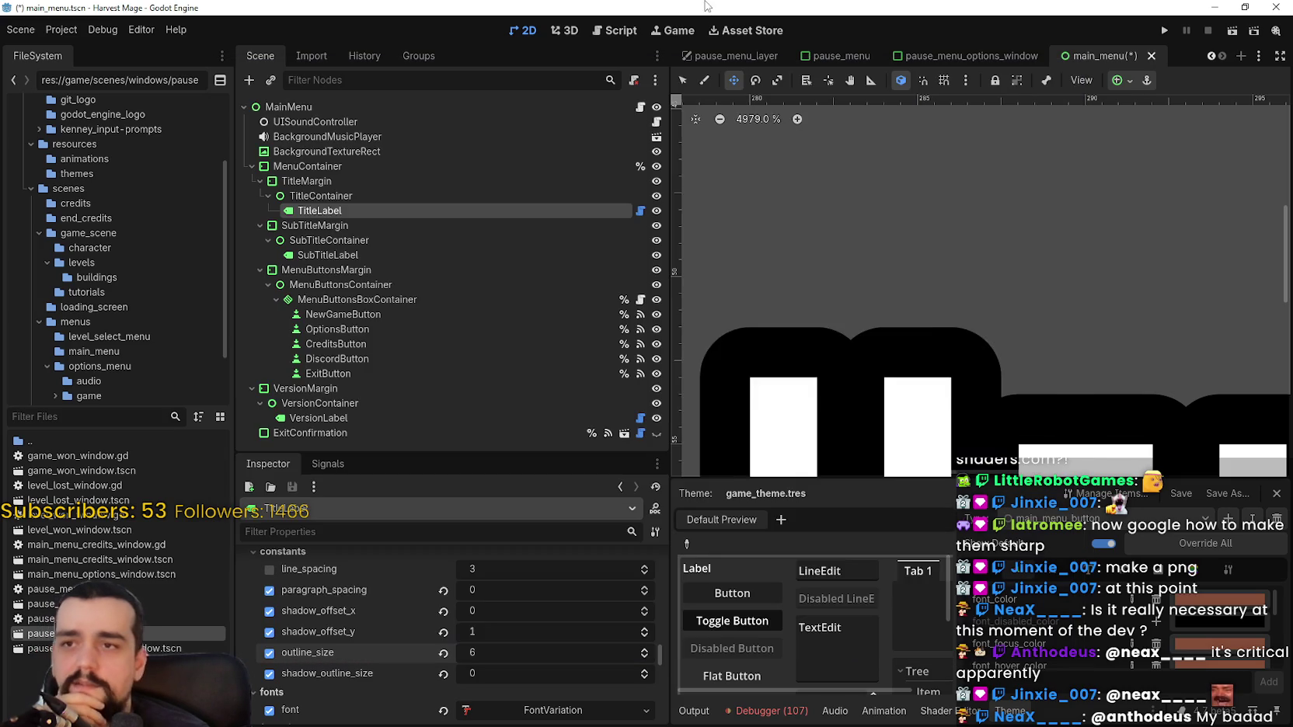
# In Project Settings, revert Textures anisotropic filtering level to its default 4× (Fast)
pyautogui.click(62, 30)
pyautogui.click(78, 48)
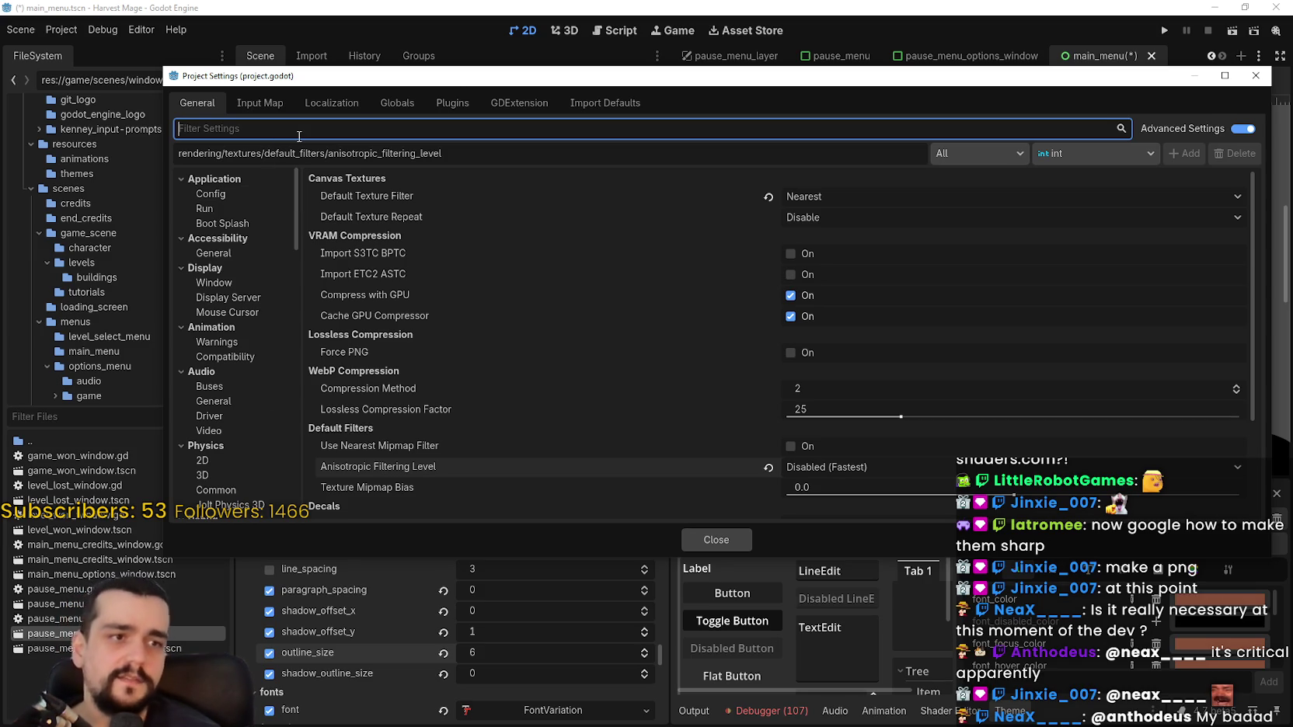
pyautogui.write('textures')
pyautogui.click(247, 208)
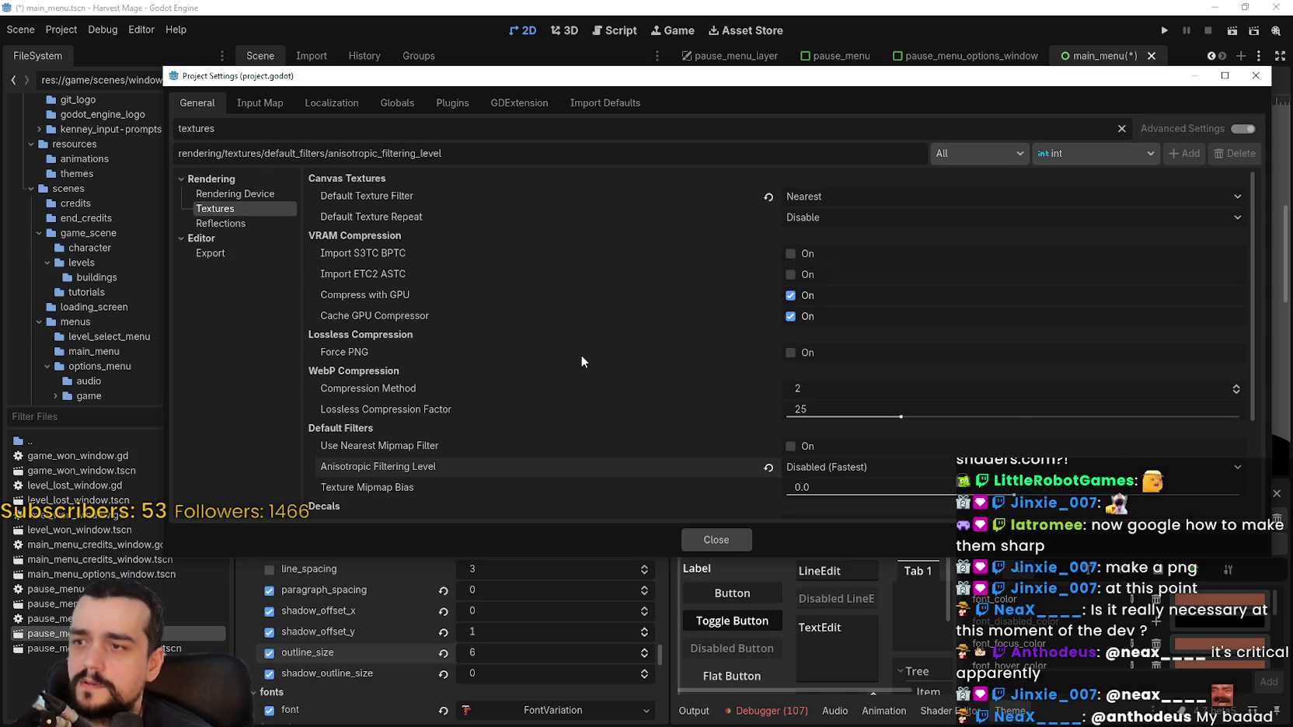
pyautogui.scroll(-5, 578, 357)
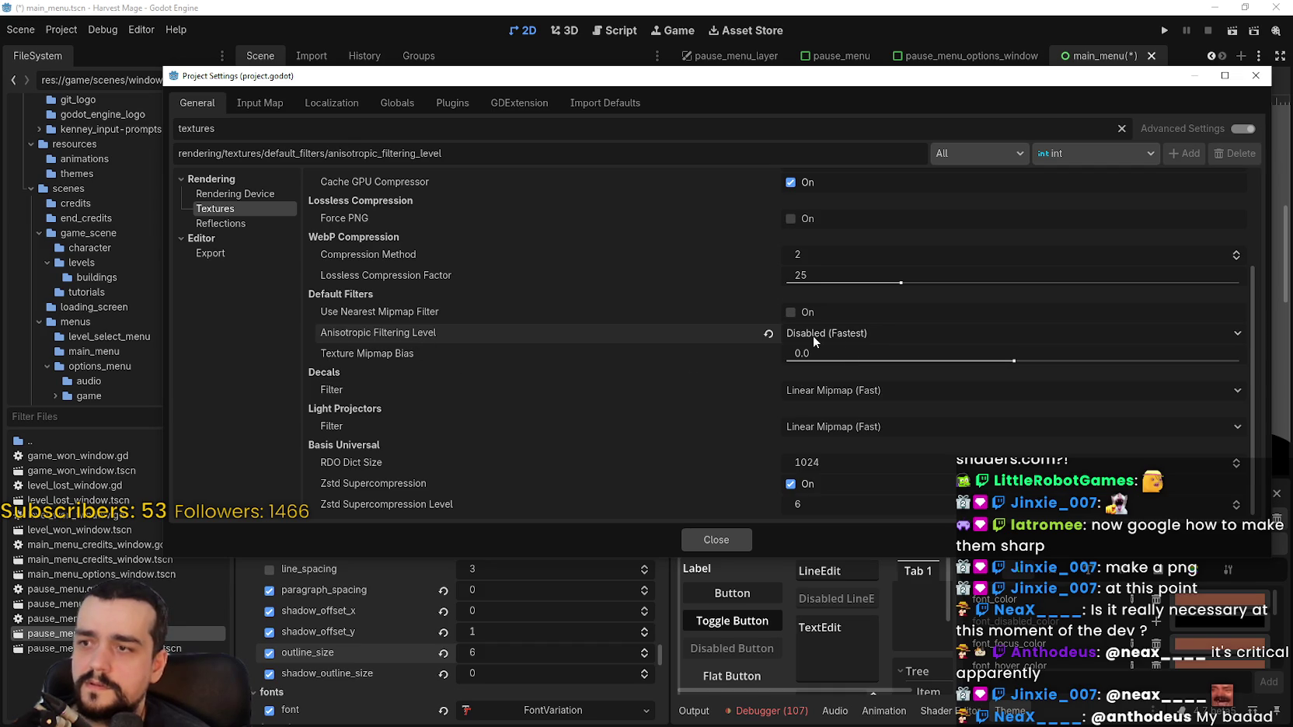
pyautogui.moveTo(772, 338)
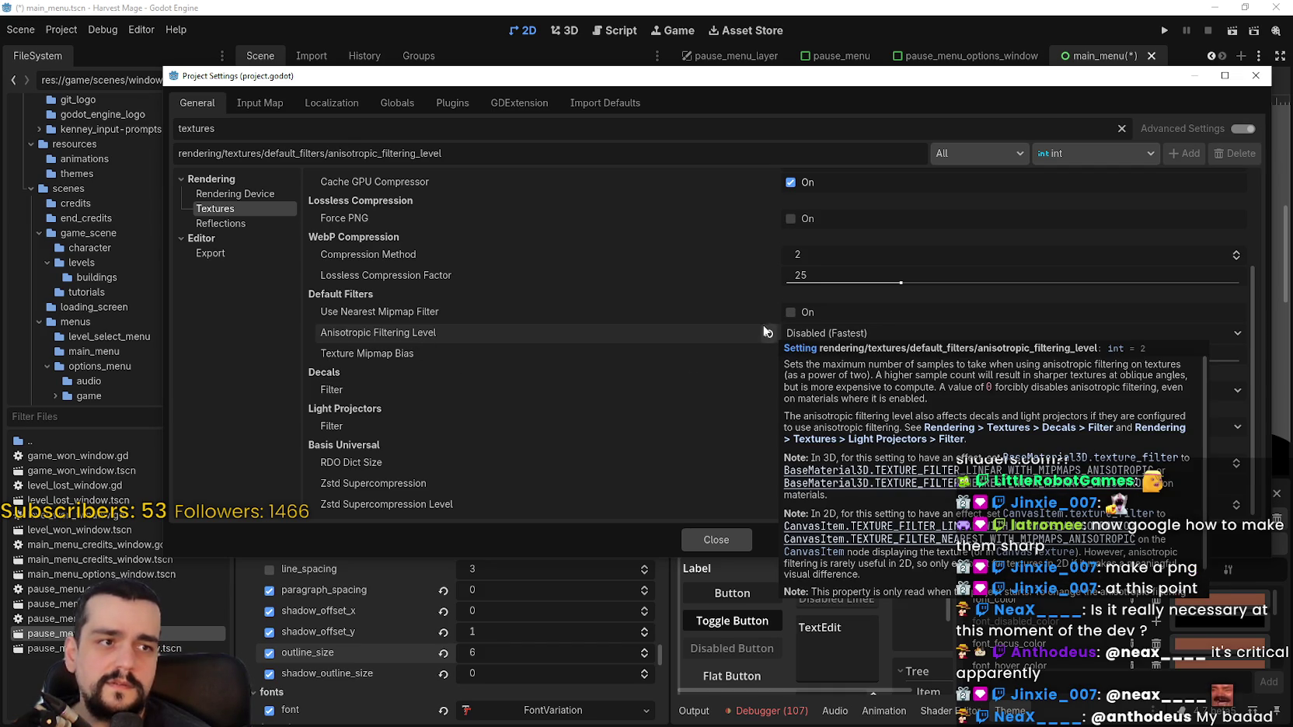
pyautogui.click(769, 333)
# Filter for 'oversam', turn off GUI > Fonts > Use Oversampling, and close Project Settings
pyautogui.doubleClick(445, 133)
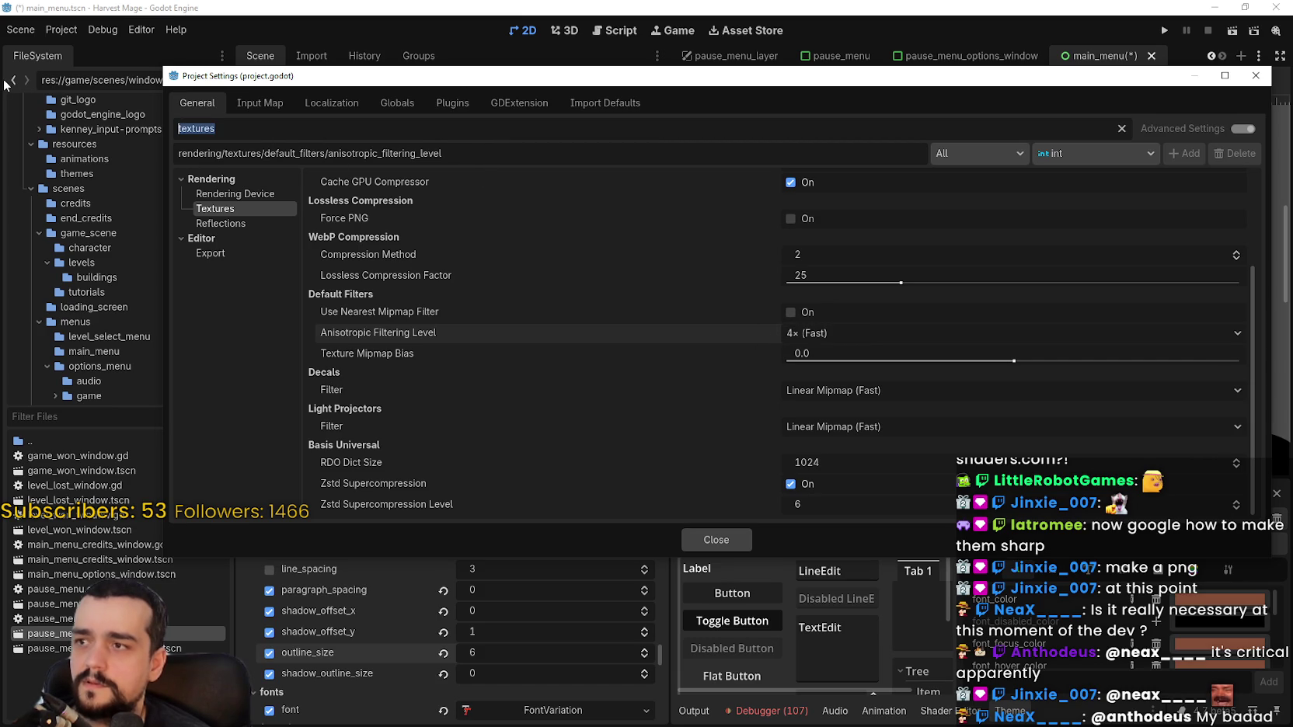
pyautogui.write('over')
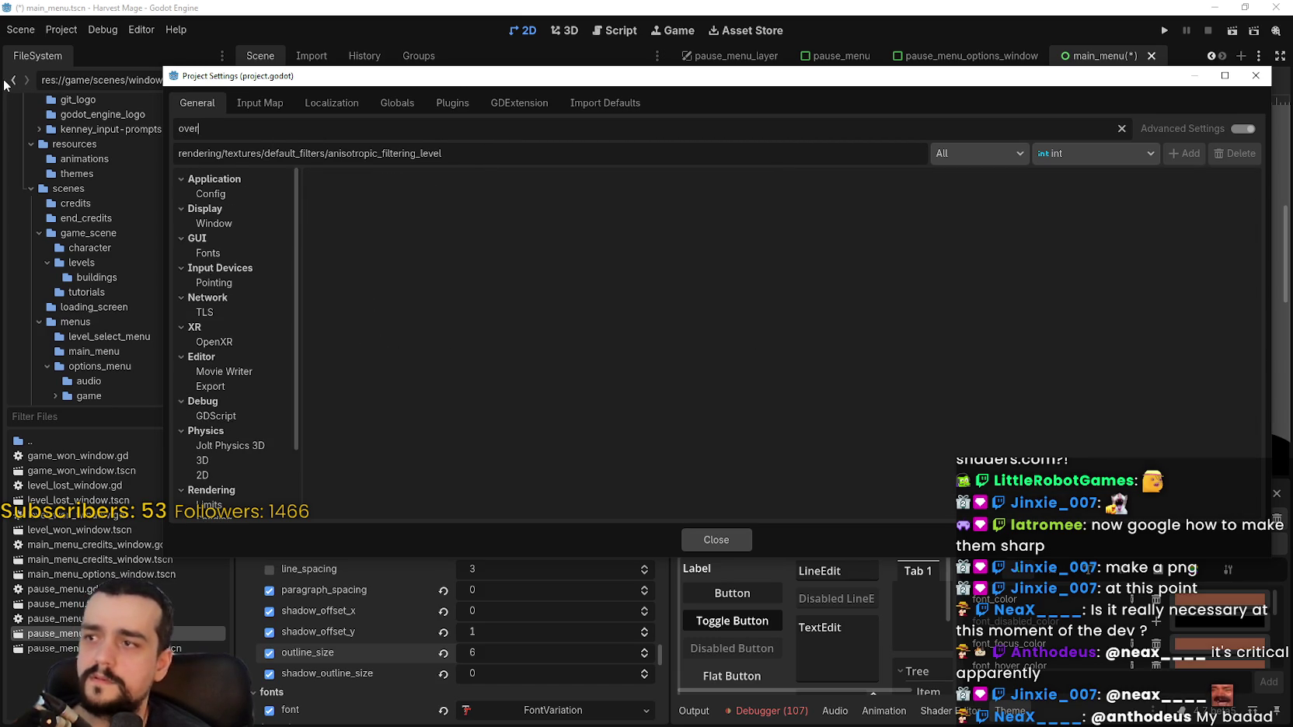
pyautogui.write('sam')
pyautogui.click(216, 192)
pyautogui.click(817, 203)
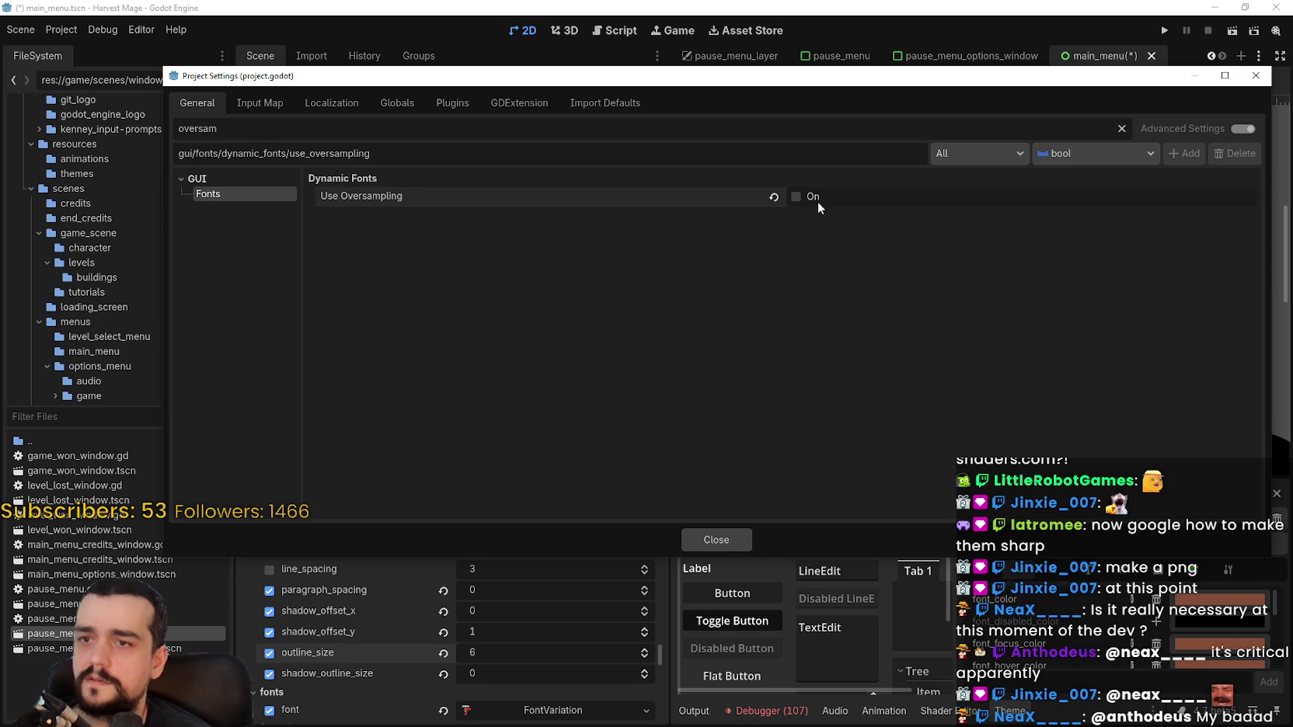
pyautogui.click(734, 539)
pyautogui.scroll(5, 883, 264)
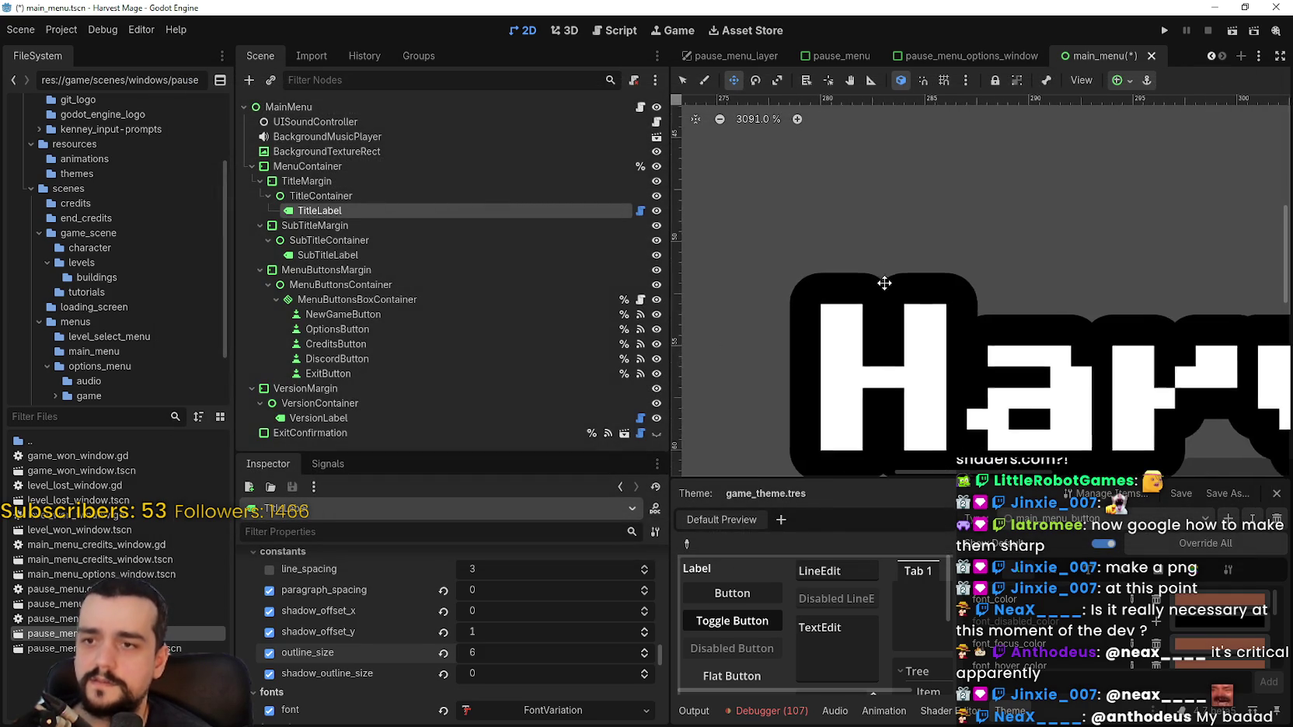
# Save the scene, try a size 3 title outline, then remove the outline entirely
pyautogui.hotkey('ctrl', 's')
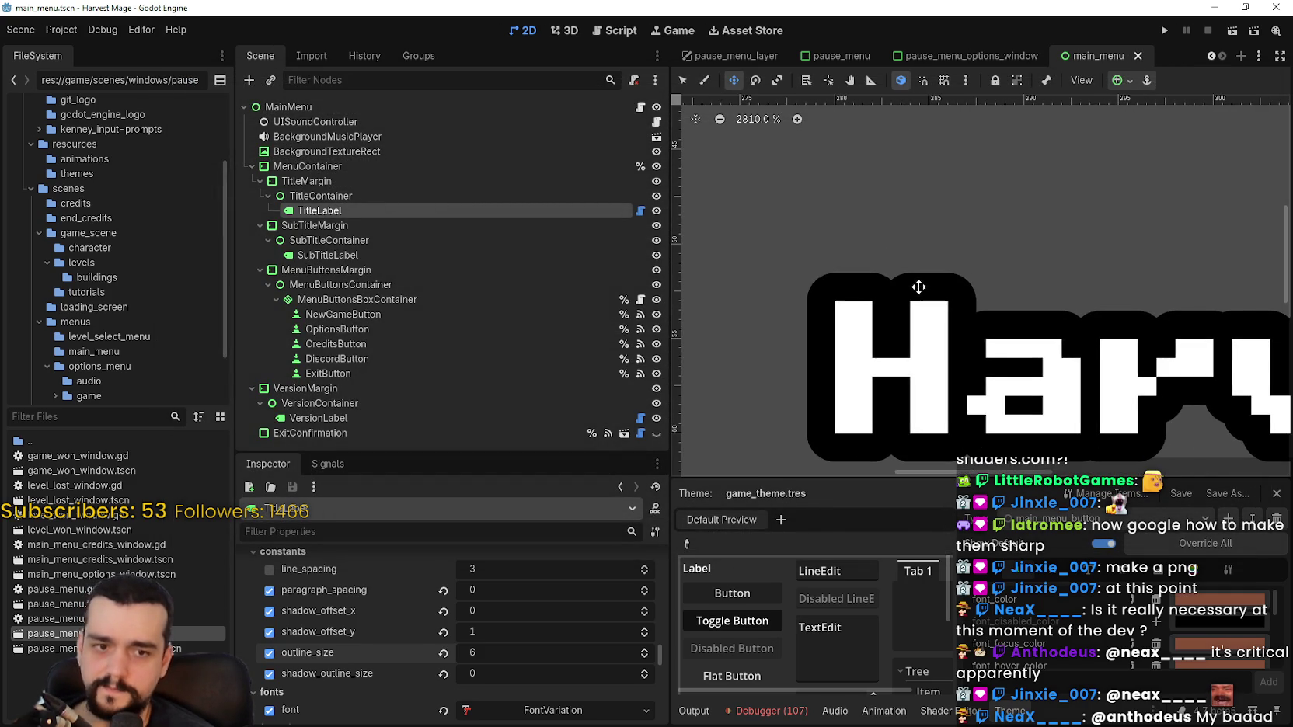
pyautogui.scroll(-2, 919, 289)
pyautogui.click(443, 653)
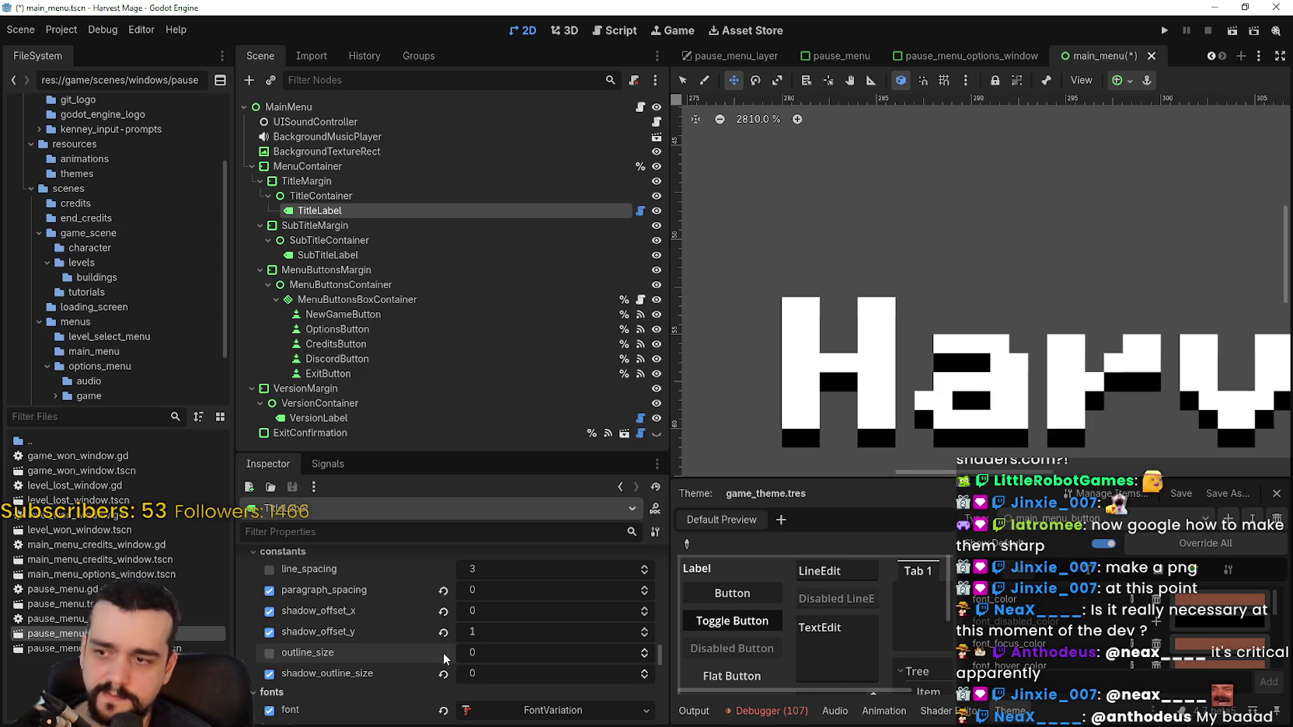
pyautogui.click(644, 649)
pyautogui.click(644, 650)
pyautogui.click(644, 650)
pyautogui.scroll(-2, 637, 650)
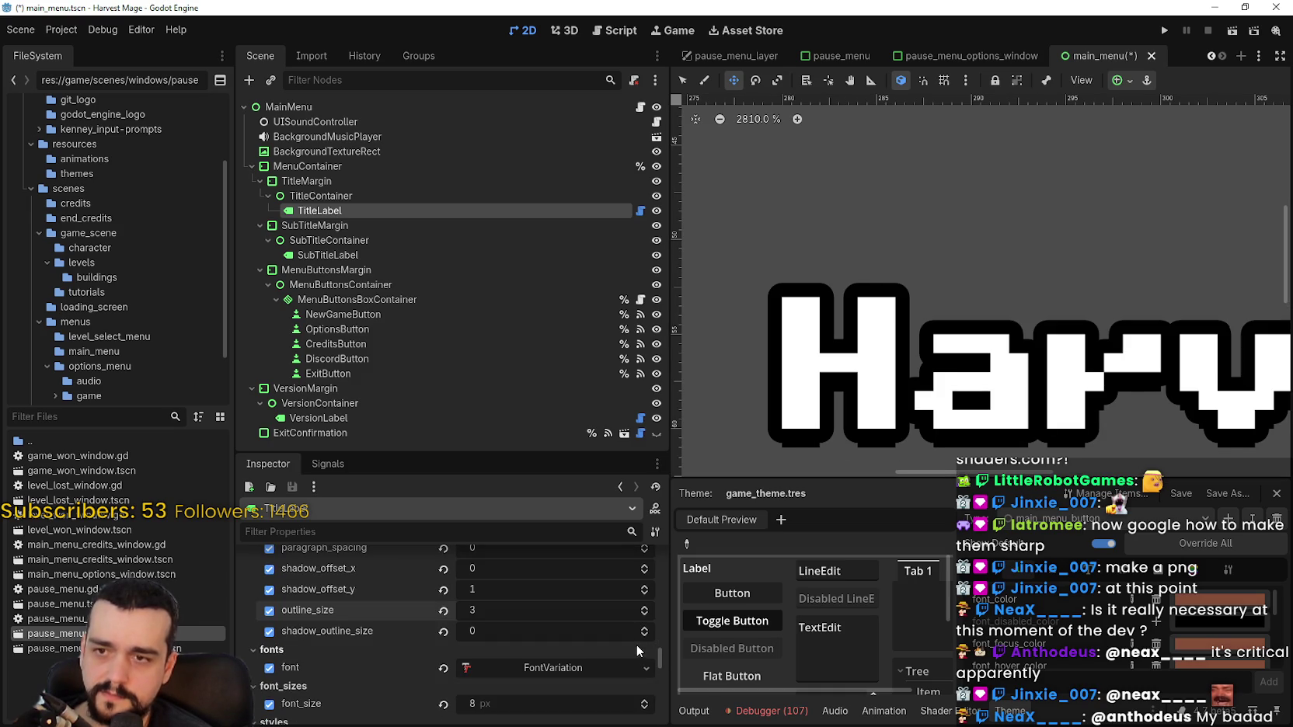
pyautogui.click(444, 611)
pyautogui.scroll(1, 1069, 212)
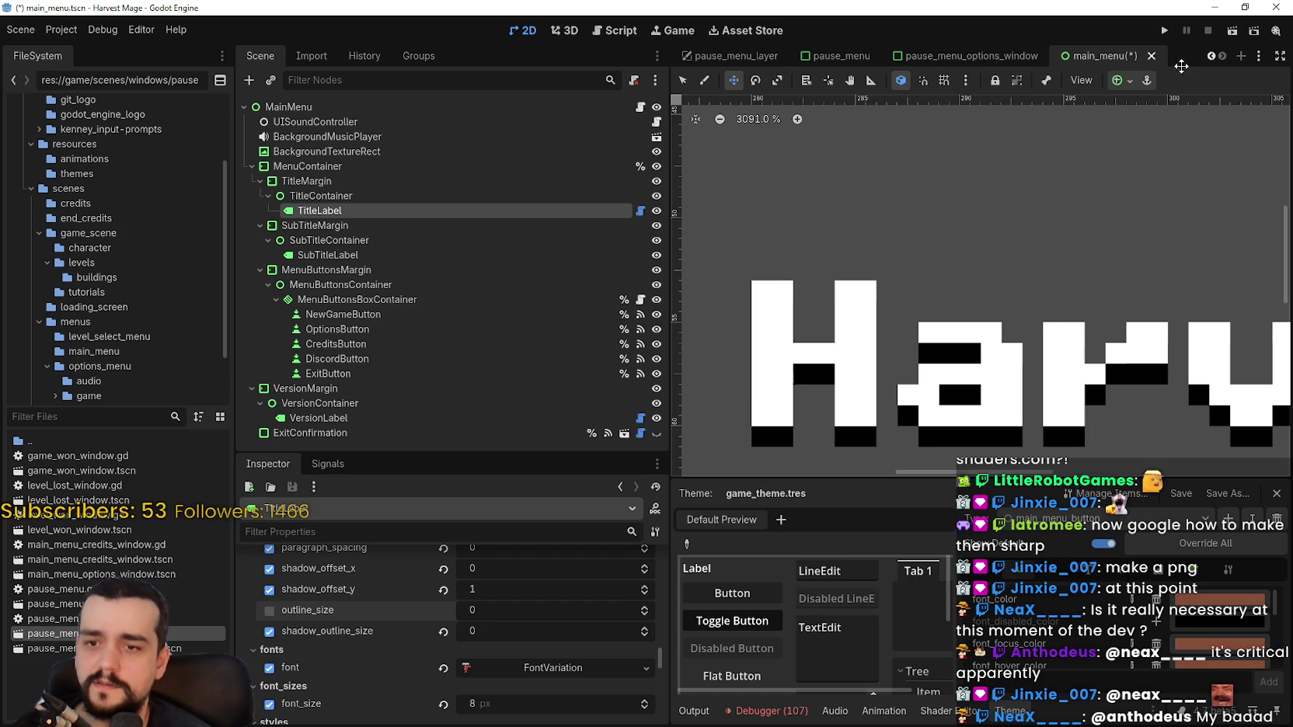
# Save and close the main_menu scene, then reload the current project
pyautogui.hotkey('ctrl', '-')
pyautogui.hotkey('ctrl', 's')
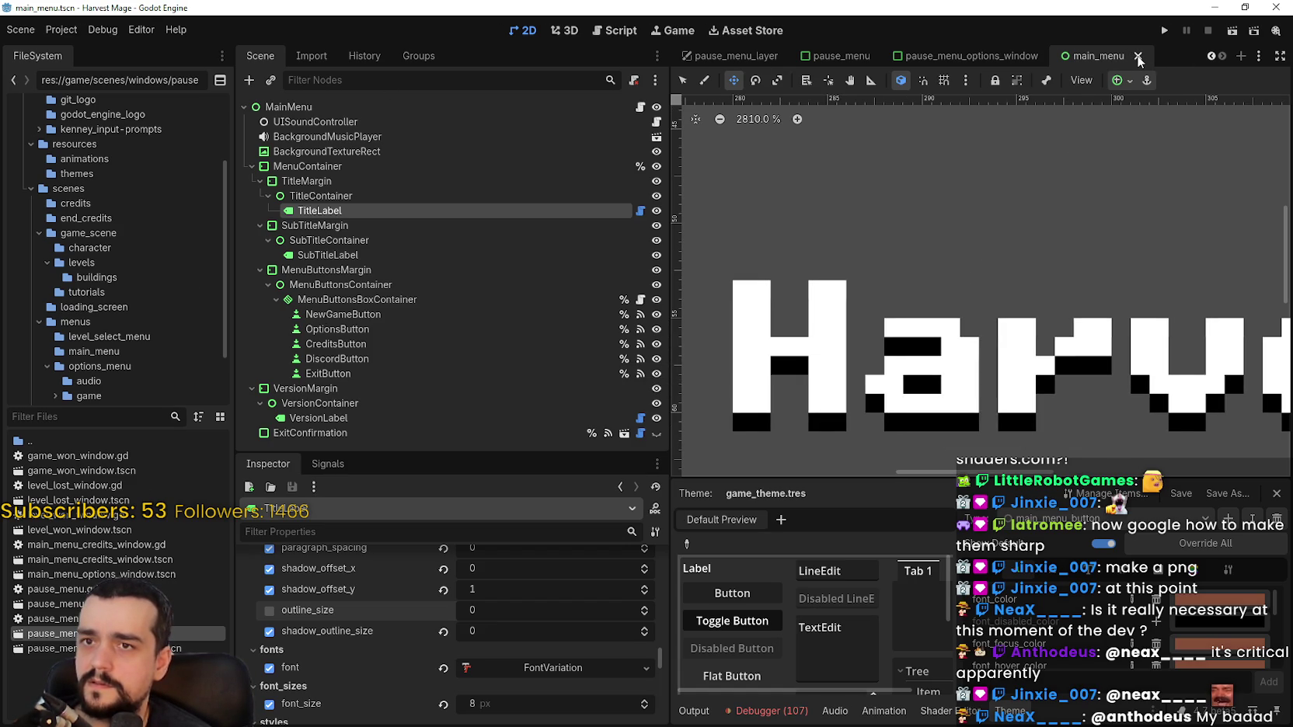
pyautogui.hotkey('ctrl', 'shift', 'w')
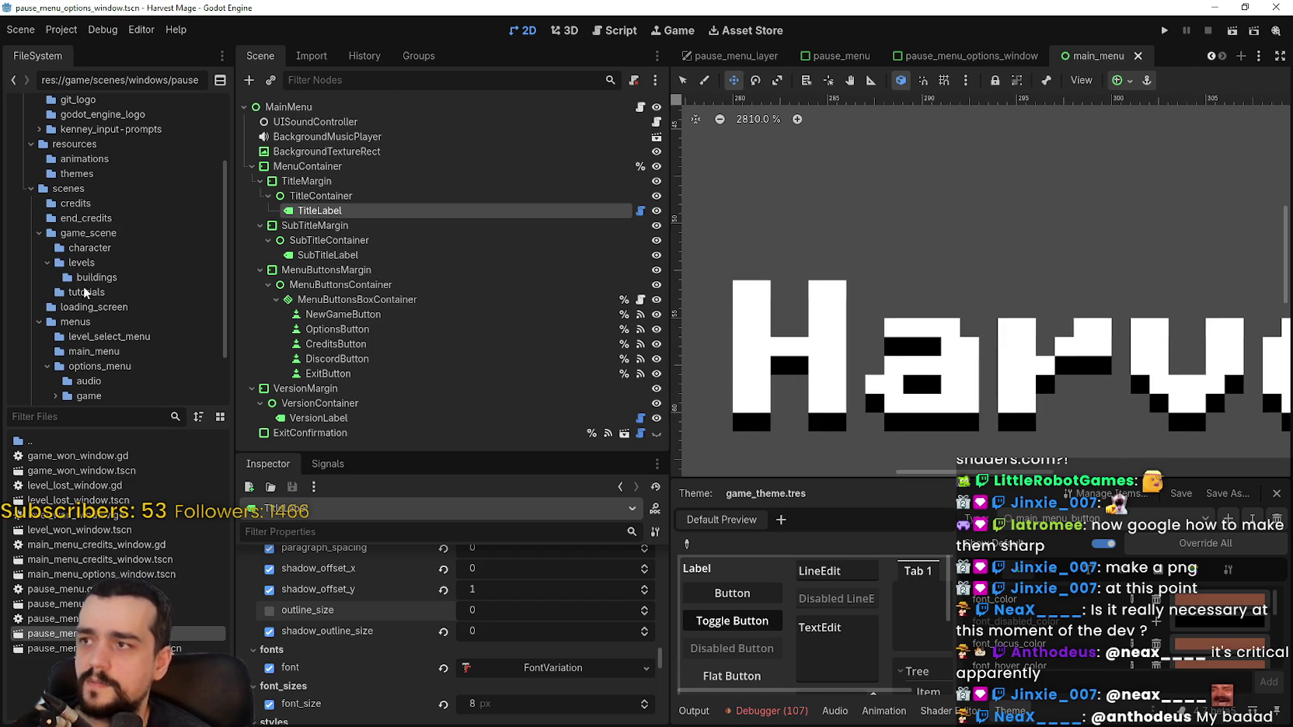
pyautogui.click(64, 36)
pyautogui.click(109, 196)
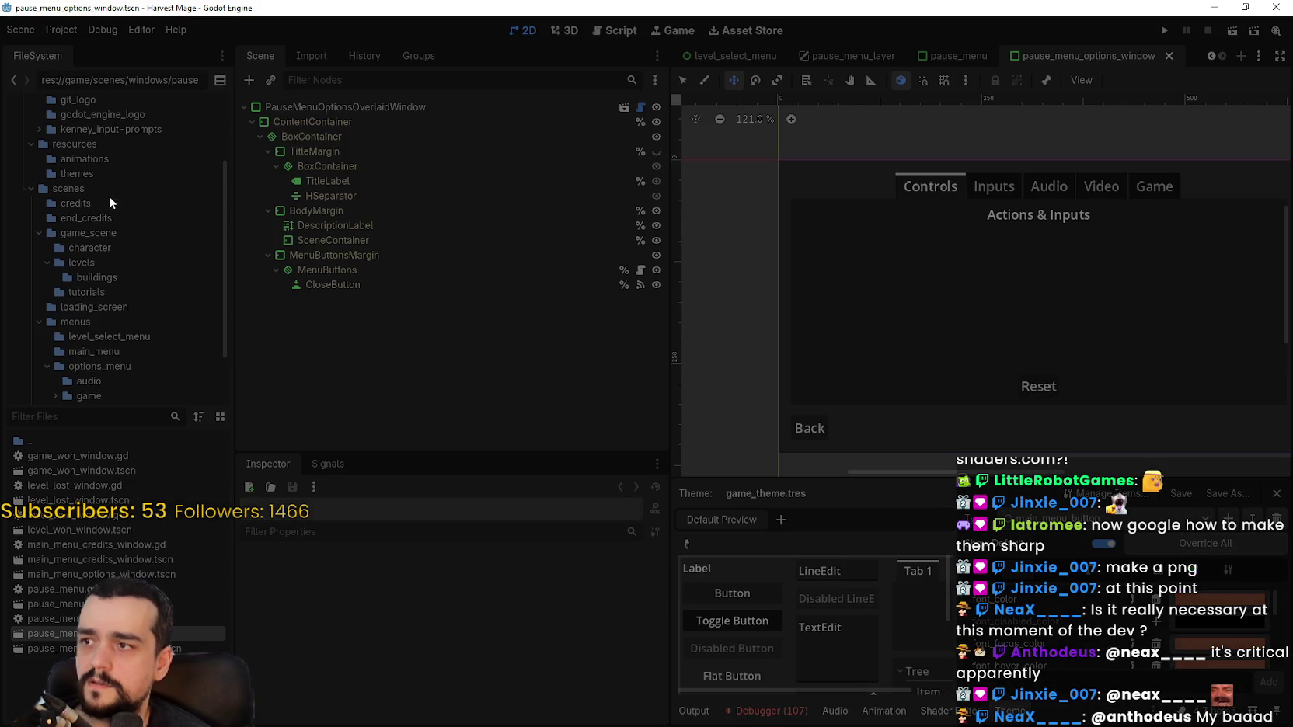